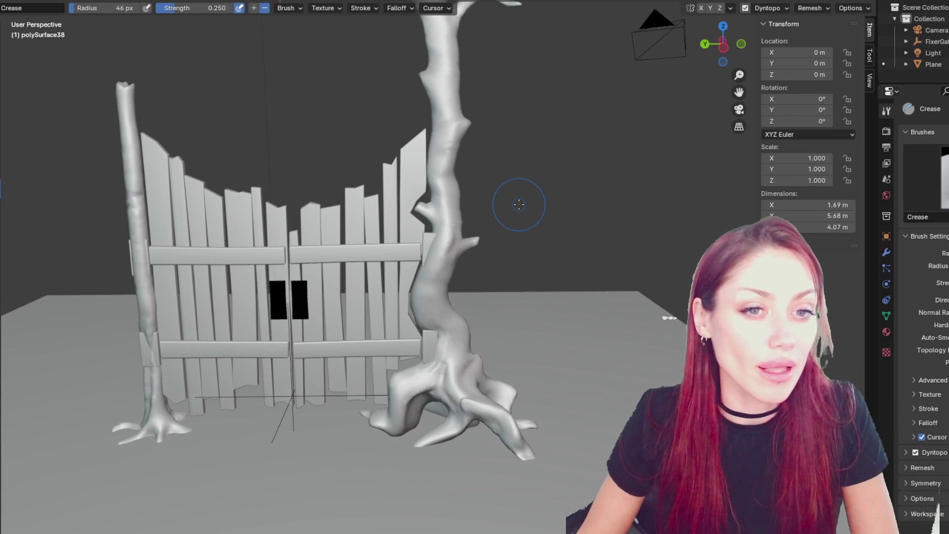
Step: Build up the trunk surface beside and right of the fence post with the Draw brush
{"action": "mouse_move", "coordinate": [256, 111]}
{"action": "middle_mouse_down"}
{"action": "mouse_move", "coordinate": [339, 159]}
{"action": "mouse_move", "coordinate": [396, 144]}
{"action": "mouse_move", "coordinate": [386, 141]}
{"action": "middle_mouse_up"}
{"action": "key", "text": "g"}
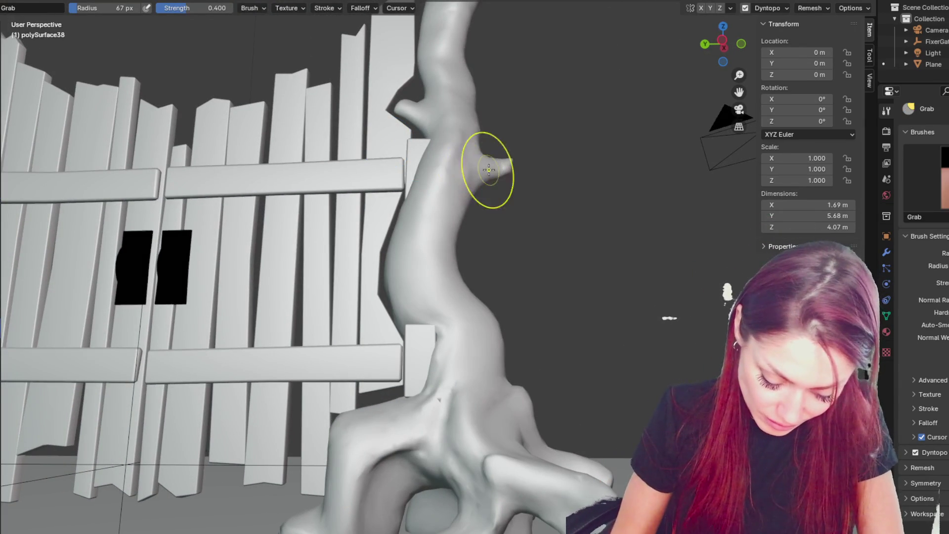
{"action": "middle_click_drag", "start_coordinate": [479, 149], "coordinate": [492, 175]}
{"action": "middle_click_drag", "start_coordinate": [455, 201], "coordinate": [488, 230]}
{"action": "key", "text": "x"}
{"action": "left_click_drag", "start_coordinate": [488, 230], "coordinate": [482, 203]}
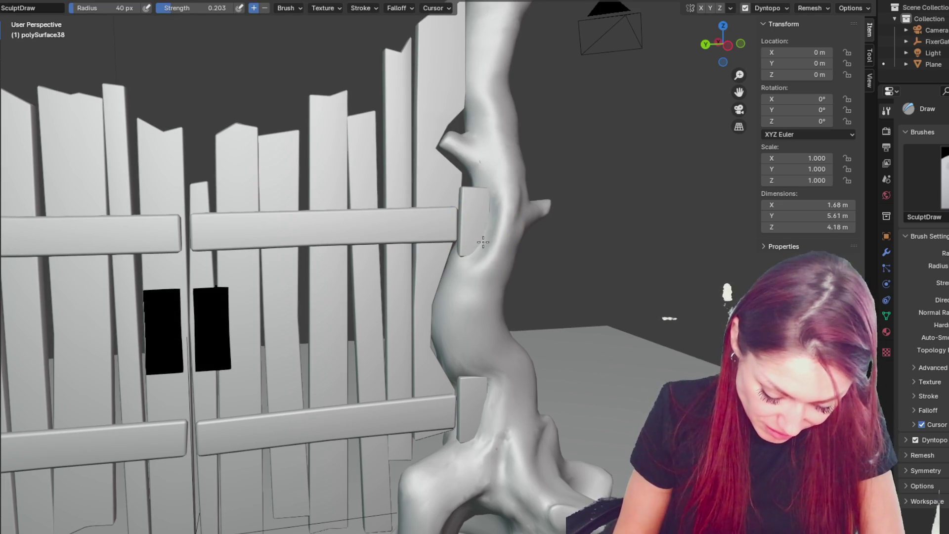
{"action": "mouse_move", "coordinate": [482, 246]}
{"action": "middle_mouse_down"}
{"action": "mouse_move", "coordinate": [524, 247]}
{"action": "mouse_move", "coordinate": [568, 267]}
{"action": "mouse_move", "coordinate": [538, 250]}
{"action": "middle_mouse_up"}
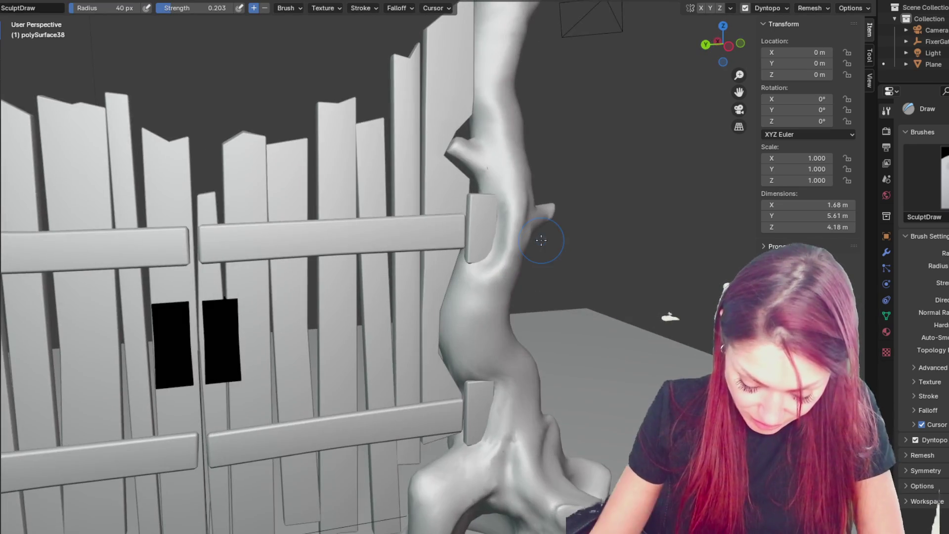
{"action": "scroll", "coordinate": [546, 239], "scroll_direction": "up", "scroll_amount": 5}
{"action": "mouse_move", "coordinate": [546, 239]}
{"action": "left_mouse_down"}
{"action": "mouse_move", "coordinate": [638, 247]}
{"action": "mouse_move", "coordinate": [608, 242]}
{"action": "left_mouse_up"}
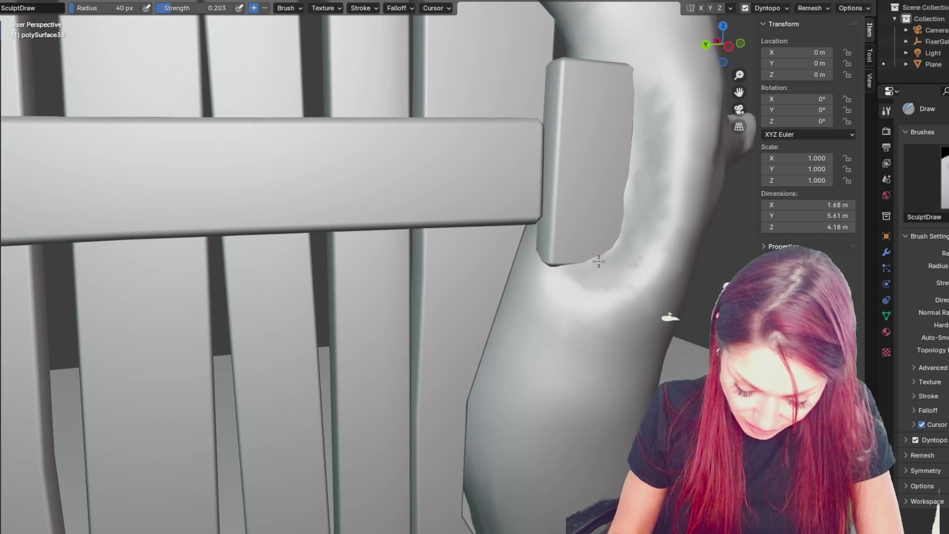
Step: Pull the trunk surface beside the post with the Grab brush
{"action": "middle_click_drag", "start_coordinate": [622, 257], "coordinate": [568, 247]}
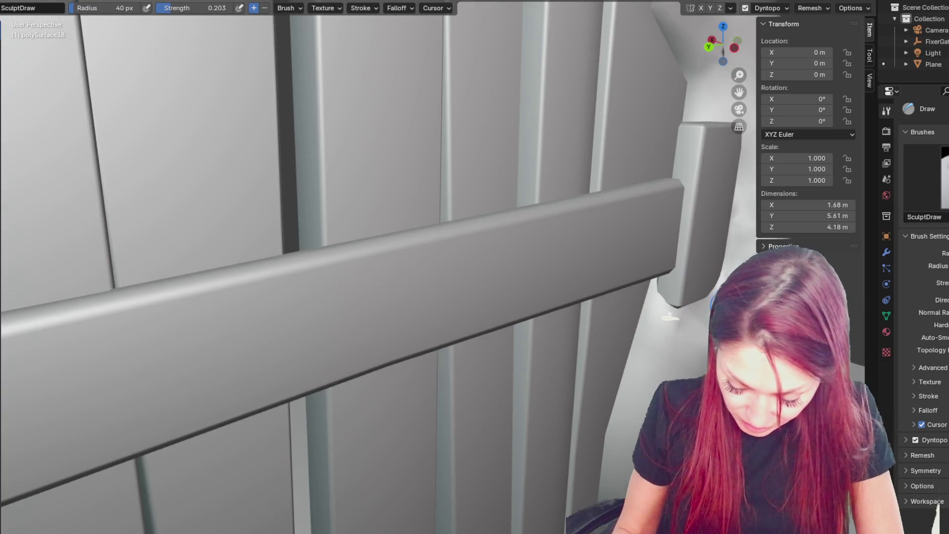
{"action": "middle_click_drag", "start_coordinate": [622, 387], "coordinate": [568, 313]}
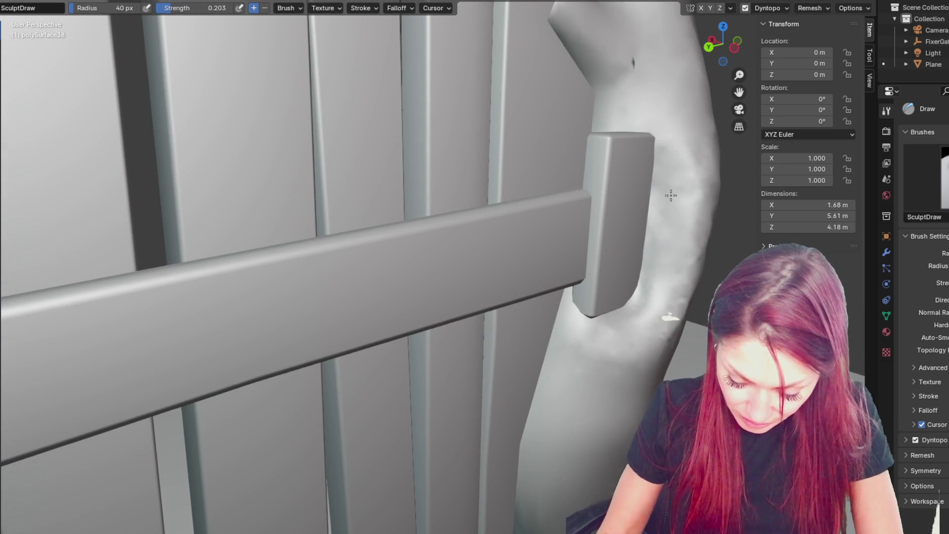
{"action": "middle_click_drag", "start_coordinate": [638, 324], "coordinate": [593, 311]}
{"action": "key", "text": "g"}
{"action": "left_click_drag", "start_coordinate": [428, 268], "coordinate": [427, 276]}
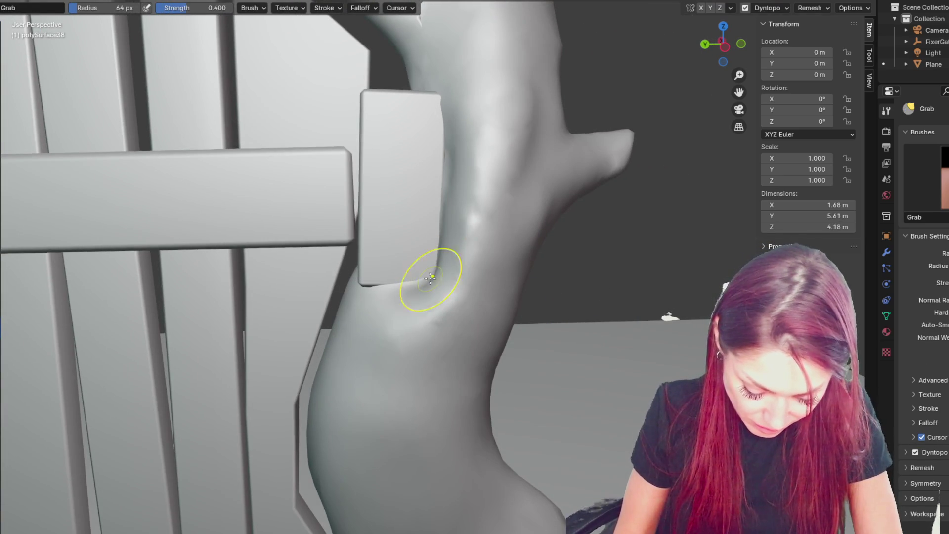
Step: Drag the trunk's right edge along its length and slightly inward to hug the gate
{"action": "middle_click_drag", "start_coordinate": [430, 279], "coordinate": [529, 307]}
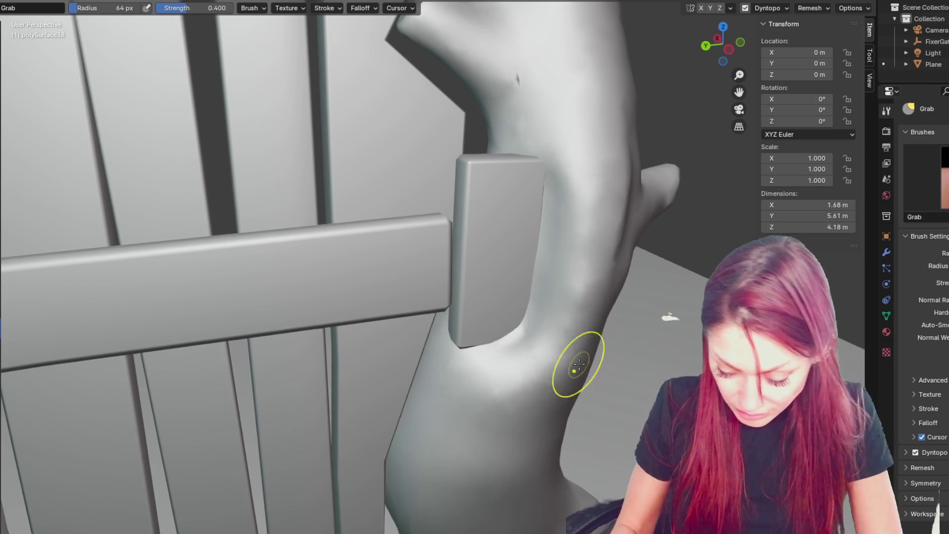
{"action": "middle_click_drag", "start_coordinate": [578, 364], "coordinate": [535, 303]}
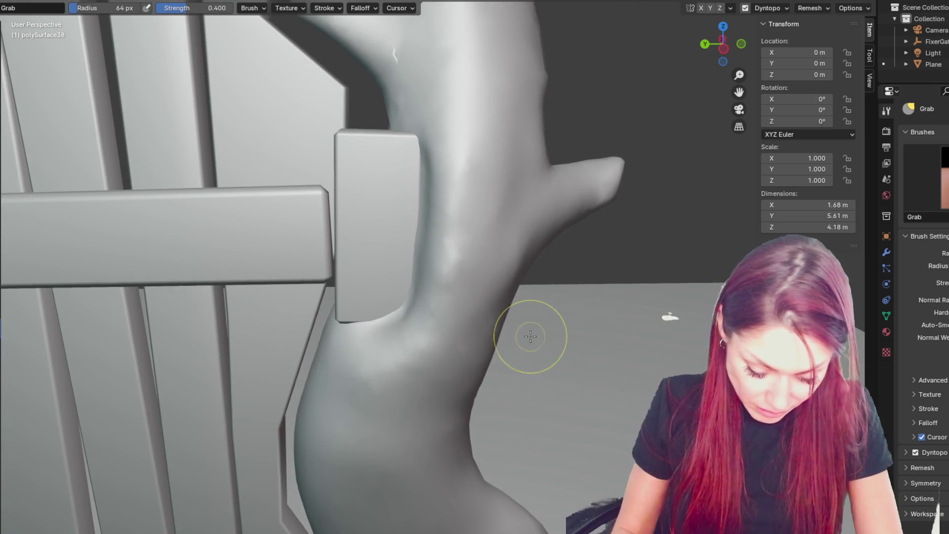
{"action": "mouse_move", "coordinate": [562, 286]}
{"action": "middle_mouse_down"}
{"action": "mouse_move", "coordinate": [502, 145]}
{"action": "mouse_move", "coordinate": [471, 125]}
{"action": "middle_mouse_up"}
{"action": "left_click_drag", "start_coordinate": [471, 125], "coordinate": [486, 183]}
{"action": "left_click_drag", "start_coordinate": [501, 379], "coordinate": [486, 371]}
{"action": "scroll", "coordinate": [479, 365], "scroll_direction": "down", "scroll_amount": 5}
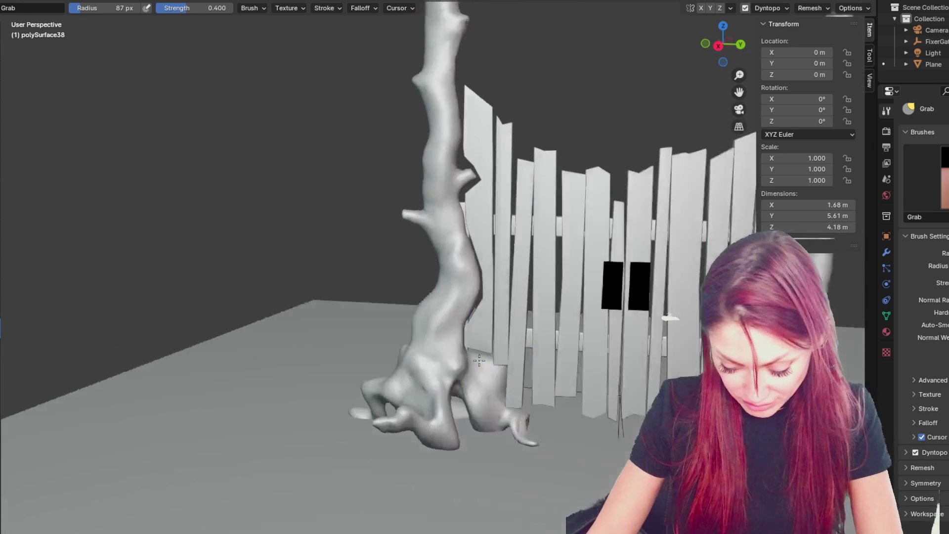
{"action": "middle_click_drag", "start_coordinate": [479, 365], "coordinate": [170, 329]}
{"action": "scroll", "coordinate": [244, 340], "scroll_direction": "up", "scroll_amount": 5}
{"action": "scroll", "coordinate": [245, 340], "scroll_direction": "down", "scroll_amount": 4}
Step: With an enlarged Grab brush, pull the upper trunk into a new curve
{"action": "mouse_move", "coordinate": [245, 340]}
{"action": "middle_mouse_down"}
{"action": "mouse_move", "coordinate": [339, 271]}
{"action": "mouse_move", "coordinate": [295, 301]}
{"action": "mouse_move", "coordinate": [316, 276]}
{"action": "middle_mouse_up"}
{"action": "key", "text": "f"}
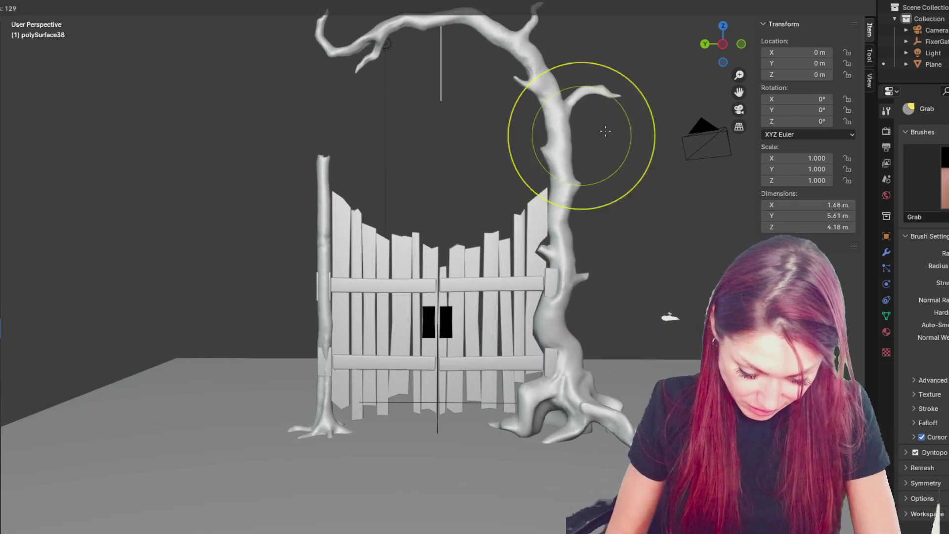
{"action": "left_click", "coordinate": [556, 127]}
{"action": "mouse_move", "coordinate": [558, 148]}
{"action": "left_mouse_down"}
{"action": "mouse_move", "coordinate": [566, 121]}
{"action": "mouse_move", "coordinate": [592, 117]}
{"action": "left_mouse_up"}
Step: With a smaller Grab brush, refine the top of the trunk, then bring up the save dialog
{"action": "key", "text": "f"}
{"action": "left_click", "coordinate": [556, 148]}
{"action": "mouse_move", "coordinate": [558, 149]}
{"action": "left_mouse_down"}
{"action": "mouse_move", "coordinate": [563, 123]}
{"action": "mouse_move", "coordinate": [569, 202]}
{"action": "mouse_move", "coordinate": [555, 165]}
{"action": "left_mouse_up"}
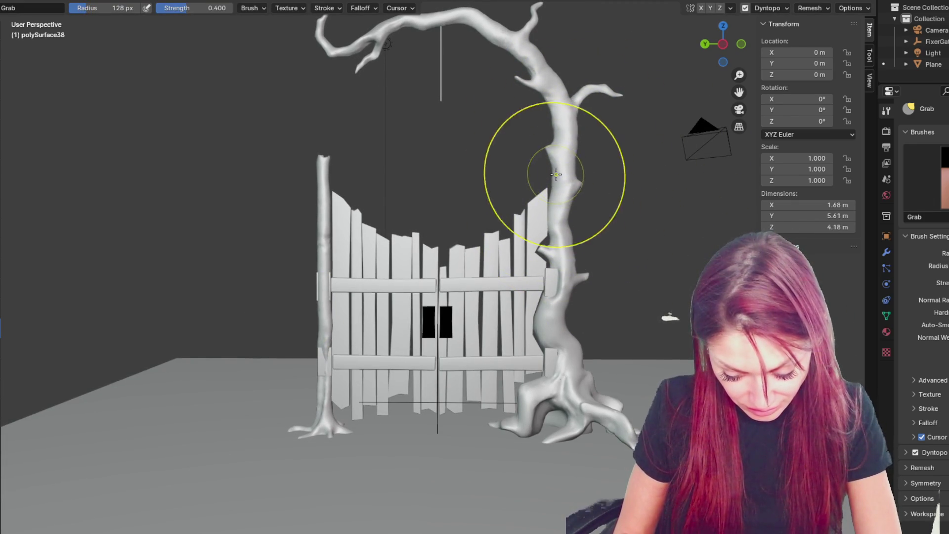
{"action": "mouse_move", "coordinate": [567, 212]}
{"action": "left_mouse_down"}
{"action": "mouse_move", "coordinate": [580, 189]}
{"action": "mouse_move", "coordinate": [558, 202]}
{"action": "left_mouse_up"}
{"action": "mouse_move", "coordinate": [525, 64]}
{"action": "left_mouse_down"}
{"action": "mouse_move", "coordinate": [532, 54]}
{"action": "mouse_move", "coordinate": [540, 74]}
{"action": "left_mouse_up"}
{"action": "key", "text": "ctrl+s"}
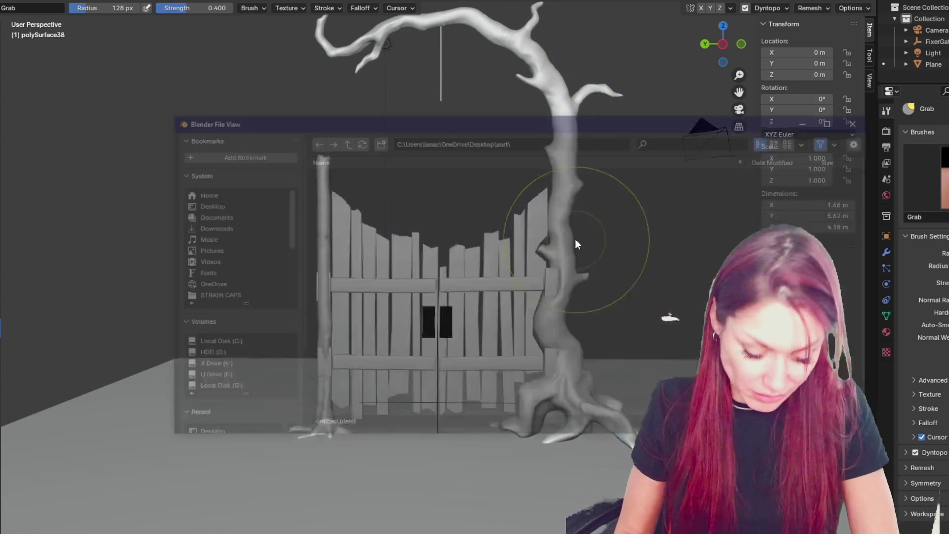
{"action": "left_click", "coordinate": [204, 205]}
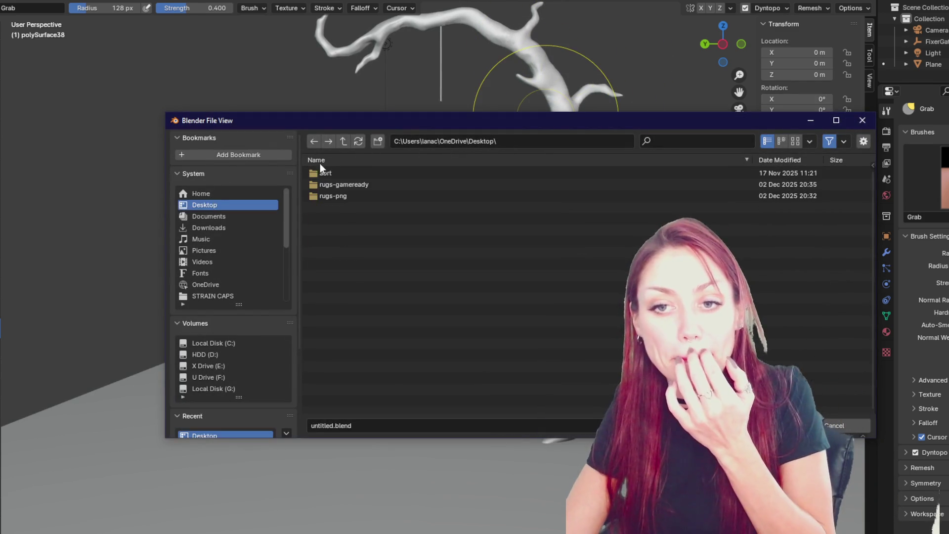
{"action": "key", "text": "Escape"}
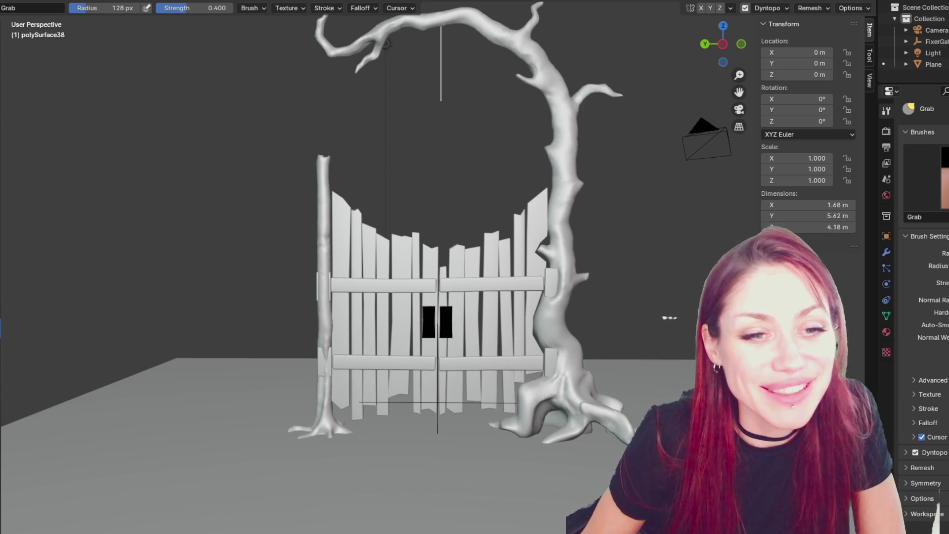
Step: Frame the top branches and set a smaller Draw brush for the branch stub
{"action": "middle_click_drag", "start_coordinate": [438, 117], "coordinate": [454, 150], "text": "shift"}
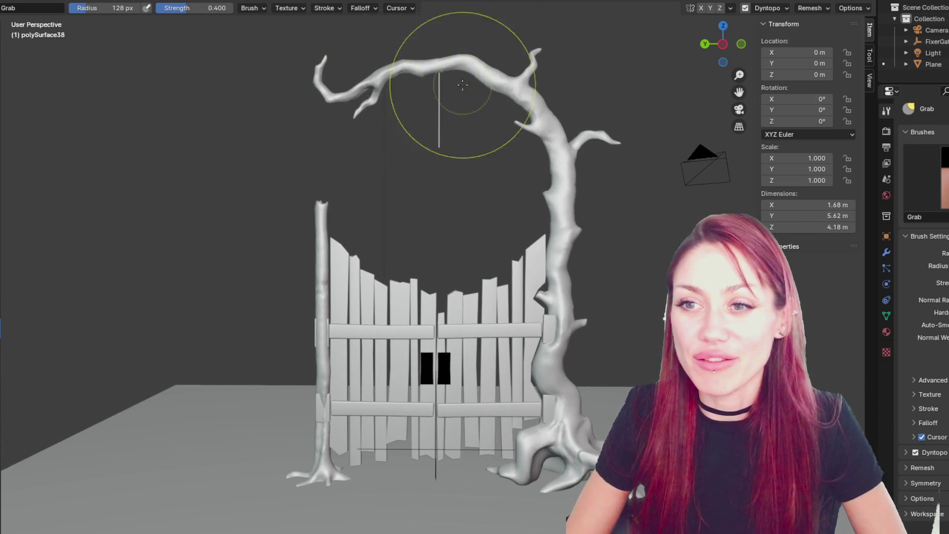
{"action": "scroll", "coordinate": [559, 201], "scroll_direction": "up", "scroll_amount": 4}
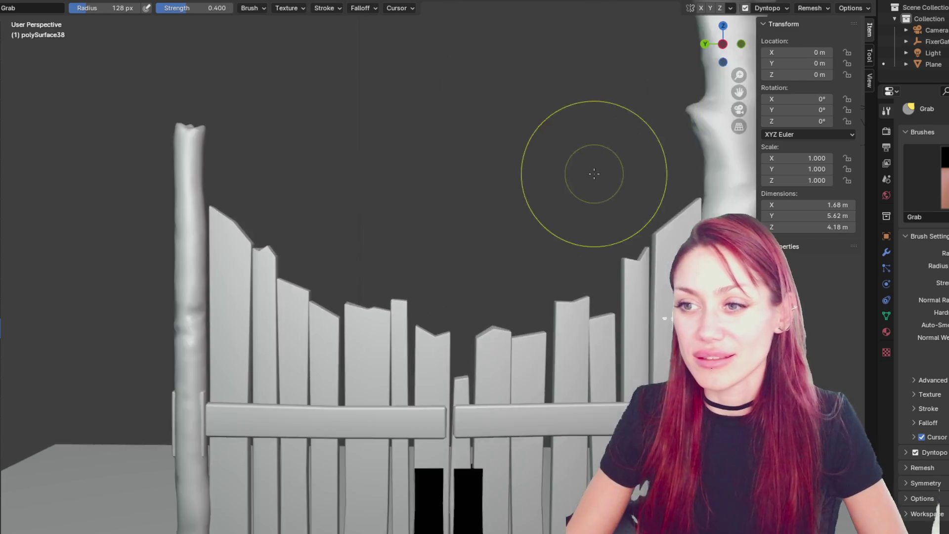
{"action": "middle_click_drag", "start_coordinate": [593, 170], "coordinate": [466, 308], "text": "shift"}
{"action": "scroll", "coordinate": [291, 363], "scroll_direction": "up", "scroll_amount": 4}
{"action": "middle_click_drag", "start_coordinate": [292, 363], "coordinate": [323, 235]}
{"action": "key", "text": "x"}
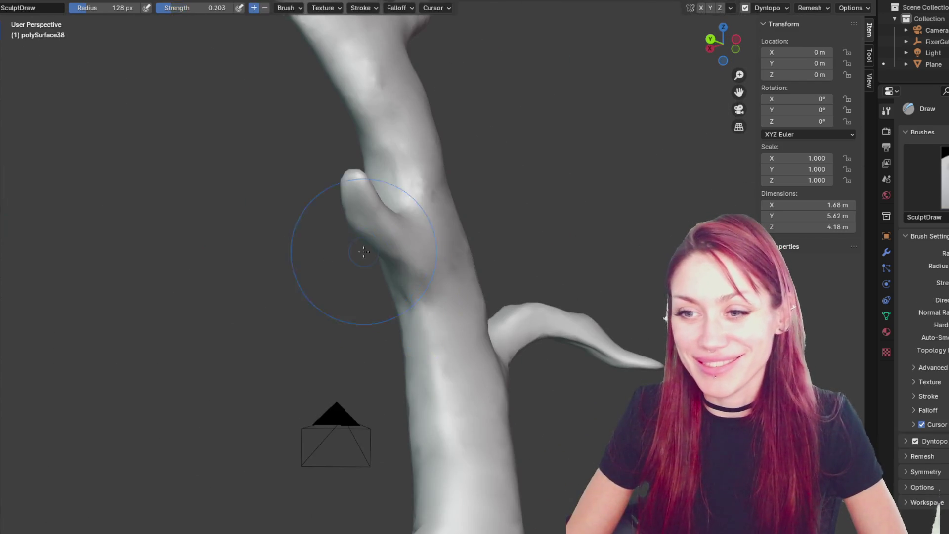
{"action": "key", "text": "bracketleft"}
{"action": "key", "text": "bracketleft"}
{"action": "key", "text": "bracketleft"}
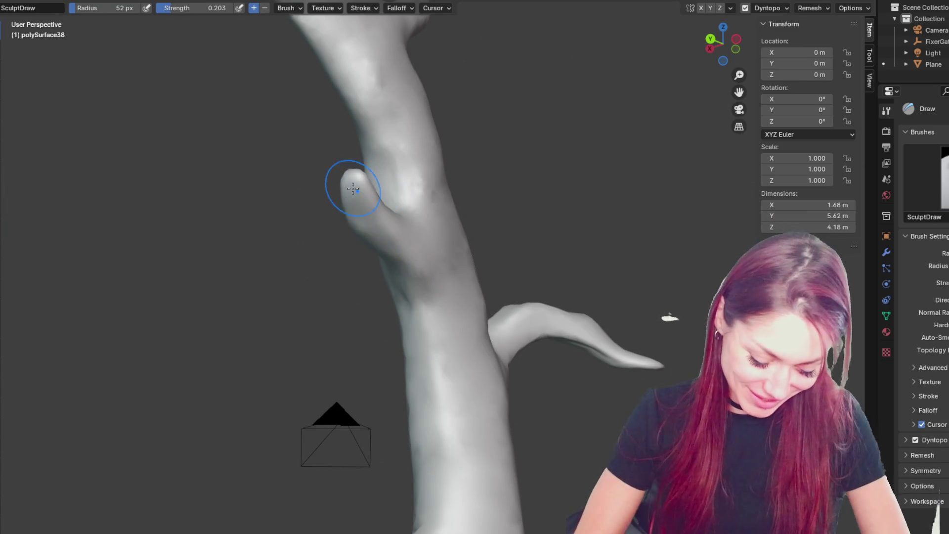
Step: Pull the left branch joint up and to the right with the Grab brush
{"action": "middle_click_drag", "start_coordinate": [418, 213], "coordinate": [660, 216]}
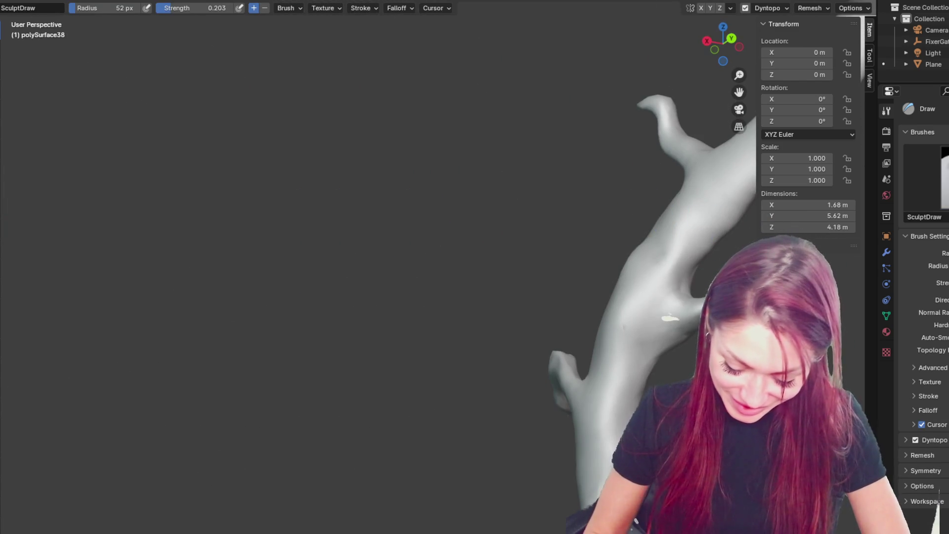
{"action": "key", "text": "g"}
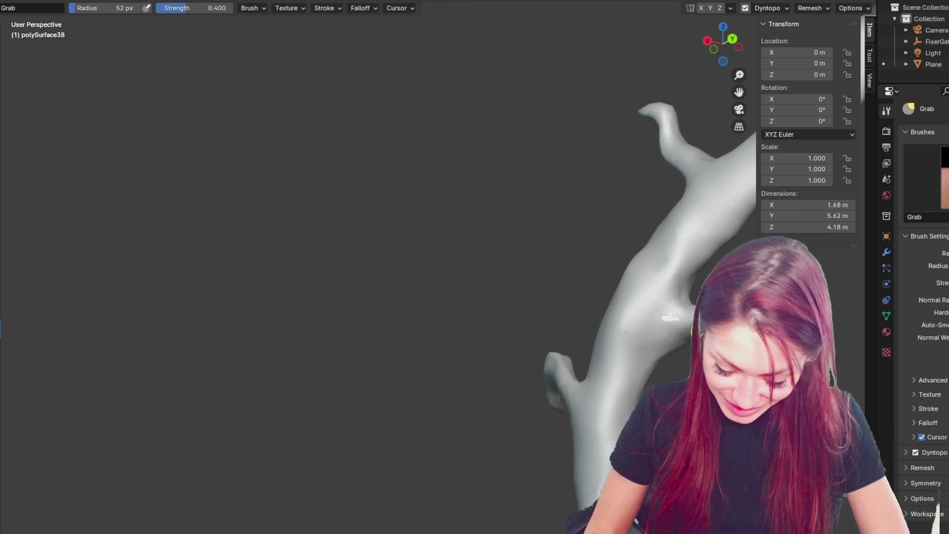
{"action": "key", "text": "bracketright"}
{"action": "key", "text": "bracketright"}
{"action": "key", "text": "bracketright"}
{"action": "mouse_move", "coordinate": [651, 356]}
{"action": "middle_mouse_down"}
{"action": "mouse_move", "coordinate": [612, 421]}
{"action": "mouse_move", "coordinate": [524, 371]}
{"action": "middle_mouse_up"}
{"action": "key", "text": "bracketleft"}
{"action": "key", "text": "bracketleft"}
{"action": "key", "text": "bracketleft"}
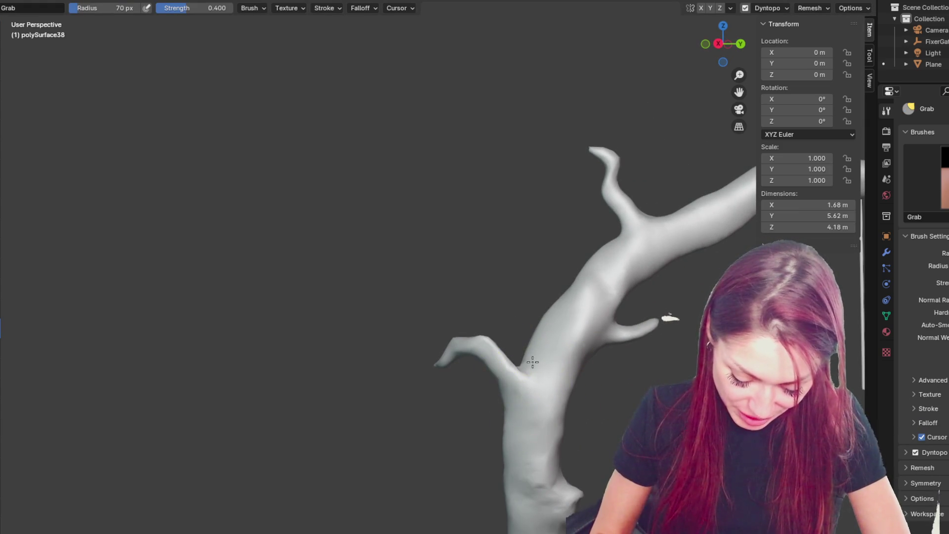
{"action": "left_click_drag", "start_coordinate": [534, 360], "coordinate": [561, 293]}
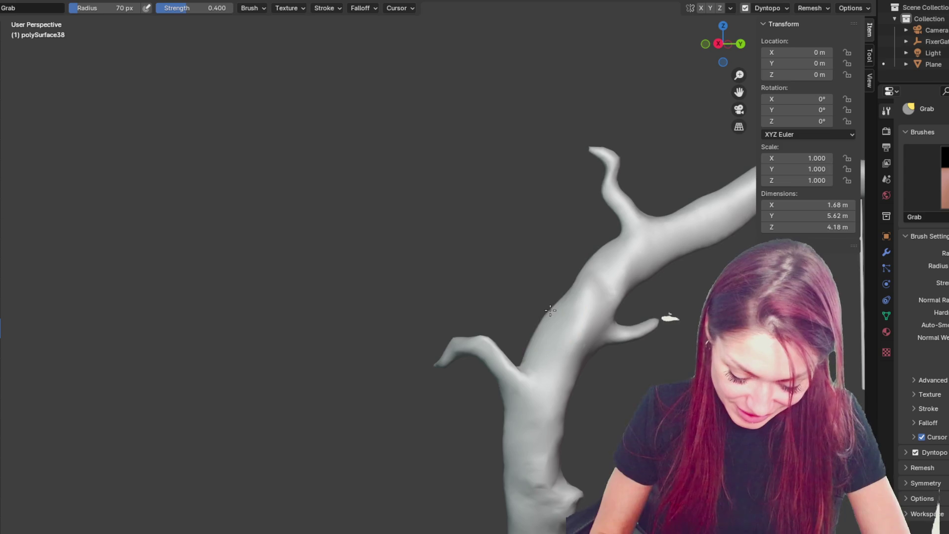
Step: Orbit to the trunk beside the pole and shrink the Grab brush to 91 px
{"action": "mouse_move", "coordinate": [596, 375]}
{"action": "middle_mouse_down"}
{"action": "mouse_move", "coordinate": [559, 393]}
{"action": "mouse_move", "coordinate": [644, 367]}
{"action": "middle_mouse_up"}
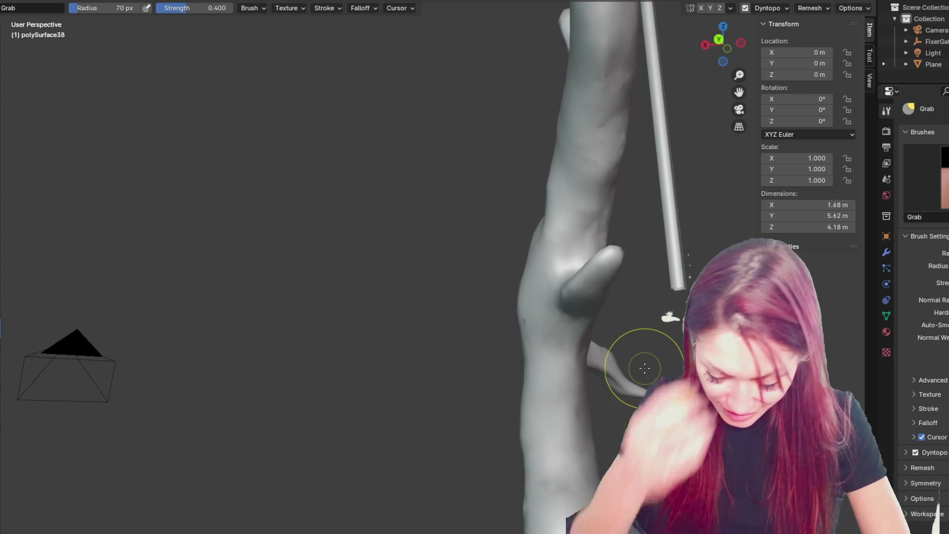
{"action": "mouse_move", "coordinate": [542, 364]}
{"action": "middle_mouse_down"}
{"action": "mouse_move", "coordinate": [518, 346]}
{"action": "mouse_move", "coordinate": [544, 329]}
{"action": "mouse_move", "coordinate": [546, 379]}
{"action": "mouse_move", "coordinate": [551, 316]}
{"action": "mouse_move", "coordinate": [573, 296]}
{"action": "mouse_move", "coordinate": [862, 376]}
{"action": "mouse_move", "coordinate": [415, 275]}
{"action": "mouse_move", "coordinate": [420, 296]}
{"action": "middle_mouse_up"}
{"action": "key", "text": "f"}
{"action": "left_click", "coordinate": [296, 282]}
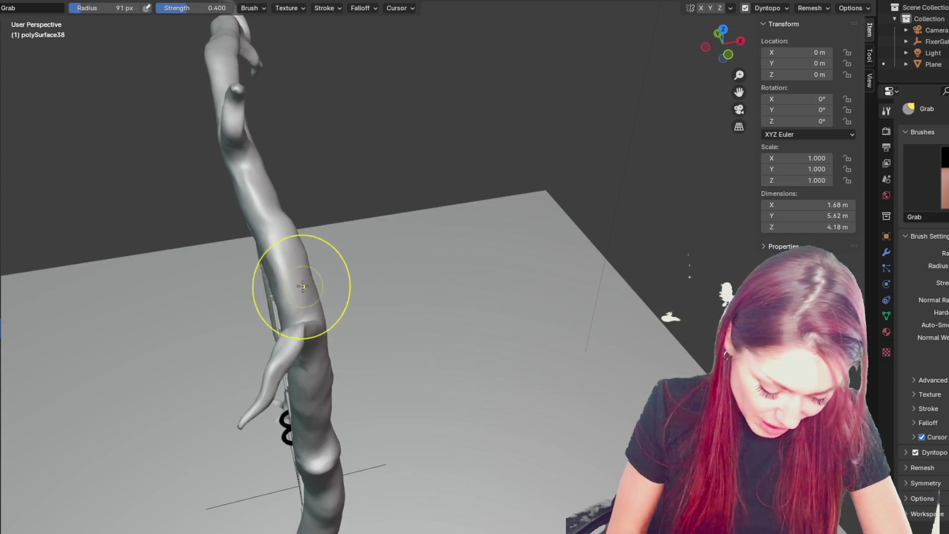
Step: Inspect the branching trunk and fence, toggling from the Draw brush back to Grab
{"action": "mouse_move", "coordinate": [314, 288]}
{"action": "middle_mouse_down"}
{"action": "mouse_move", "coordinate": [410, 227]}
{"action": "mouse_move", "coordinate": [373, 275]}
{"action": "middle_mouse_up"}
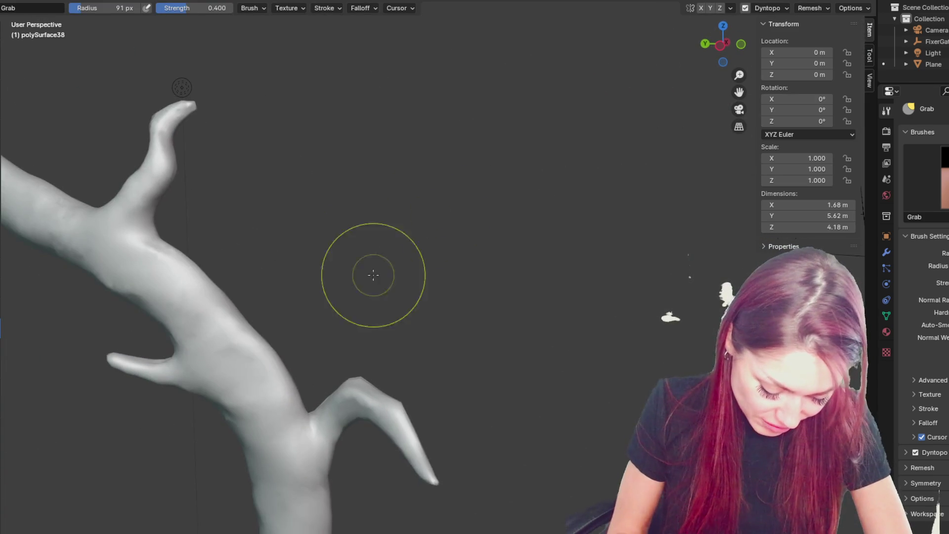
{"action": "key", "text": "x"}
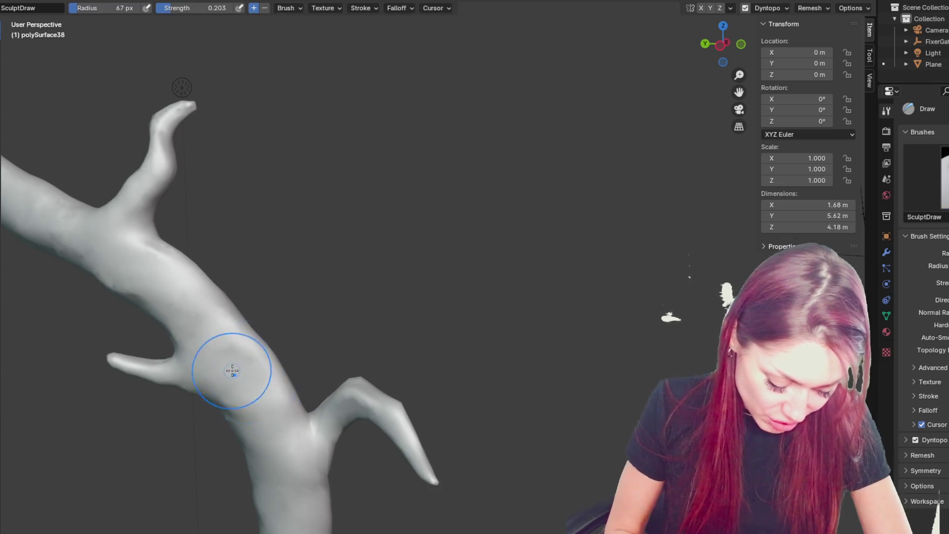
{"action": "mouse_move", "coordinate": [286, 423]}
{"action": "middle_mouse_down"}
{"action": "mouse_move", "coordinate": [212, 455]}
{"action": "mouse_move", "coordinate": [431, 340]}
{"action": "middle_mouse_up"}
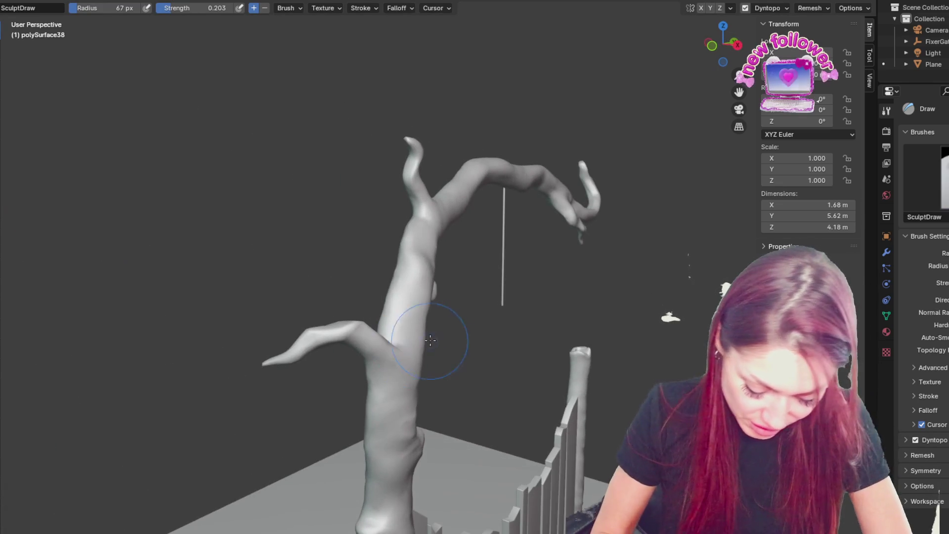
{"action": "key", "text": "g"}
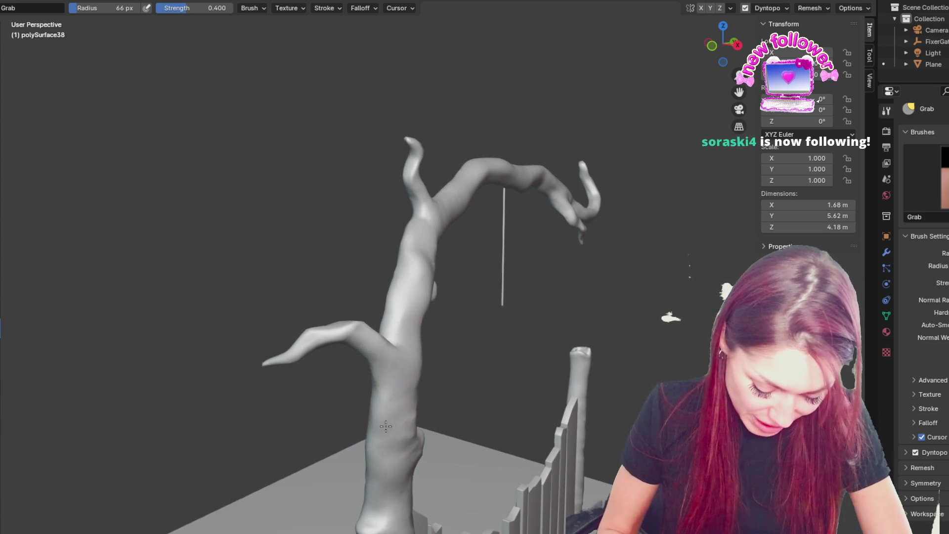
{"action": "middle_click_drag", "start_coordinate": [407, 410], "coordinate": [456, 398]}
{"action": "mouse_move", "coordinate": [370, 413]}
{"action": "middle_mouse_down"}
{"action": "mouse_move", "coordinate": [421, 396]}
{"action": "mouse_move", "coordinate": [339, 292]}
{"action": "middle_mouse_up"}
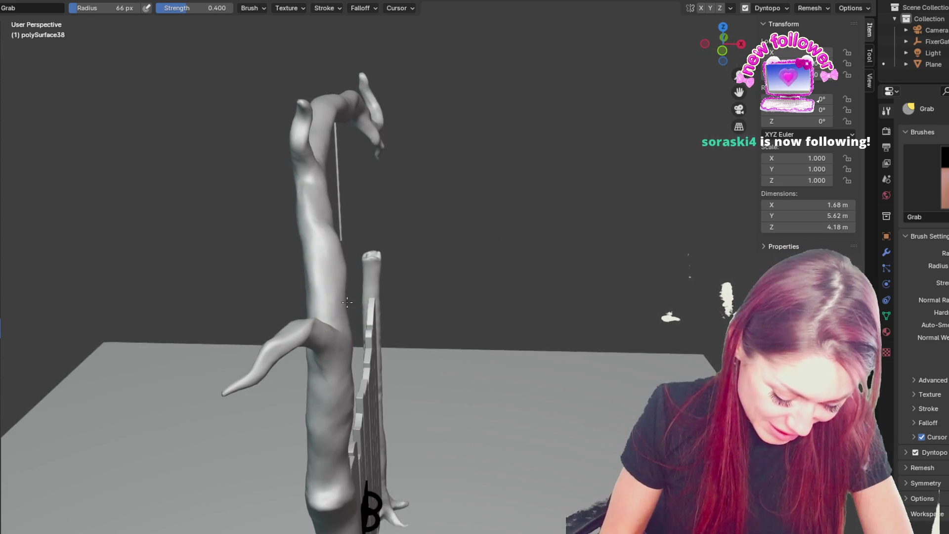
Step: Resize the Grab brush larger, then smaller, for the side branches
{"action": "key", "text": "f"}
{"action": "left_click", "coordinate": [340, 315]}
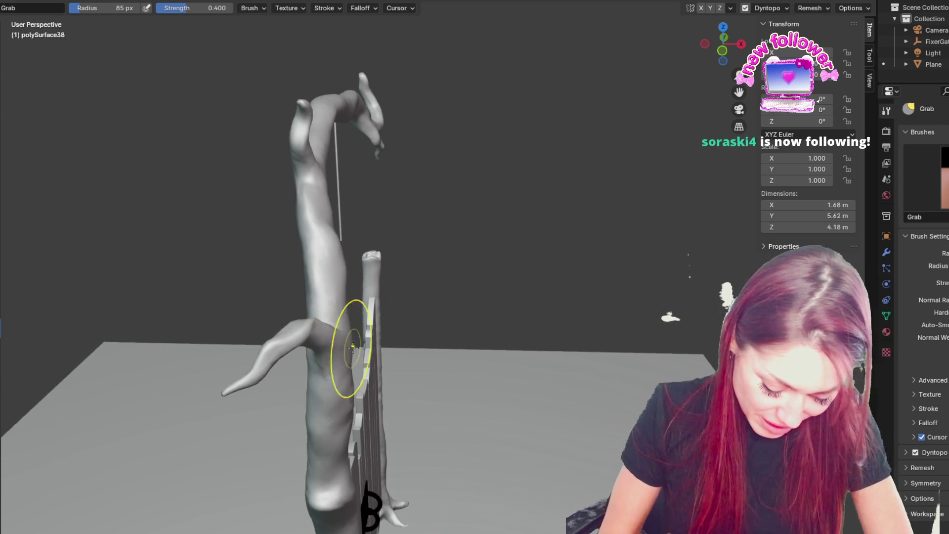
{"action": "key", "text": "f"}
{"action": "left_click", "coordinate": [350, 328]}
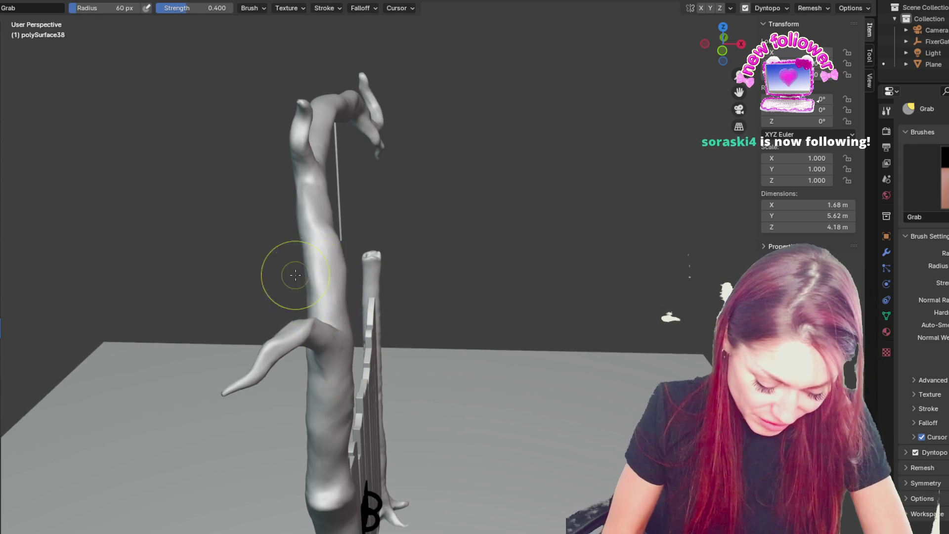
Step: Switch to a 50 px, 0.203-strength Draw brush and view the branch stub from several angles
{"action": "middle_click_drag", "start_coordinate": [324, 276], "coordinate": [377, 277]}
{"action": "key", "text": "f"}
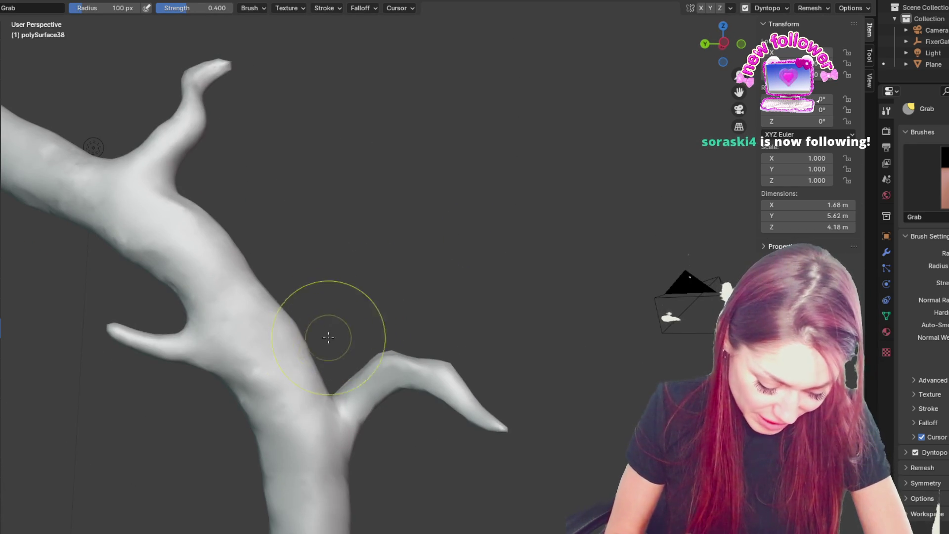
{"action": "mouse_move", "coordinate": [311, 293]}
{"action": "middle_mouse_down"}
{"action": "mouse_move", "coordinate": [610, 186]}
{"action": "mouse_move", "coordinate": [488, 248]}
{"action": "mouse_move", "coordinate": [495, 143]}
{"action": "mouse_move", "coordinate": [465, 206]}
{"action": "middle_mouse_up"}
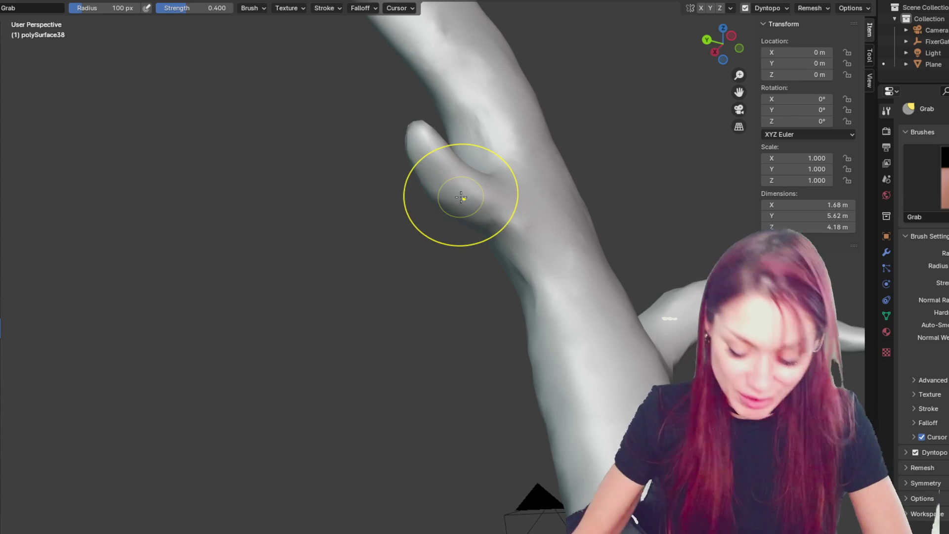
{"action": "key", "text": "x"}
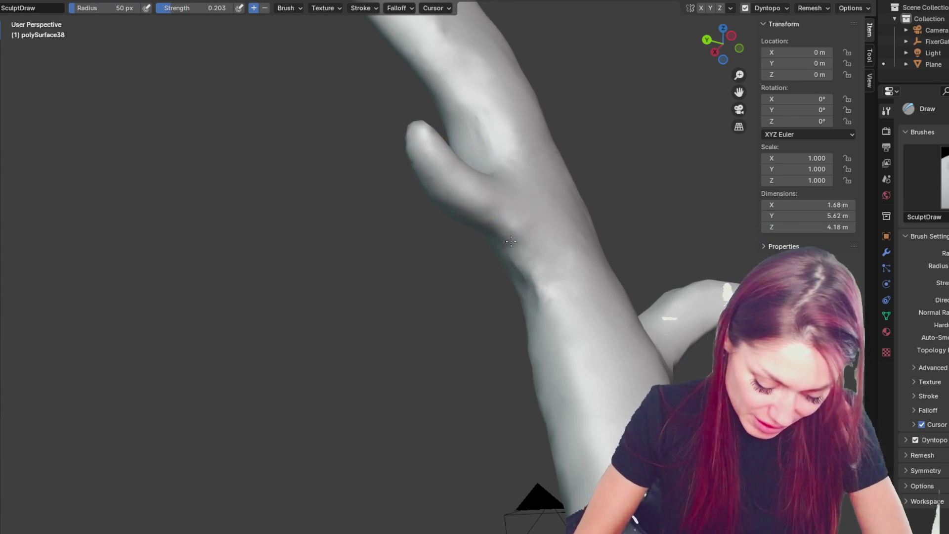
{"action": "middle_click_drag", "start_coordinate": [514, 253], "coordinate": [604, 326]}
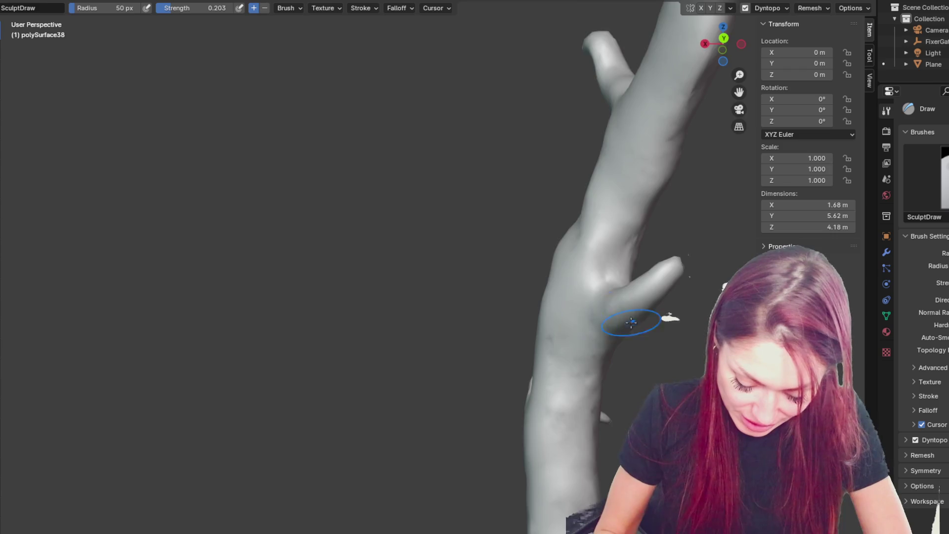
{"action": "middle_click_drag", "start_coordinate": [631, 322], "coordinate": [555, 316]}
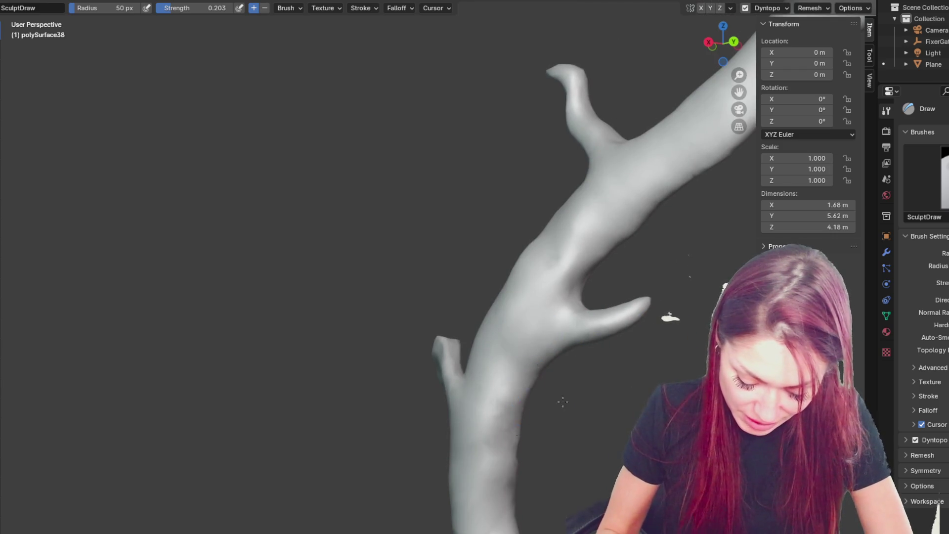
Step: Reshape the trunk at the left branch junction and thin the right branch toward its tip
{"action": "middle_click_drag", "start_coordinate": [562, 401], "coordinate": [479, 350]}
{"action": "mouse_move", "coordinate": [438, 318]}
{"action": "middle_mouse_down"}
{"action": "mouse_move", "coordinate": [481, 347]}
{"action": "mouse_move", "coordinate": [474, 377]}
{"action": "middle_mouse_up"}
{"action": "key", "text": "g"}
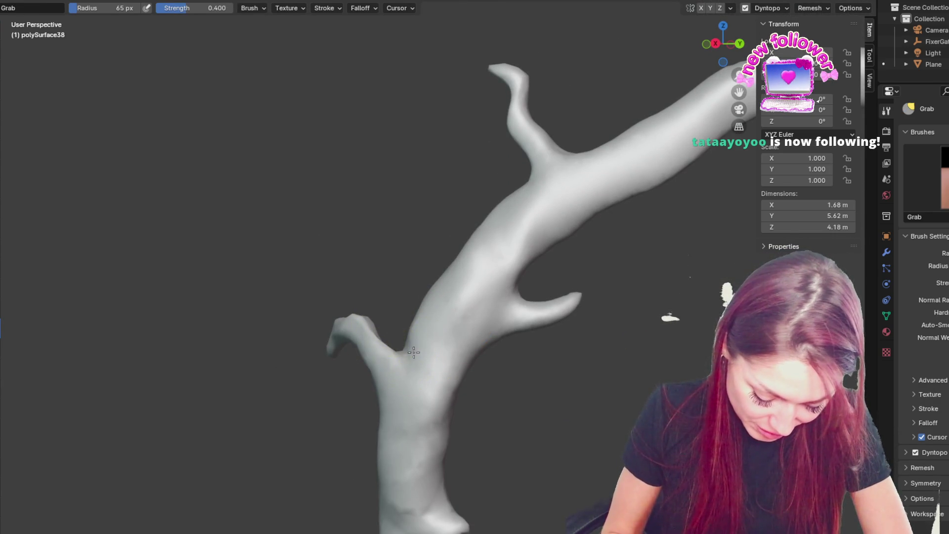
{"action": "left_click_drag", "start_coordinate": [406, 354], "coordinate": [432, 301]}
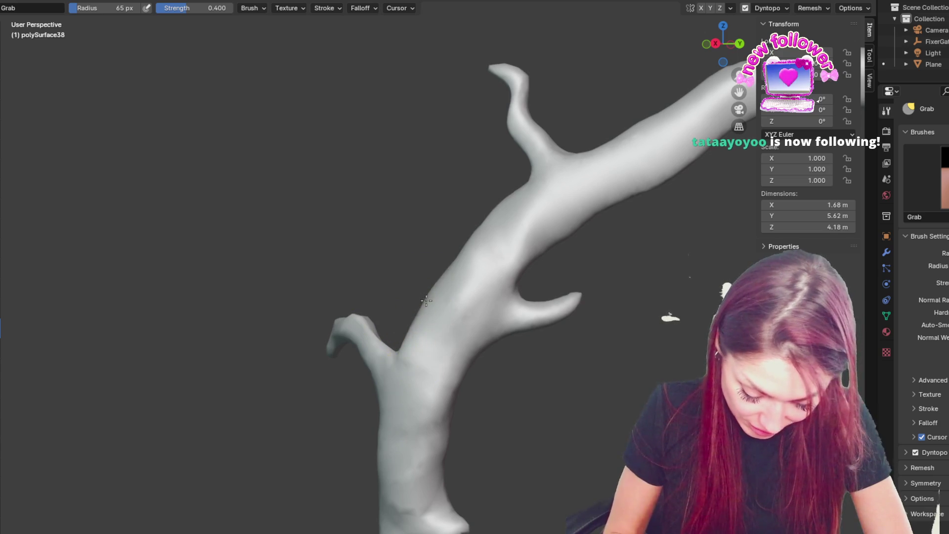
{"action": "mouse_move", "coordinate": [513, 346]}
{"action": "left_mouse_down"}
{"action": "mouse_move", "coordinate": [567, 306]}
{"action": "mouse_move", "coordinate": [559, 312]}
{"action": "left_mouse_up"}
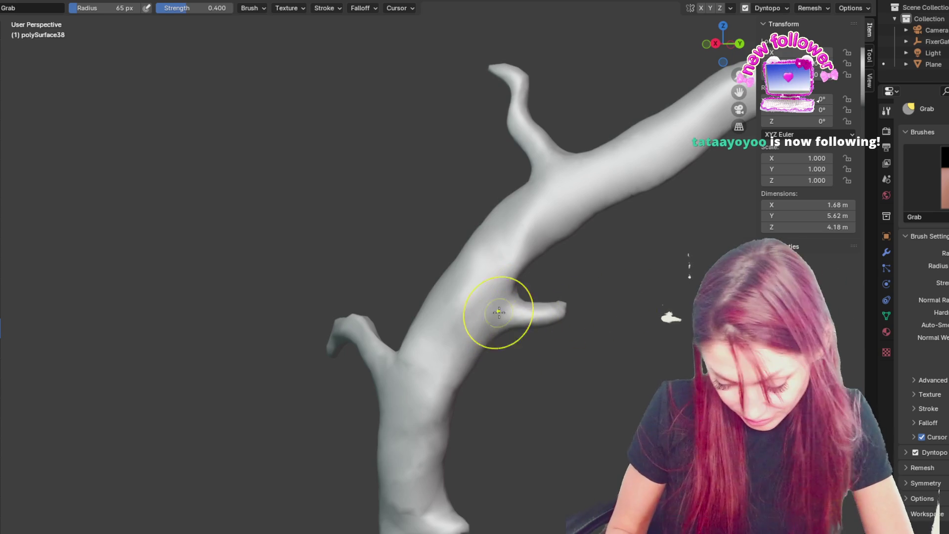
Step: Pull the surface near the lower branch joint slightly with the Grab brush
{"action": "mouse_move", "coordinate": [542, 76]}
{"action": "middle_mouse_down"}
{"action": "mouse_move", "coordinate": [700, 130]}
{"action": "mouse_move", "coordinate": [297, 99]}
{"action": "middle_mouse_up"}
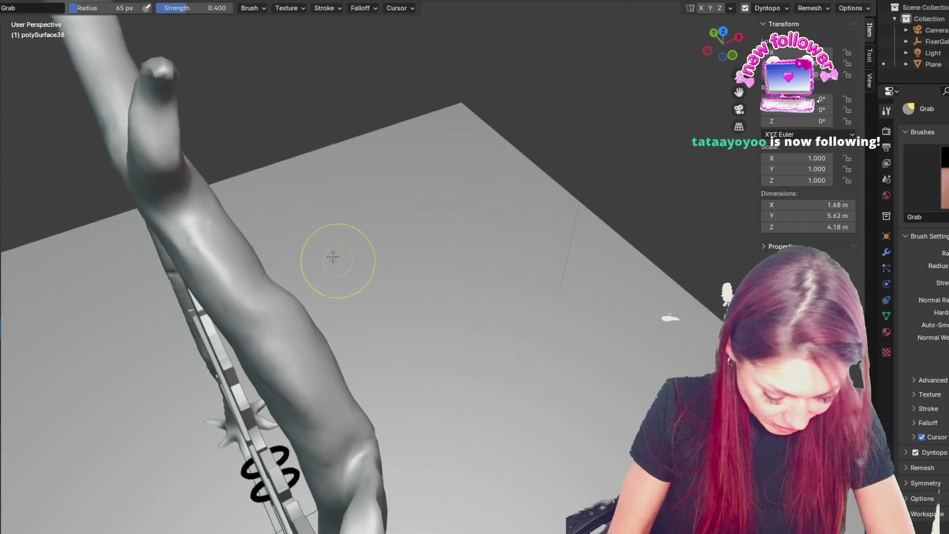
{"action": "mouse_move", "coordinate": [408, 442]}
{"action": "middle_mouse_down"}
{"action": "mouse_move", "coordinate": [360, 455]}
{"action": "mouse_move", "coordinate": [371, 434]}
{"action": "middle_mouse_up"}
{"action": "key", "text": "x"}
{"action": "key", "text": "g"}
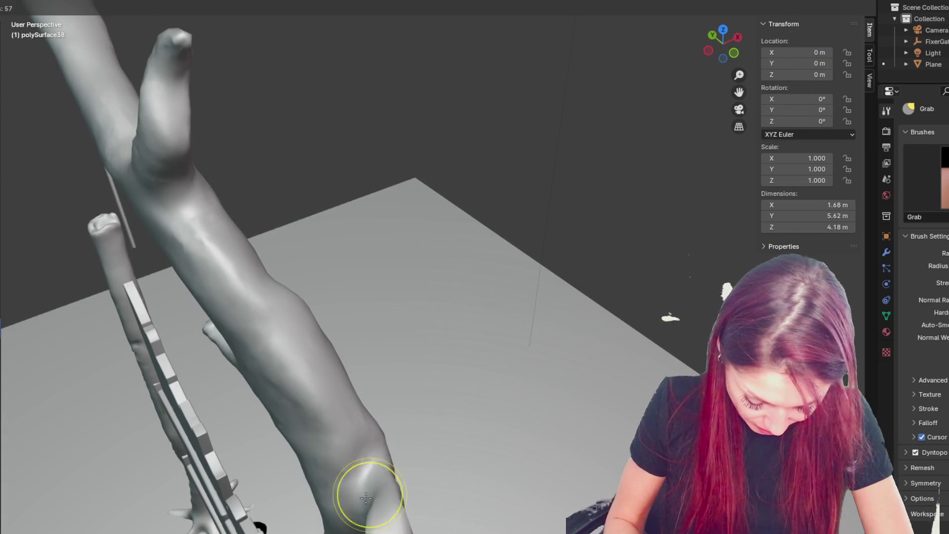
{"action": "middle_click_drag", "start_coordinate": [373, 504], "coordinate": [420, 512]}
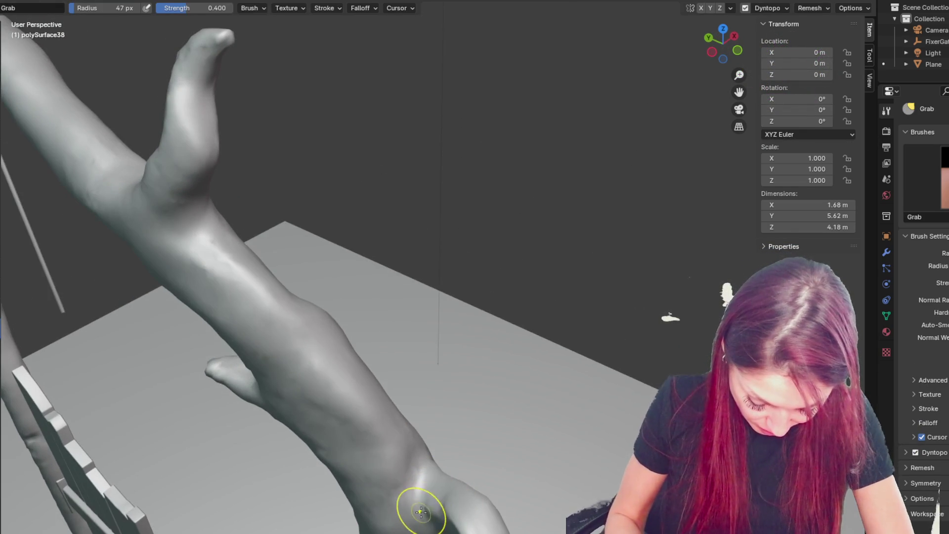
{"action": "left_click_drag", "start_coordinate": [434, 499], "coordinate": [415, 503]}
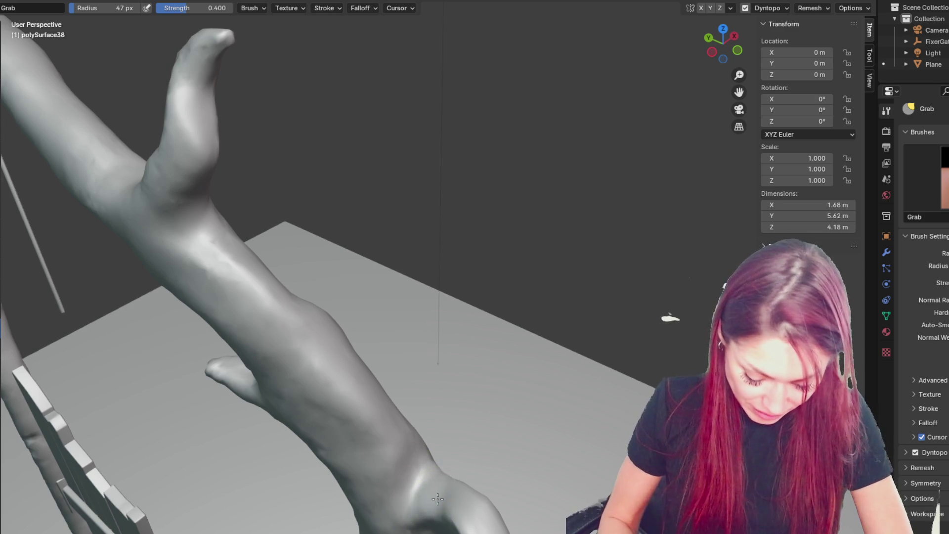
Step: Reframe the view on the whole tree arch and gate, and shrink the Grab brush
{"action": "scroll", "coordinate": [608, 198], "scroll_direction": "down", "scroll_amount": 5}
{"action": "mouse_move", "coordinate": [568, 223]}
{"action": "middle_mouse_down"}
{"action": "mouse_move", "coordinate": [607, 197]}
{"action": "mouse_move", "coordinate": [654, 141]}
{"action": "middle_mouse_up"}
{"action": "scroll", "coordinate": [613, 145], "scroll_direction": "down", "scroll_amount": 2}
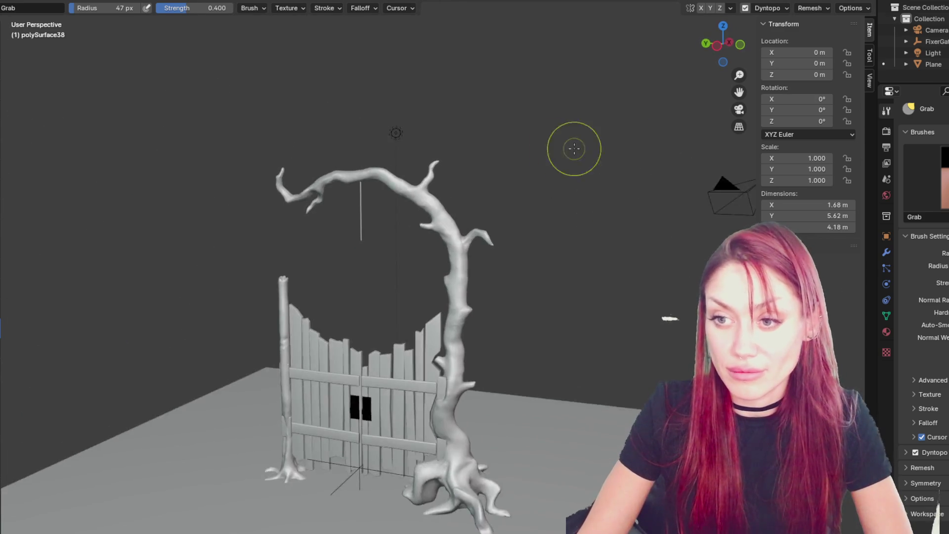
{"action": "scroll", "coordinate": [559, 146], "scroll_direction": "up", "scroll_amount": 3}
{"action": "middle_click_drag", "start_coordinate": [546, 144], "coordinate": [491, 262]}
{"action": "middle_click_drag", "start_coordinate": [500, 301], "coordinate": [536, 297]}
{"action": "middle_click_drag", "start_coordinate": [535, 297], "coordinate": [529, 296]}
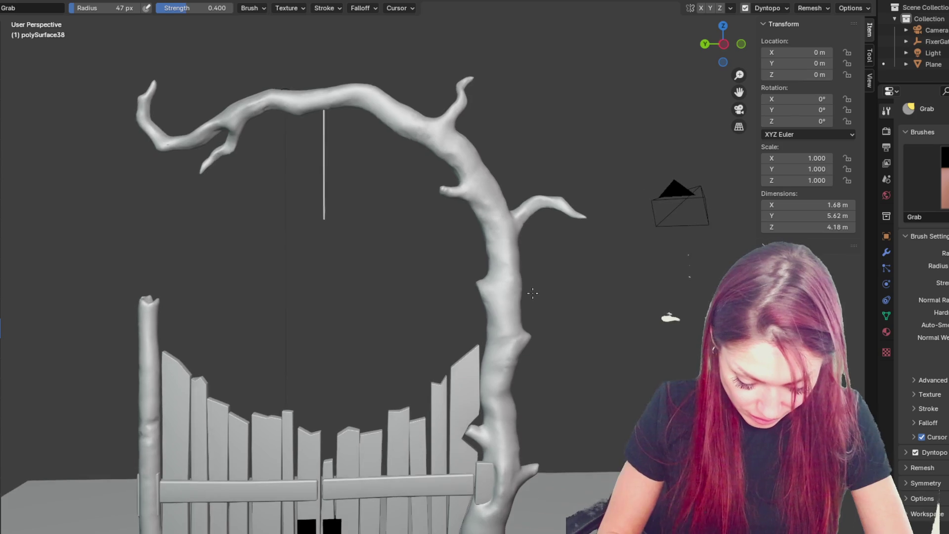
{"action": "key", "text": "f"}
{"action": "left_click", "coordinate": [463, 196]}
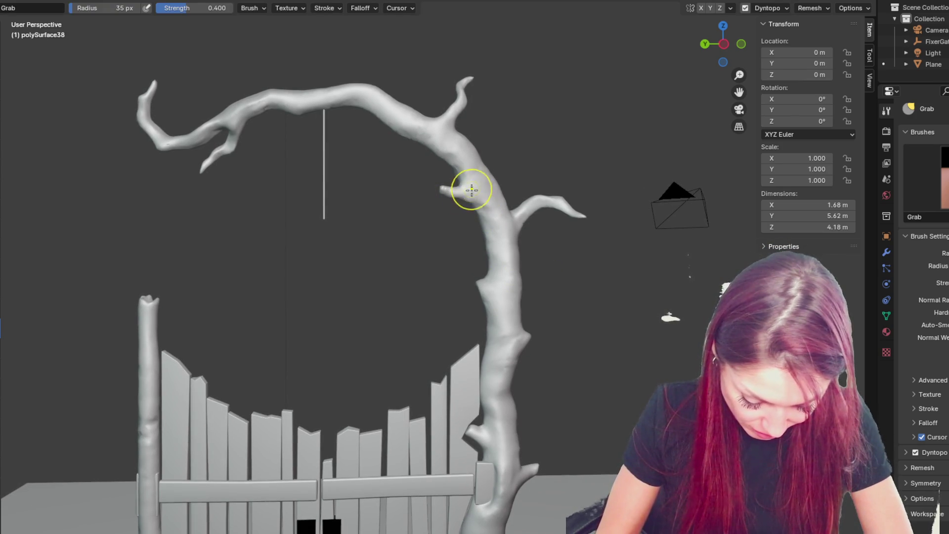
Step: Switch to a 23 px, 0.250-strength Crease brush and make the gate post (polySurface41) the sculpted object
{"action": "key", "text": "shift+c"}
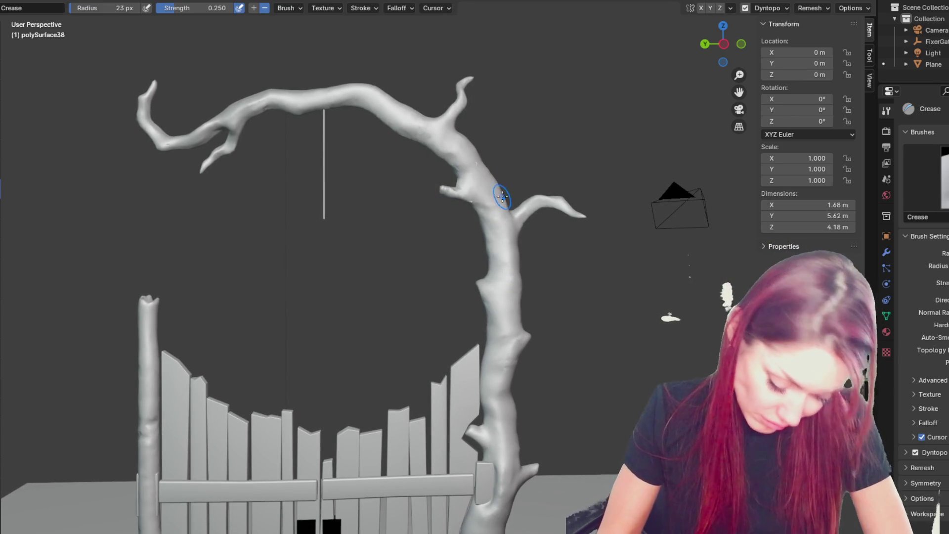
{"action": "scroll", "coordinate": [504, 194], "scroll_direction": "up", "scroll_amount": 5}
{"action": "scroll", "coordinate": [491, 186], "scroll_direction": "down", "scroll_amount": 8}
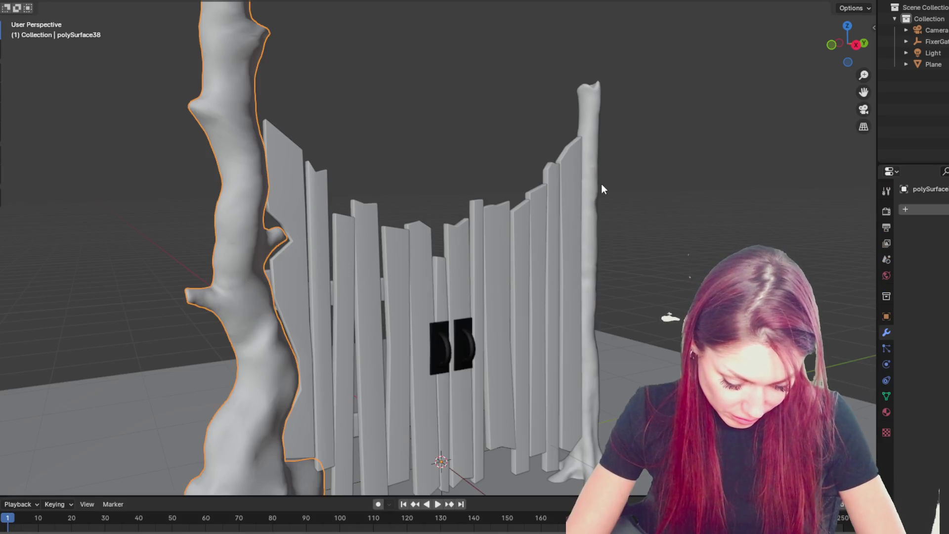
{"action": "left_click", "coordinate": [595, 188]}
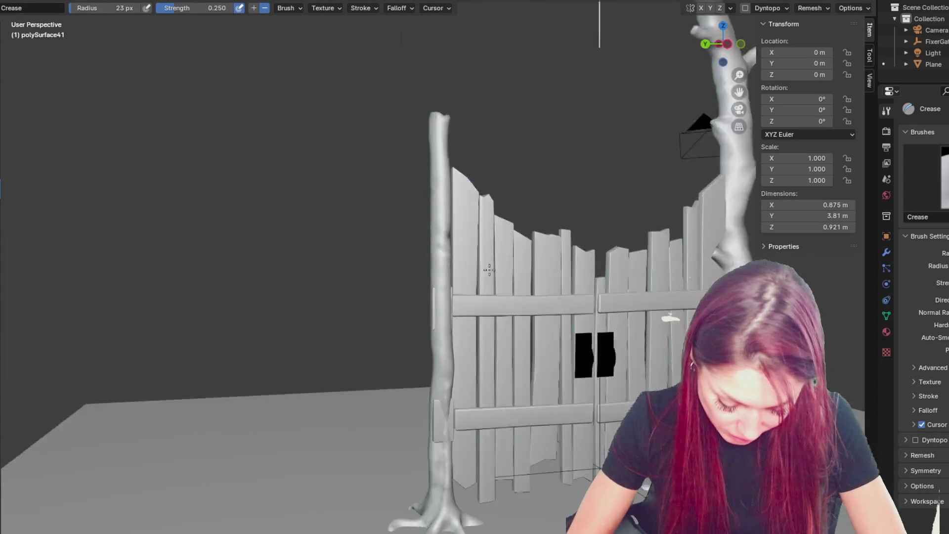
Step: Reshape the lower trunk near its base with a smaller Grab brush and review the gate from several sides
{"action": "key", "text": "g"}
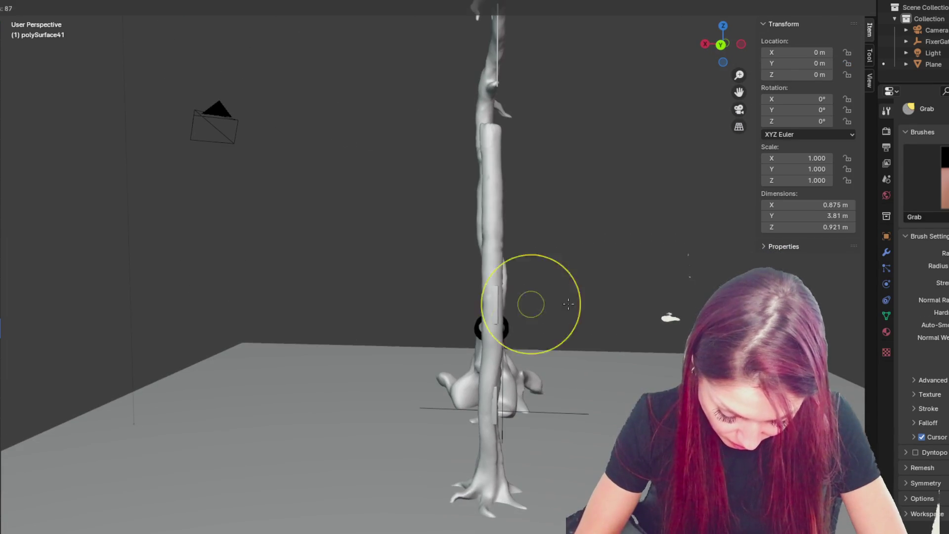
{"action": "left_click_drag", "start_coordinate": [498, 303], "coordinate": [499, 297]}
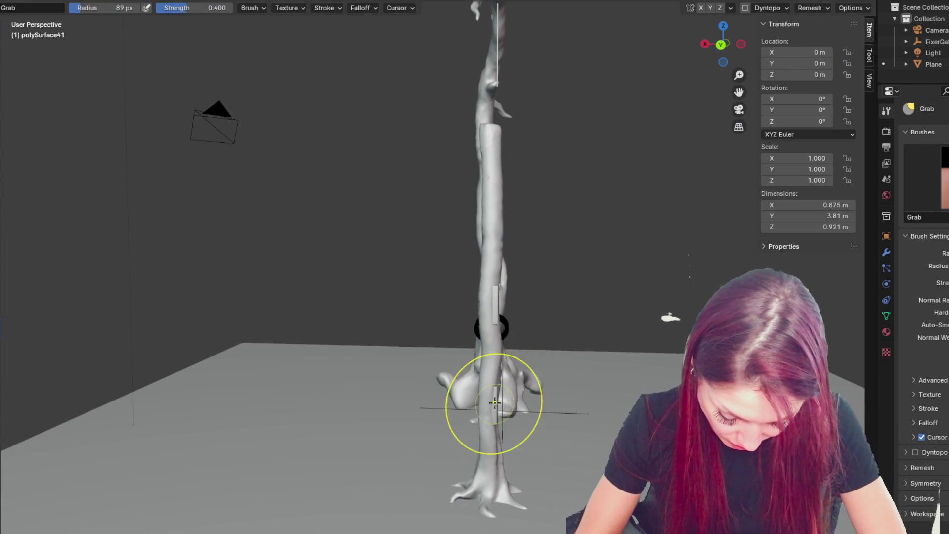
{"action": "middle_click_drag", "start_coordinate": [483, 413], "coordinate": [465, 435]}
{"action": "key", "text": "bracketleft"}
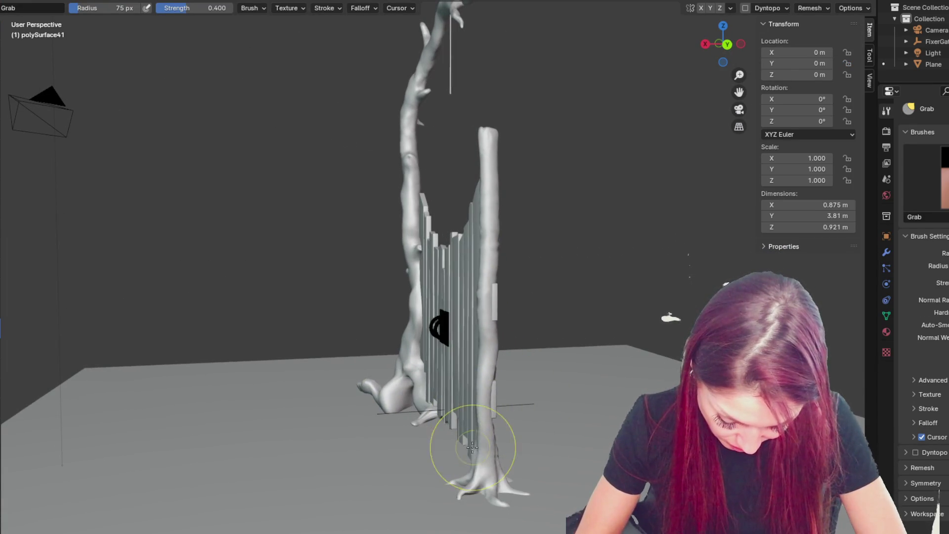
{"action": "mouse_move", "coordinate": [493, 216]}
{"action": "middle_mouse_down"}
{"action": "mouse_move", "coordinate": [555, 178]}
{"action": "mouse_move", "coordinate": [659, 176]}
{"action": "middle_mouse_up"}
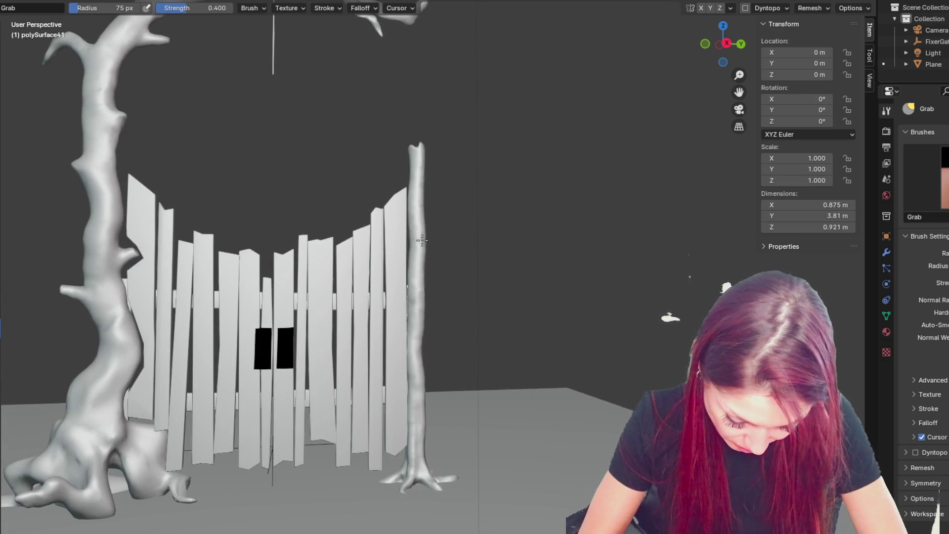
{"action": "middle_click_drag", "start_coordinate": [434, 240], "coordinate": [432, 334]}
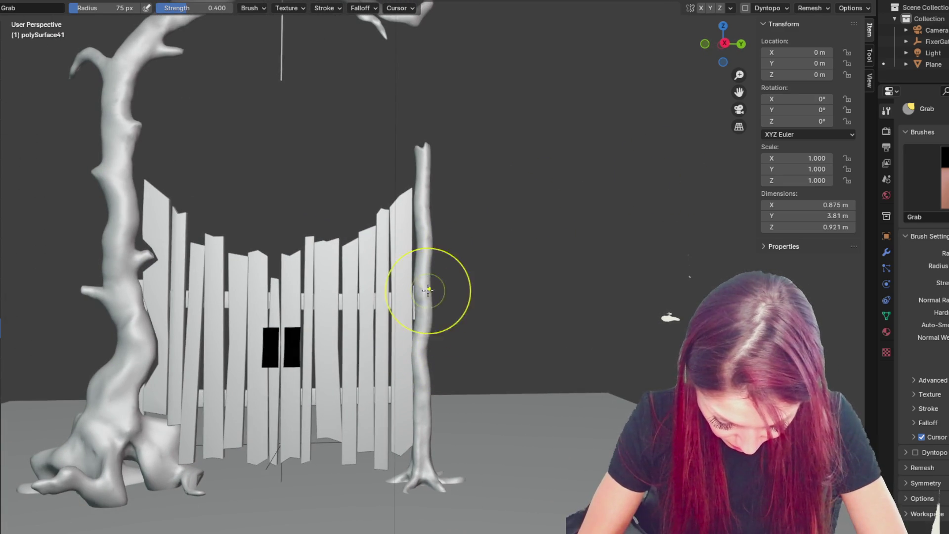
{"action": "middle_click_drag", "start_coordinate": [457, 380], "coordinate": [310, 399]}
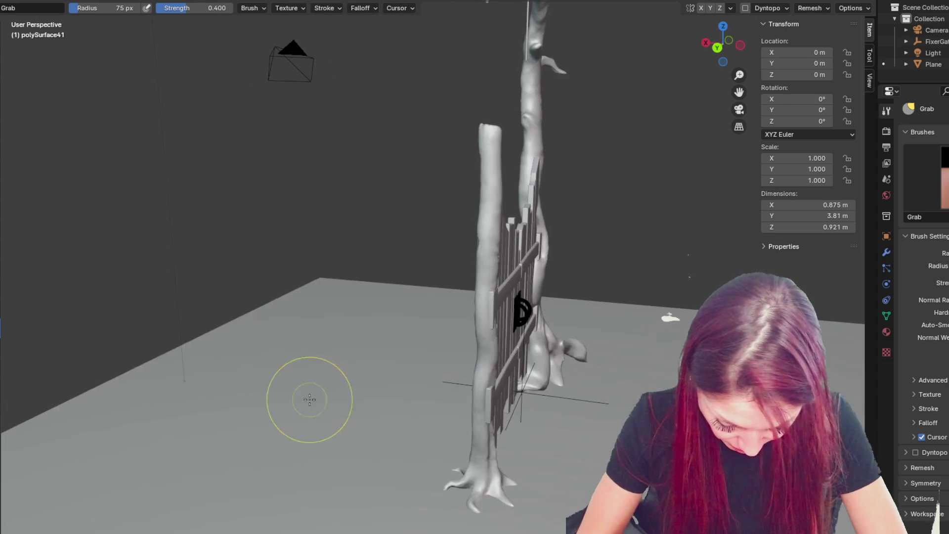
{"action": "mouse_move", "coordinate": [489, 404]}
{"action": "middle_mouse_down"}
{"action": "mouse_move", "coordinate": [435, 413]}
{"action": "mouse_move", "coordinate": [508, 403]}
{"action": "mouse_move", "coordinate": [502, 457]}
{"action": "middle_mouse_up"}
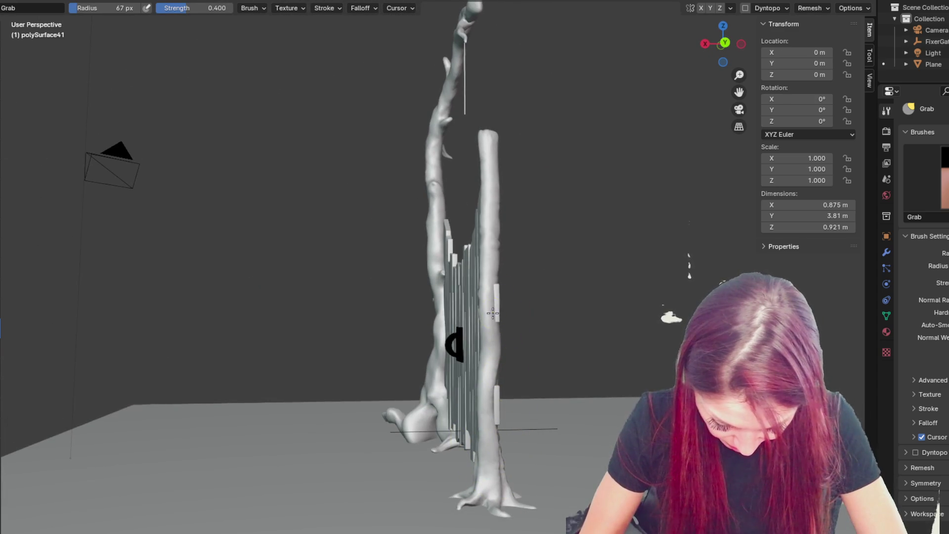
{"action": "mouse_move", "coordinate": [508, 297]}
{"action": "middle_mouse_down"}
{"action": "mouse_move", "coordinate": [423, 300]}
{"action": "mouse_move", "coordinate": [528, 319]}
{"action": "mouse_move", "coordinate": [635, 299]}
{"action": "mouse_move", "coordinate": [581, 269]}
{"action": "middle_mouse_up"}
Step: With a much larger Grab brush, pull a root out from the post's base and stretch it further
{"action": "key", "text": "f"}
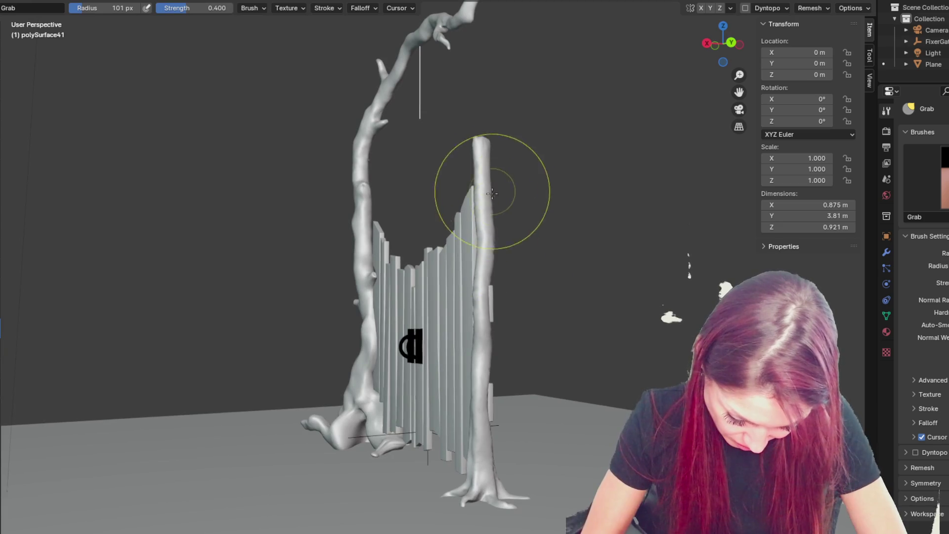
{"action": "middle_click_drag", "start_coordinate": [493, 159], "coordinate": [593, 144]}
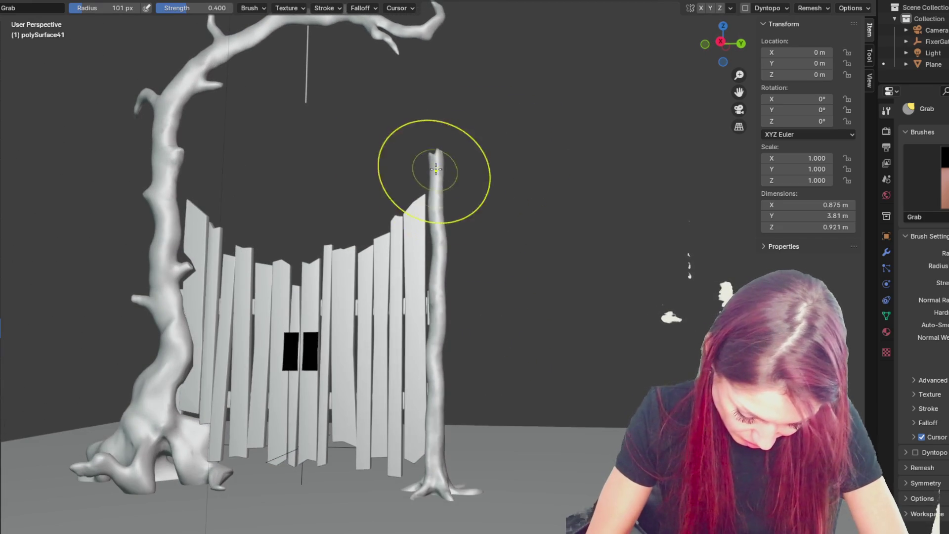
{"action": "left_click_drag", "start_coordinate": [402, 470], "coordinate": [380, 502]}
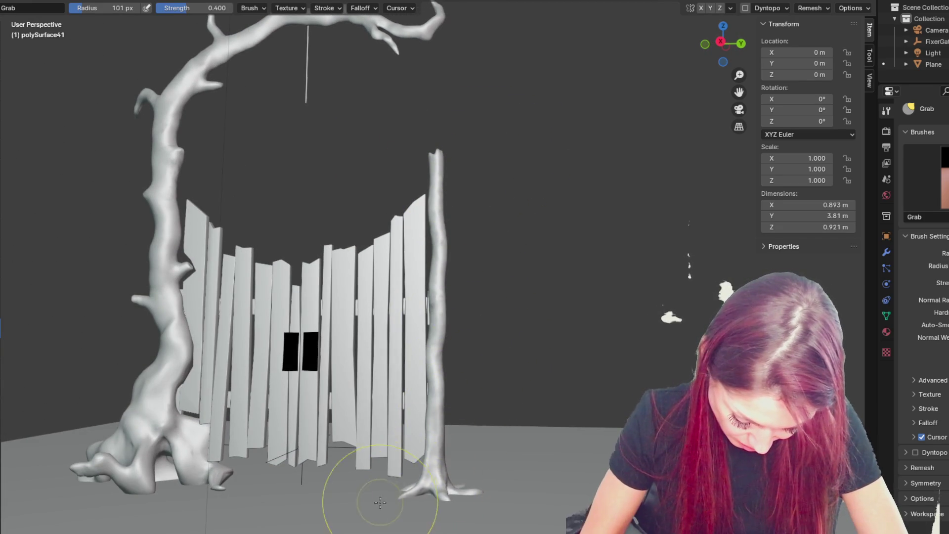
{"action": "left_click_drag", "start_coordinate": [462, 492], "coordinate": [482, 487]}
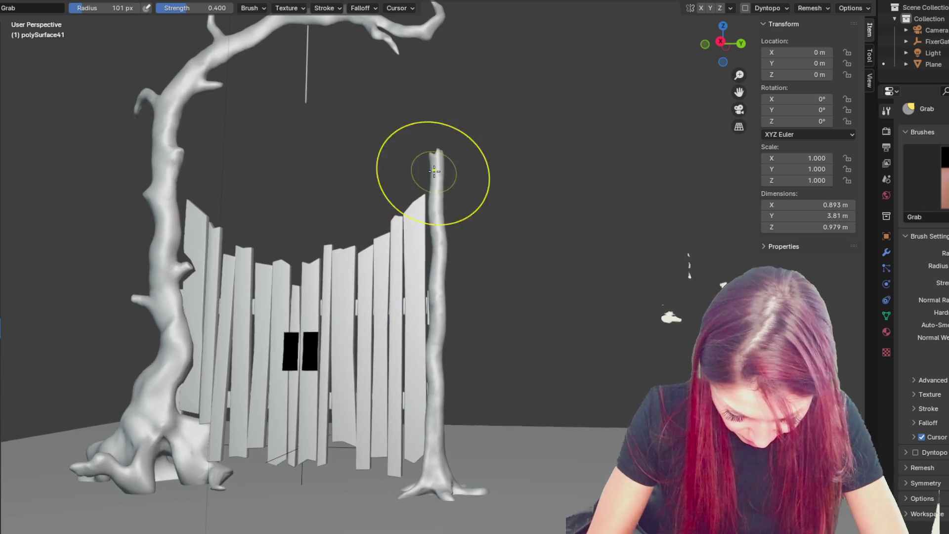
Step: Halve the brush size and pull the post's tip slightly lower to Y 3.76 m
{"action": "middle_click_drag", "start_coordinate": [530, 209], "coordinate": [548, 213]}
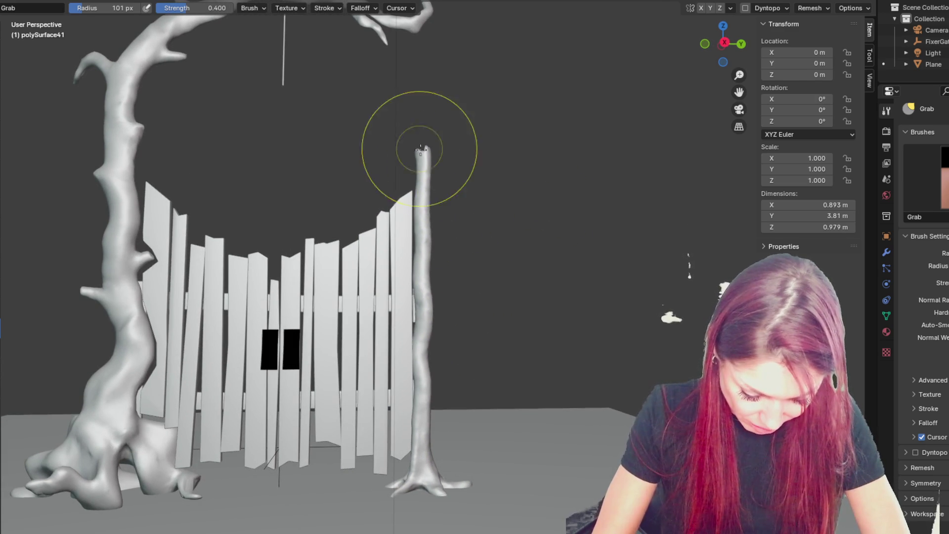
{"action": "key", "text": "bracketleft"}
{"action": "key", "text": "bracketleft"}
{"action": "key", "text": "bracketleft"}
{"action": "mouse_move", "coordinate": [428, 155]}
{"action": "left_mouse_down"}
{"action": "mouse_move", "coordinate": [441, 182]}
{"action": "mouse_move", "coordinate": [431, 176]}
{"action": "mouse_move", "coordinate": [435, 154]}
{"action": "left_mouse_up"}
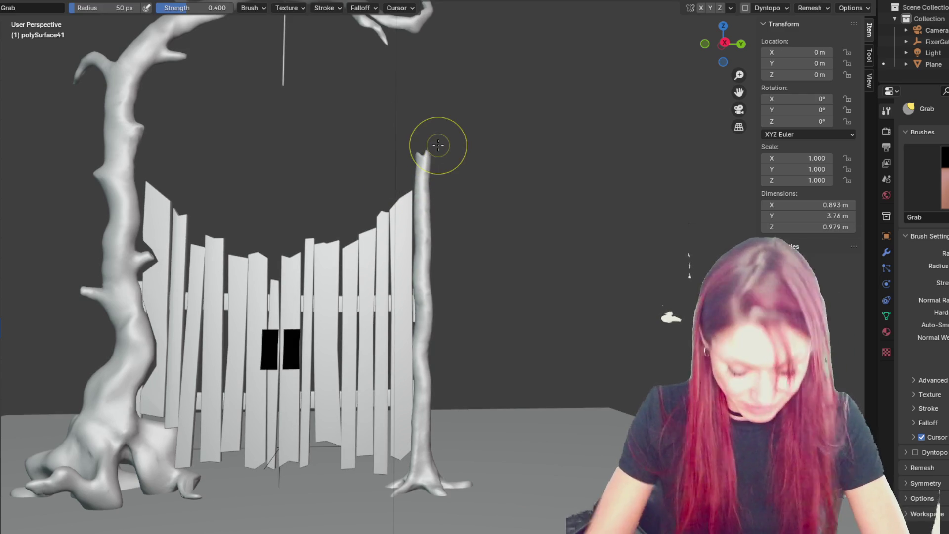
{"action": "scroll", "coordinate": [439, 145], "scroll_direction": "down", "scroll_amount": 4}
{"action": "mouse_move", "coordinate": [449, 139]}
{"action": "middle_mouse_down"}
{"action": "mouse_move", "coordinate": [138, 127]}
{"action": "mouse_move", "coordinate": [195, 152]}
{"action": "middle_mouse_up"}
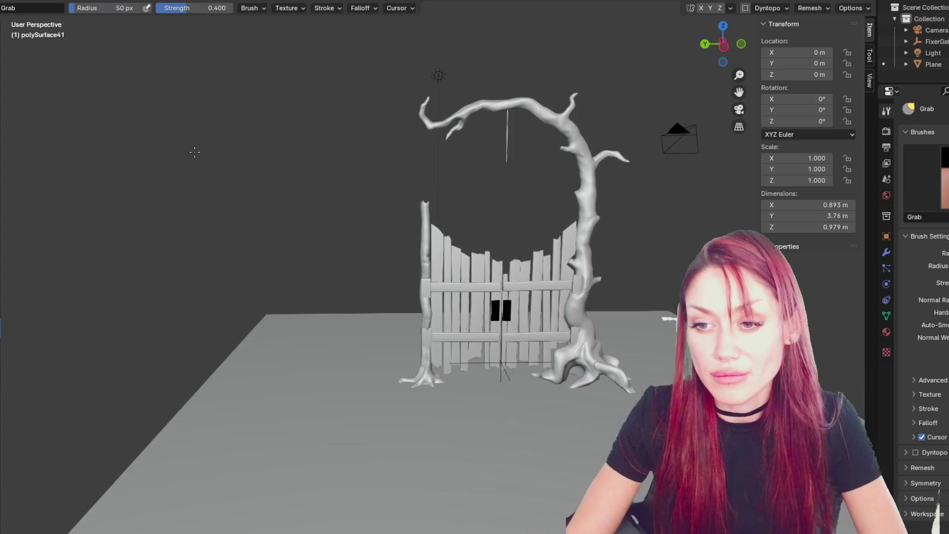
{"action": "scroll", "coordinate": [429, 212], "scroll_direction": "up", "scroll_amount": 8}
Step: Switch the post to the Draw brush and enable Dyntopo, accepting the attribute-data warning
{"action": "key", "text": "x"}
{"action": "middle_click_drag", "start_coordinate": [379, 287], "coordinate": [402, 205]}
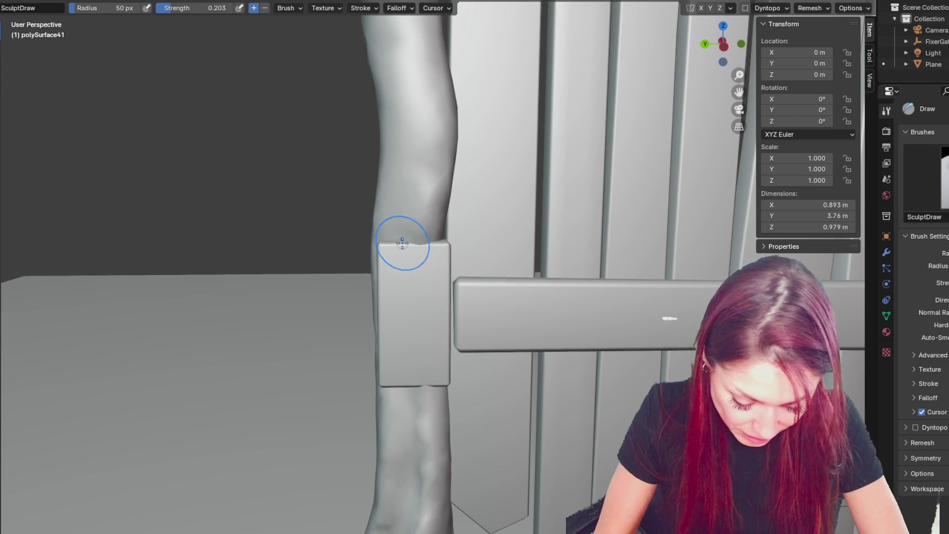
{"action": "middle_click_drag", "start_coordinate": [423, 233], "coordinate": [452, 267]}
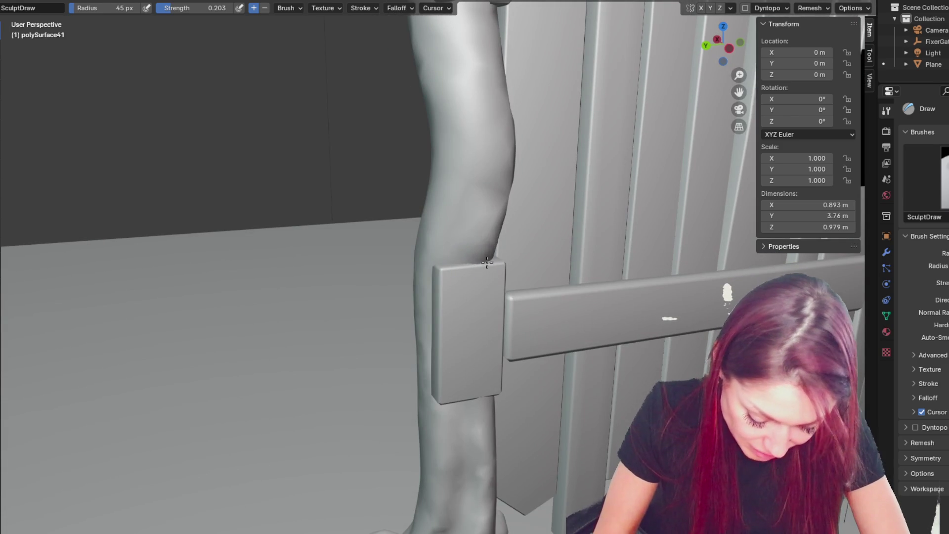
{"action": "middle_click_drag", "start_coordinate": [495, 312], "coordinate": [536, 283]}
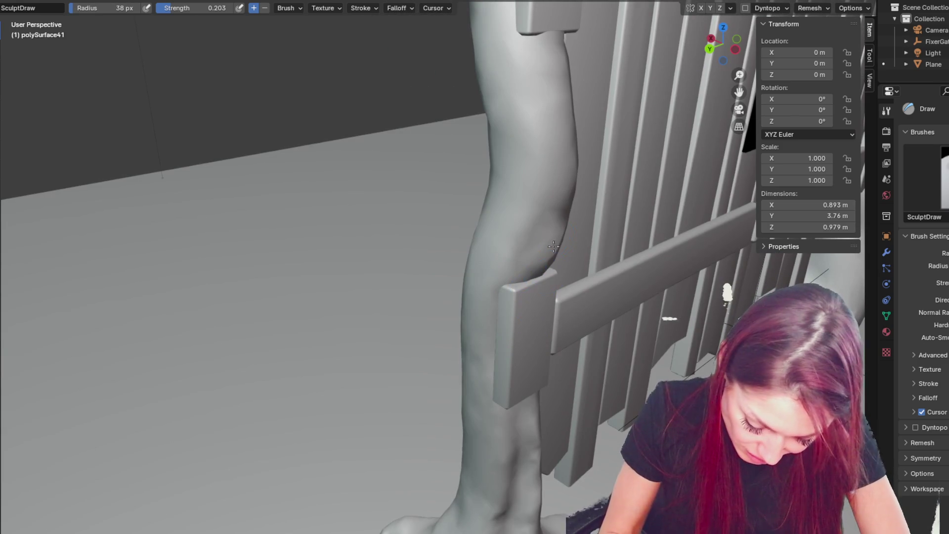
{"action": "middle_click_drag", "start_coordinate": [555, 238], "coordinate": [485, 227]}
{"action": "left_click", "coordinate": [744, 8]}
{"action": "left_click", "coordinate": [746, 27]}
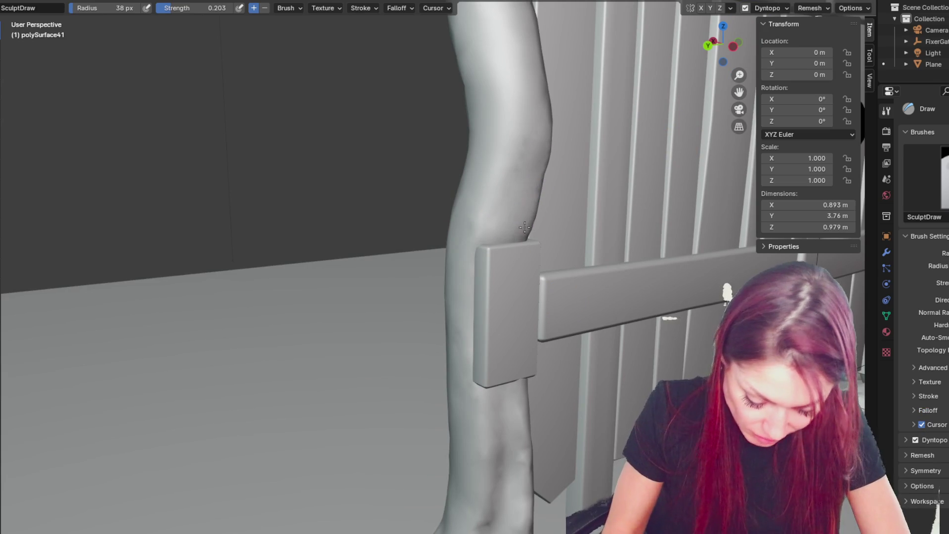
{"action": "middle_click_drag", "start_coordinate": [497, 401], "coordinate": [507, 382]}
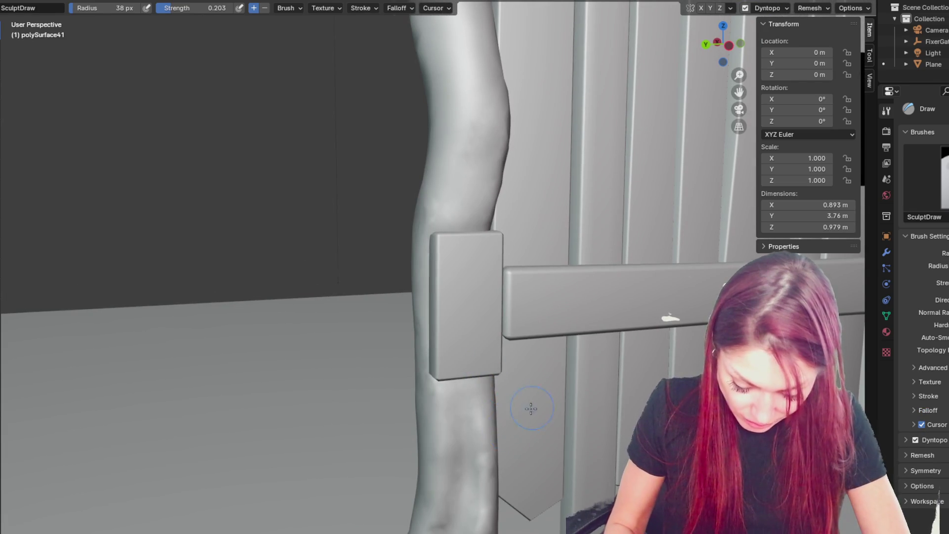
{"action": "middle_click_drag", "start_coordinate": [530, 408], "coordinate": [443, 430]}
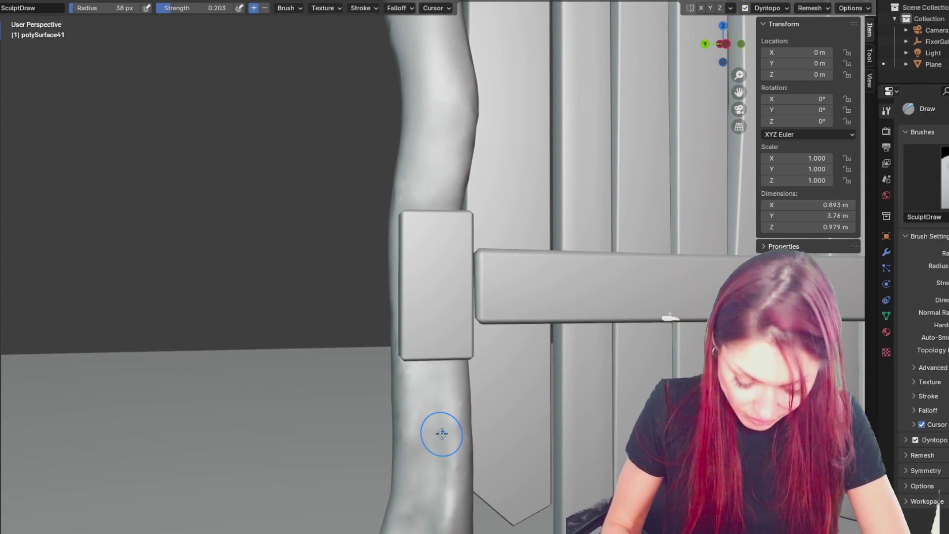
{"action": "scroll", "coordinate": [441, 434], "scroll_direction": "down", "scroll_amount": 5}
{"action": "middle_click_drag", "start_coordinate": [448, 327], "coordinate": [647, 330]}
{"action": "scroll", "coordinate": [519, 227], "scroll_direction": "down", "scroll_amount": 8}
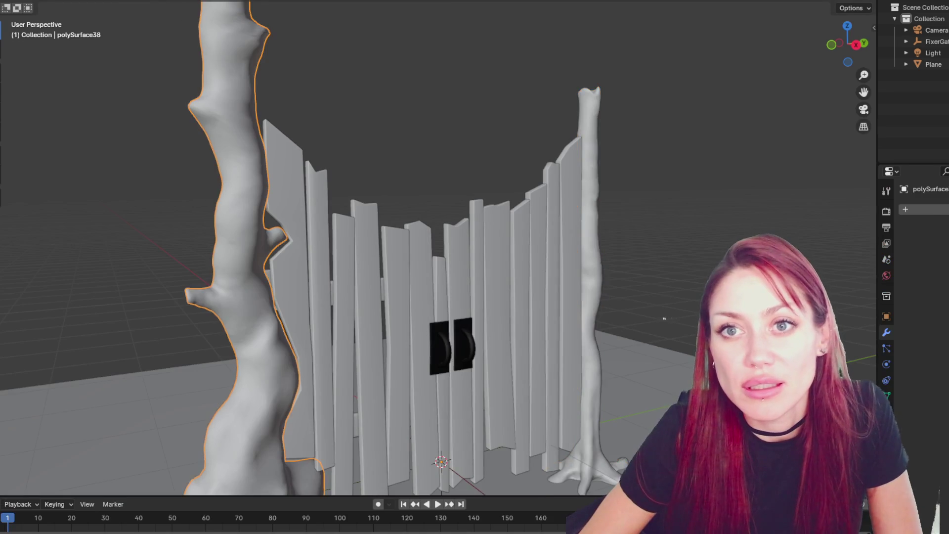
Step: Sculpt the gnarled tree (polySurface38) with the Grab brush at 52 px and 0.400 strength
{"action": "key", "text": "g"}
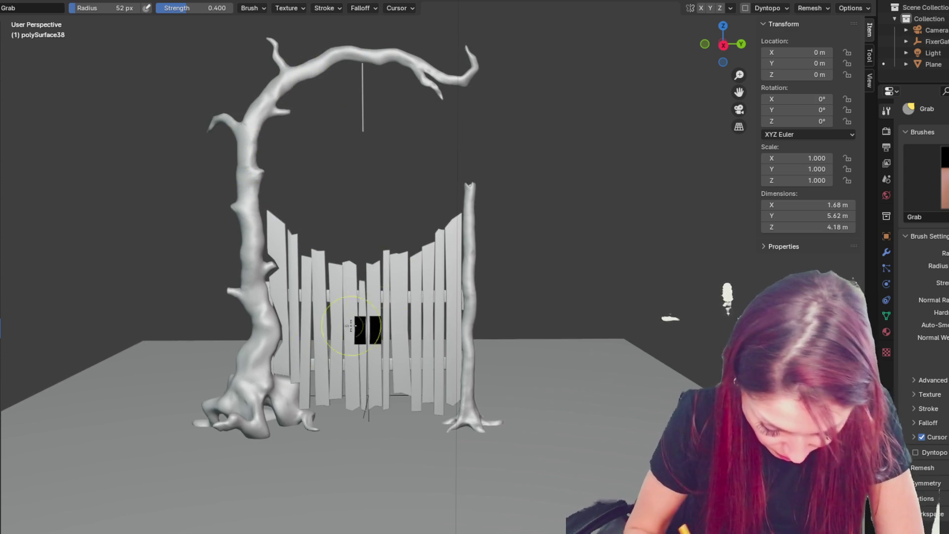
Step: Resize the Grab brush to about 105 px, then about 48 px, and orbit around the gnarled tree to check it
{"action": "key", "text": "f"}
{"action": "left_click", "coordinate": [277, 129]}
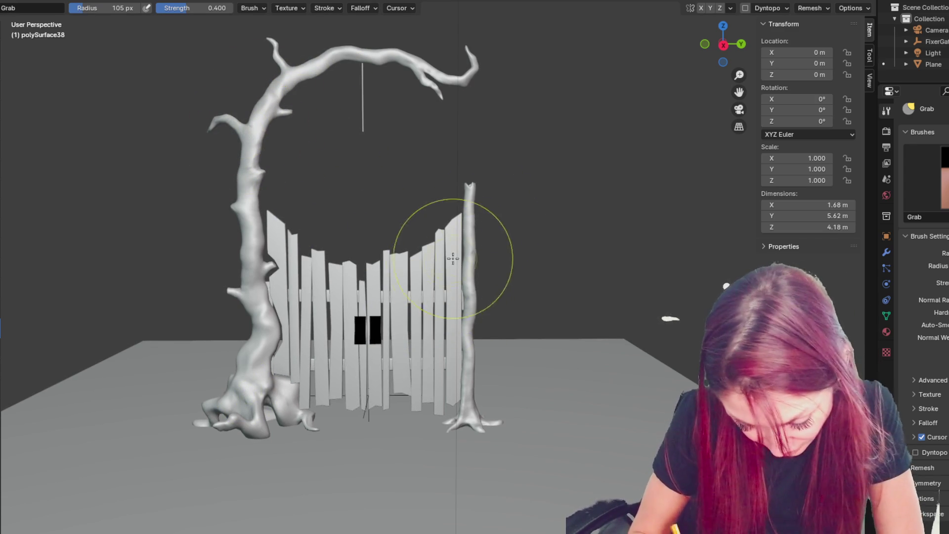
{"action": "mouse_move", "coordinate": [491, 275]}
{"action": "middle_mouse_down"}
{"action": "mouse_move", "coordinate": [682, 291]}
{"action": "mouse_move", "coordinate": [637, 290]}
{"action": "mouse_move", "coordinate": [709, 317]}
{"action": "middle_mouse_up"}
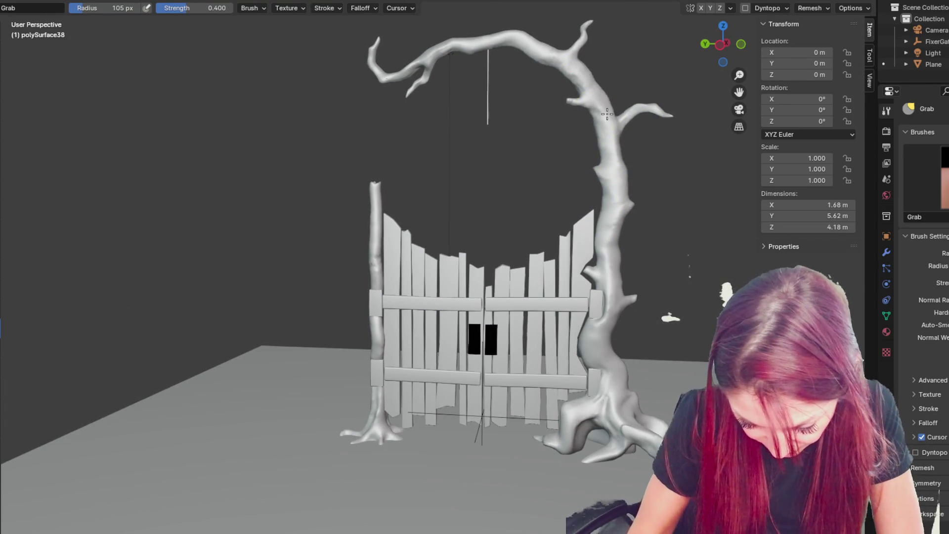
{"action": "key", "text": "f"}
{"action": "left_click", "coordinate": [621, 243]}
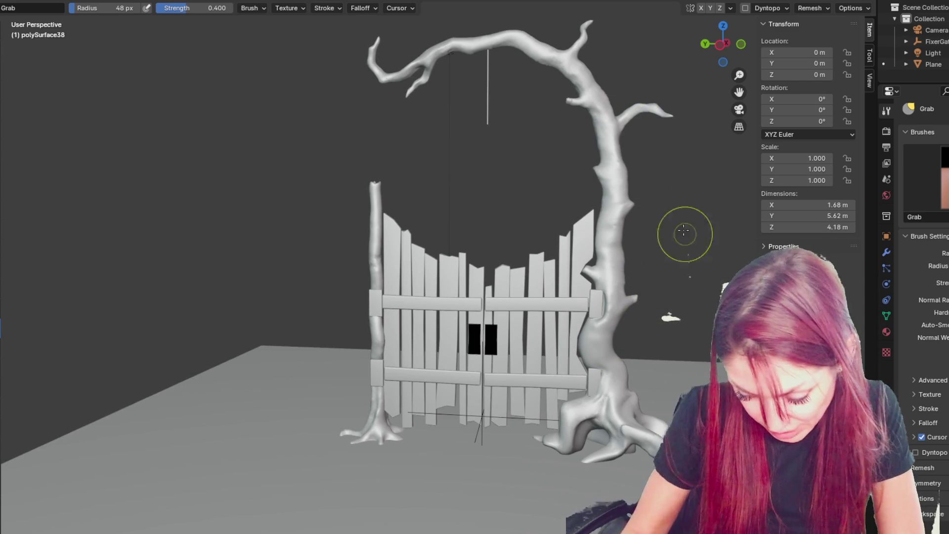
{"action": "middle_click_drag", "start_coordinate": [360, 381], "coordinate": [607, 388]}
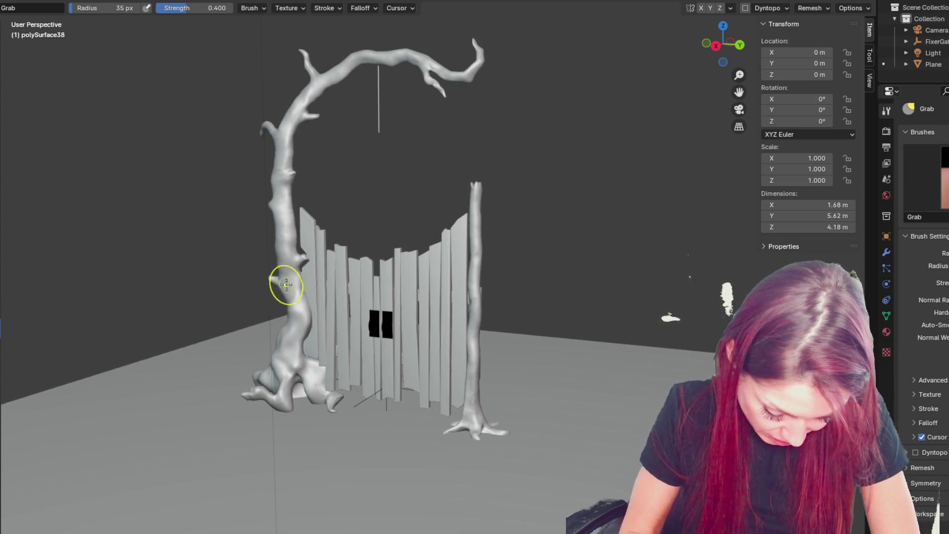
{"action": "mouse_move", "coordinate": [284, 304]}
{"action": "middle_mouse_down"}
{"action": "mouse_move", "coordinate": [252, 334]}
{"action": "mouse_move", "coordinate": [288, 261]}
{"action": "middle_mouse_up"}
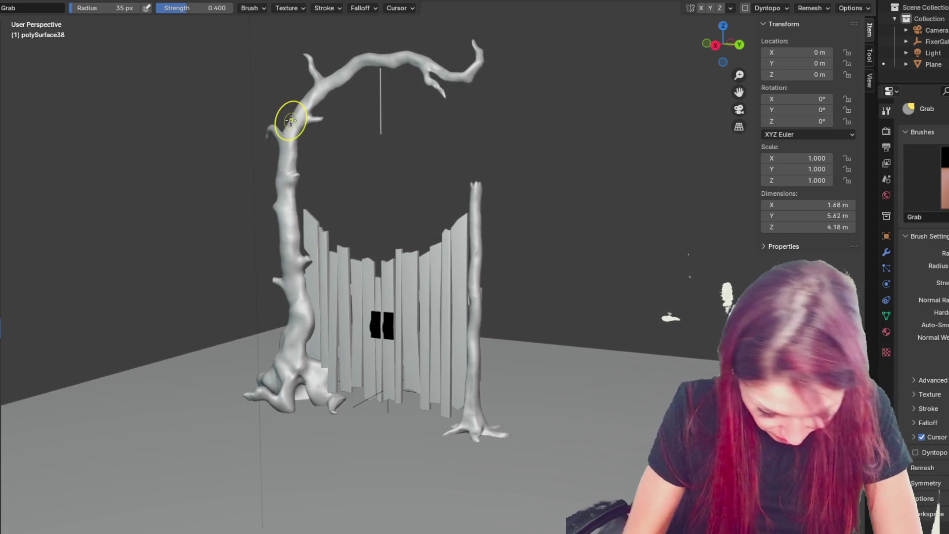
{"action": "mouse_move", "coordinate": [503, 197]}
{"action": "middle_mouse_down"}
{"action": "mouse_move", "coordinate": [562, 228]}
{"action": "mouse_move", "coordinate": [558, 240]}
{"action": "middle_mouse_up"}
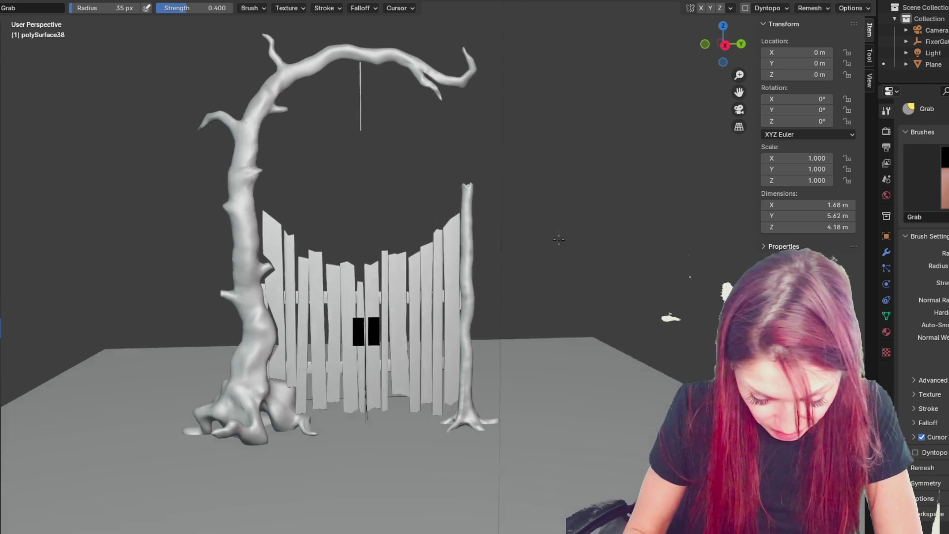
{"action": "scroll", "coordinate": [219, 222], "scroll_direction": "up", "scroll_amount": 4}
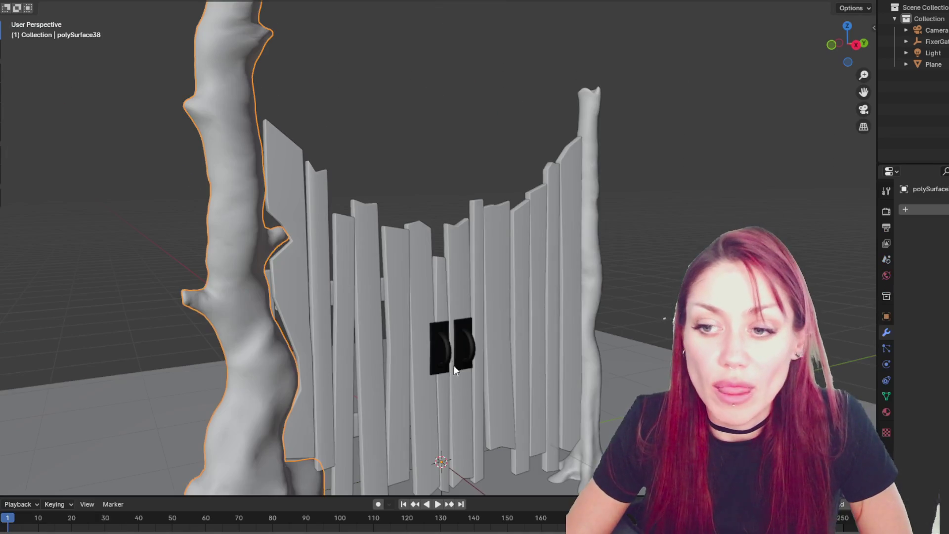
{"action": "scroll", "coordinate": [456, 353], "scroll_direction": "up", "scroll_amount": 6}
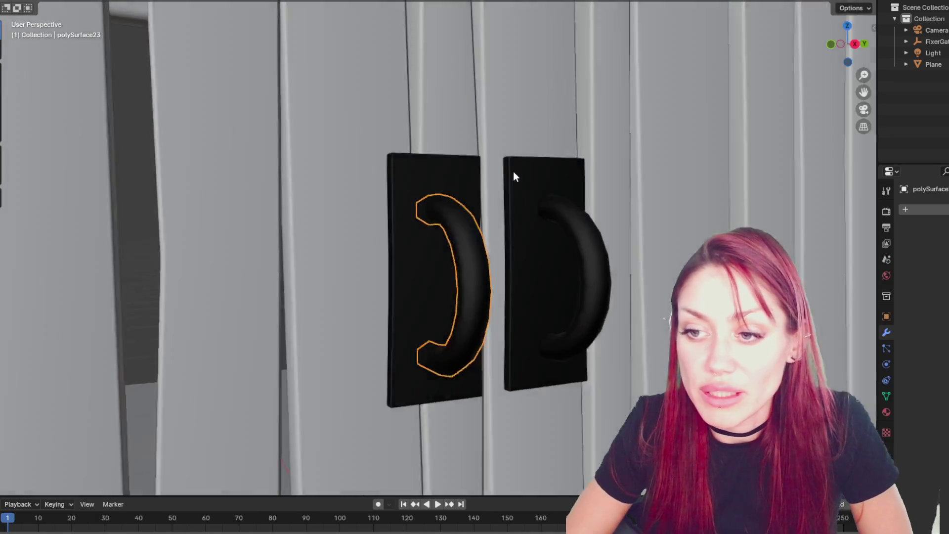
{"action": "mouse_move", "coordinate": [515, 176]}
{"action": "middle_mouse_down"}
{"action": "mouse_move", "coordinate": [467, 129]}
{"action": "mouse_move", "coordinate": [485, 145]}
{"action": "middle_mouse_up"}
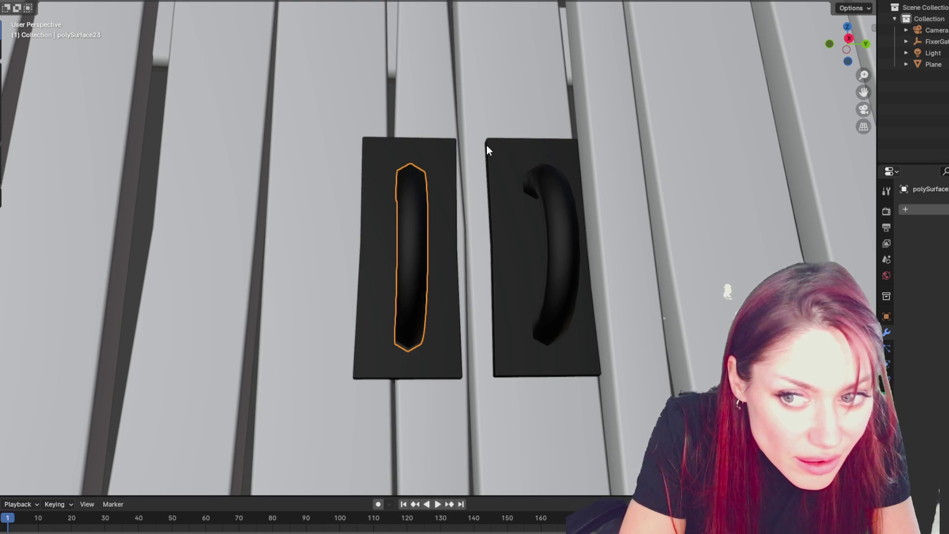
{"action": "scroll", "coordinate": [487, 146], "scroll_direction": "down", "scroll_amount": 8}
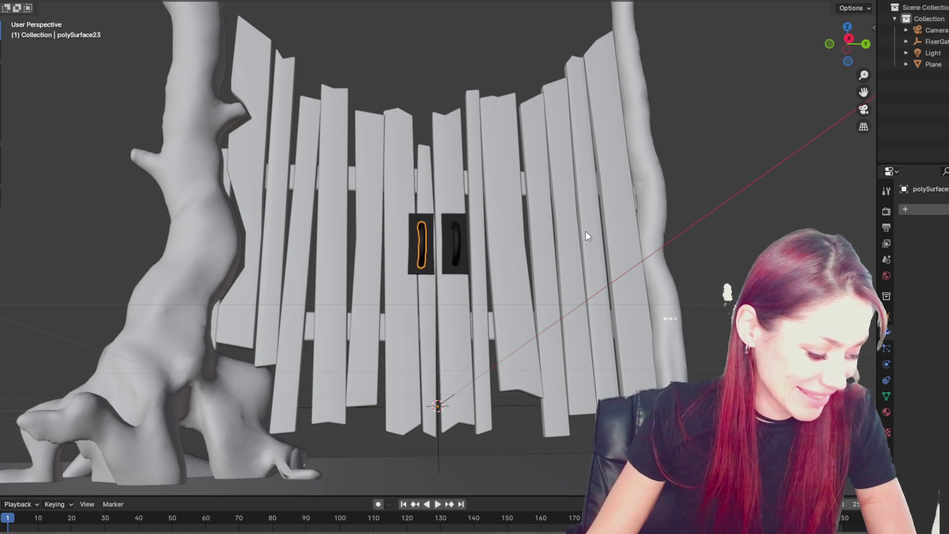
{"action": "scroll", "coordinate": [429, 146], "scroll_direction": "up", "scroll_amount": 5}
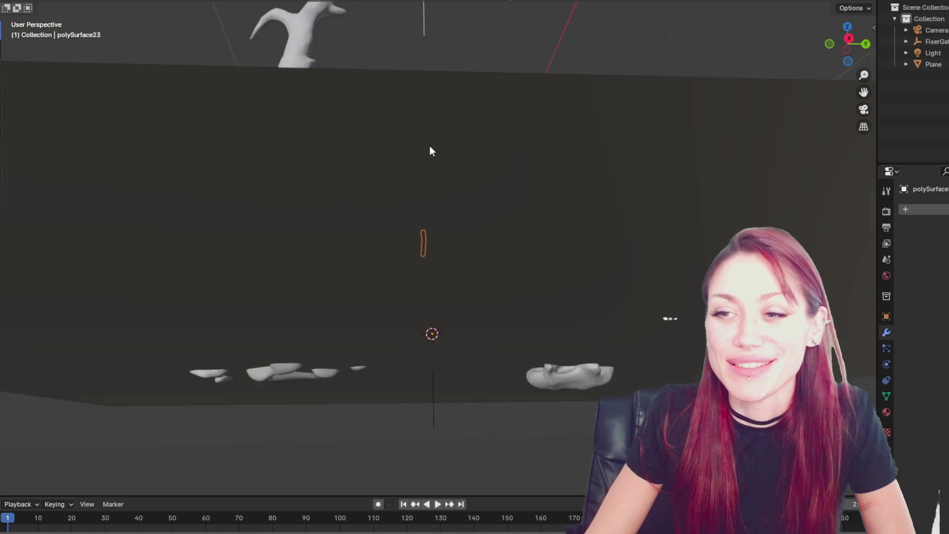
Step: Zoom and orbit slightly around the whole gate
{"action": "scroll", "coordinate": [429, 146], "scroll_direction": "down", "scroll_amount": 5}
{"action": "middle_click_drag", "start_coordinate": [446, 94], "coordinate": [526, 131]}
{"action": "scroll", "coordinate": [516, 108], "scroll_direction": "up", "scroll_amount": 2}
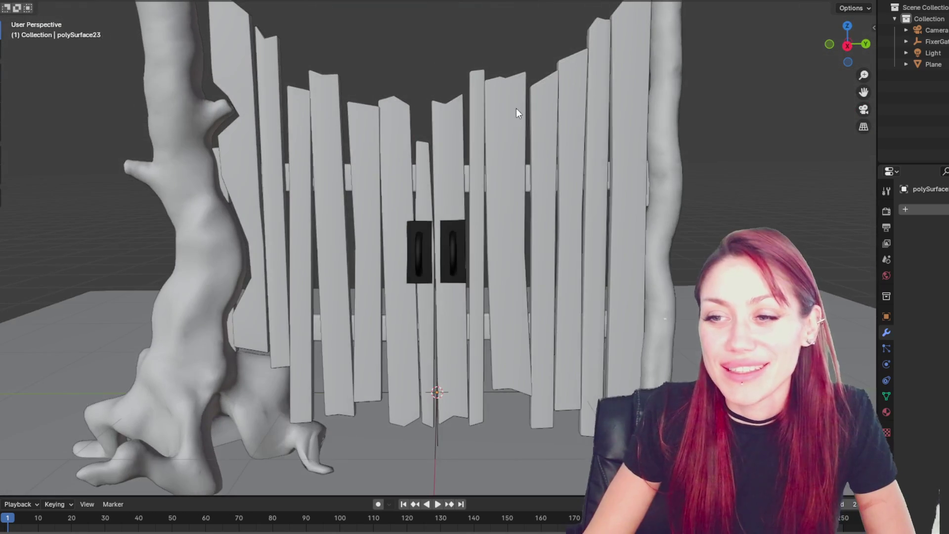
{"action": "scroll", "coordinate": [515, 108], "scroll_direction": "down", "scroll_amount": 4}
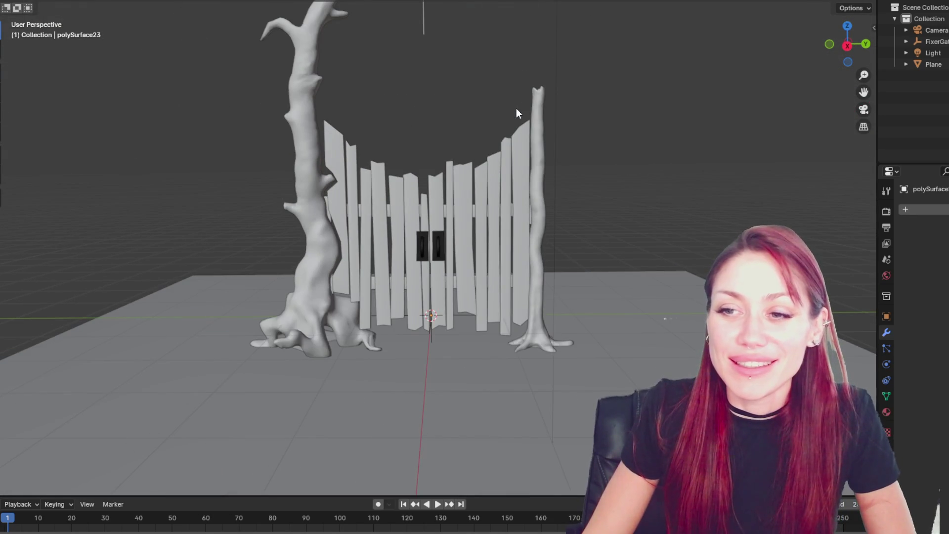
{"action": "scroll", "coordinate": [518, 106], "scroll_direction": "down", "scroll_amount": 2}
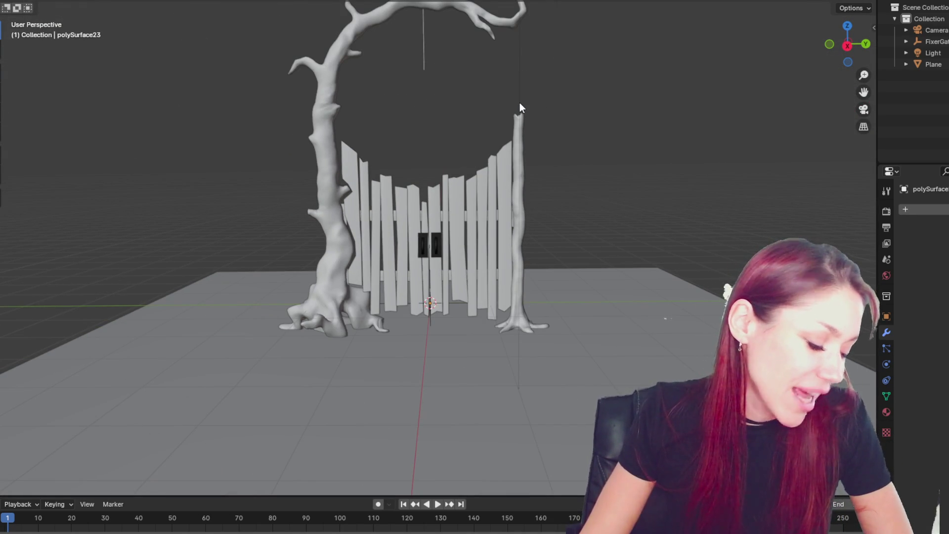
{"action": "left_click", "coordinate": [462, 119]}
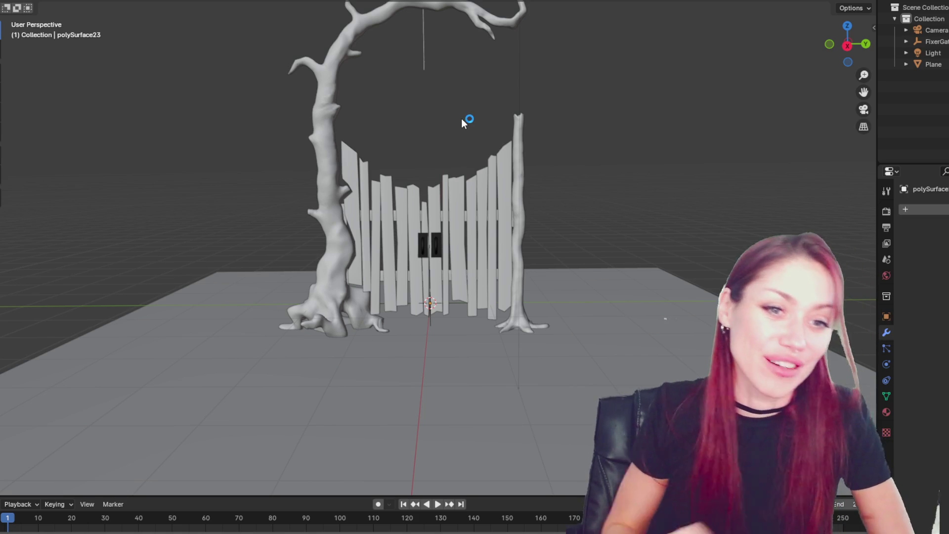
{"action": "scroll", "coordinate": [350, 162], "scroll_direction": "up", "scroll_amount": 3}
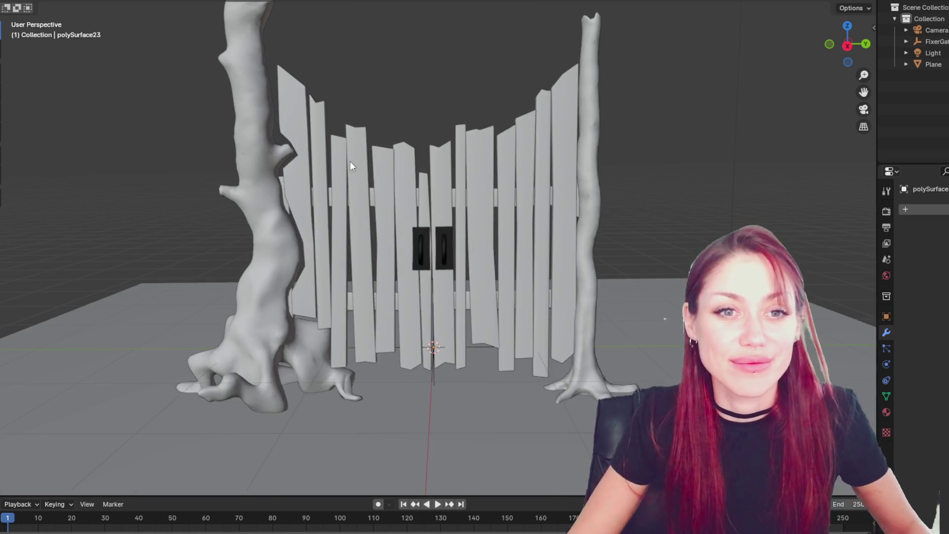
{"action": "scroll", "coordinate": [389, 167], "scroll_direction": "up", "scroll_amount": 2}
Step: Select the left and right door handles and zoom in around them
{"action": "left_click", "coordinate": [428, 252]}
{"action": "left_click", "coordinate": [450, 252]}
{"action": "scroll", "coordinate": [452, 251], "scroll_direction": "up", "scroll_amount": 3}
{"action": "mouse_move", "coordinate": [452, 251]}
{"action": "middle_mouse_down"}
{"action": "mouse_move", "coordinate": [440, 240]}
{"action": "mouse_move", "coordinate": [576, 244]}
{"action": "mouse_move", "coordinate": [487, 210]}
{"action": "middle_mouse_up"}
{"action": "scroll", "coordinate": [576, 244], "scroll_direction": "up", "scroll_amount": 3}
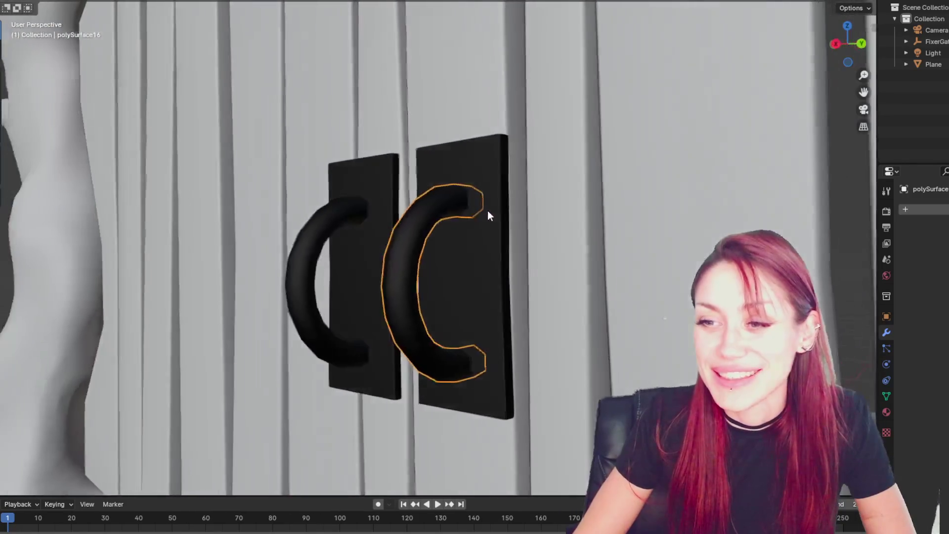
{"action": "scroll", "coordinate": [487, 210], "scroll_direction": "up", "scroll_amount": 2}
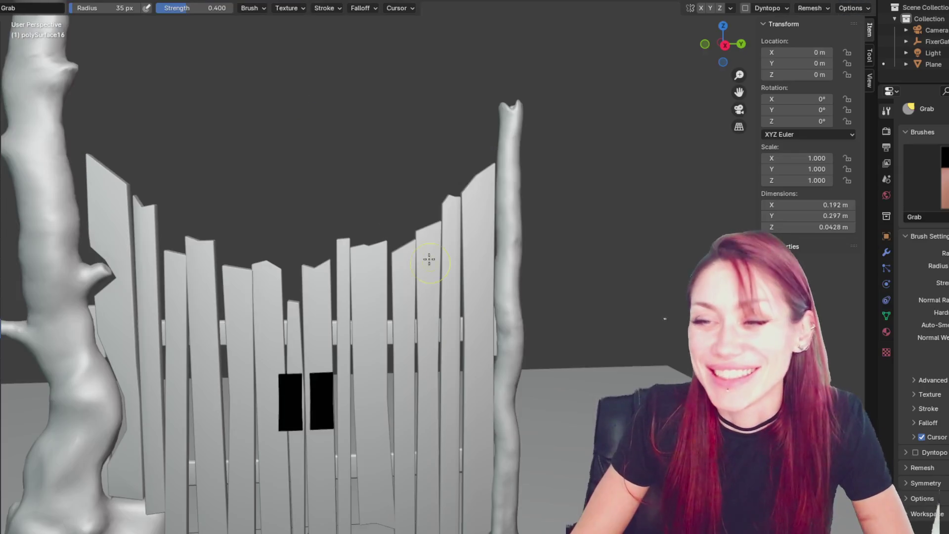
{"action": "scroll", "coordinate": [514, 106], "scroll_direction": "up", "scroll_amount": 3}
Step: Orbit over the fence boards and back onto the black handle panels
{"action": "middle_click_drag", "start_coordinate": [514, 106], "coordinate": [607, 132]}
{"action": "scroll", "coordinate": [312, 116], "scroll_direction": "up", "scroll_amount": 3}
{"action": "middle_click_drag", "start_coordinate": [311, 116], "coordinate": [434, 128]}
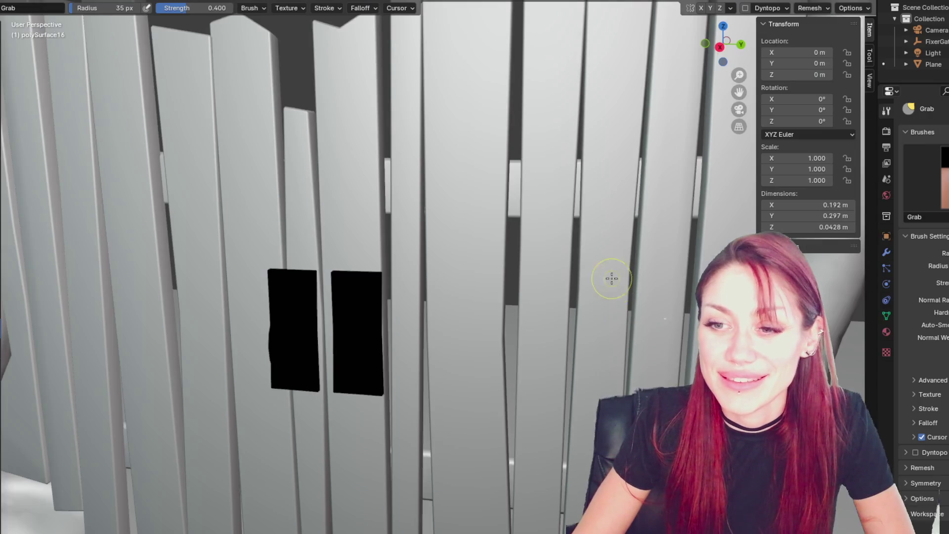
{"action": "mouse_move", "coordinate": [610, 275]}
{"action": "middle_mouse_down"}
{"action": "mouse_move", "coordinate": [370, 254]}
{"action": "mouse_move", "coordinate": [423, 376]}
{"action": "middle_mouse_up"}
{"action": "scroll", "coordinate": [423, 376], "scroll_direction": "up", "scroll_amount": 3}
{"action": "scroll", "coordinate": [502, 313], "scroll_direction": "down", "scroll_amount": 8}
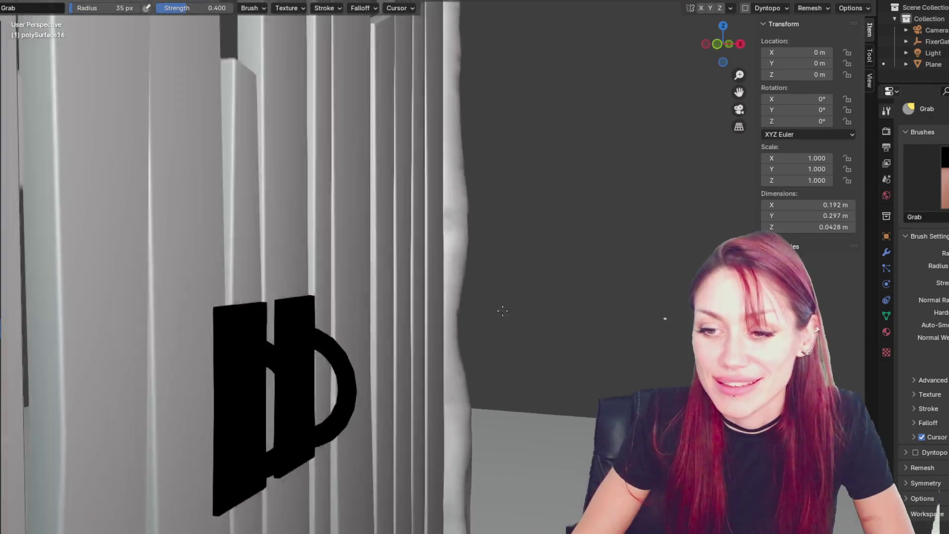
{"action": "scroll", "coordinate": [492, 279], "scroll_direction": "down", "scroll_amount": 9}
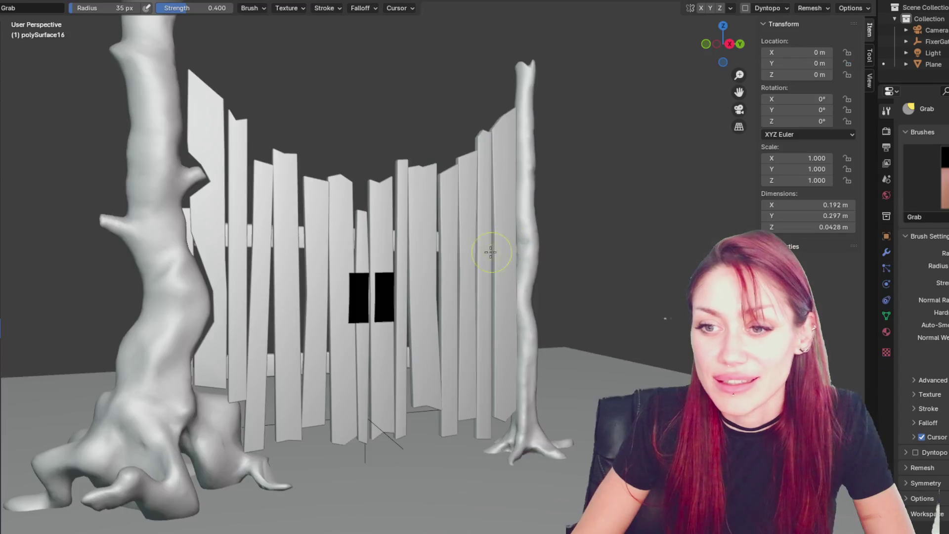
{"action": "scroll", "coordinate": [492, 250], "scroll_direction": "up", "scroll_amount": 6}
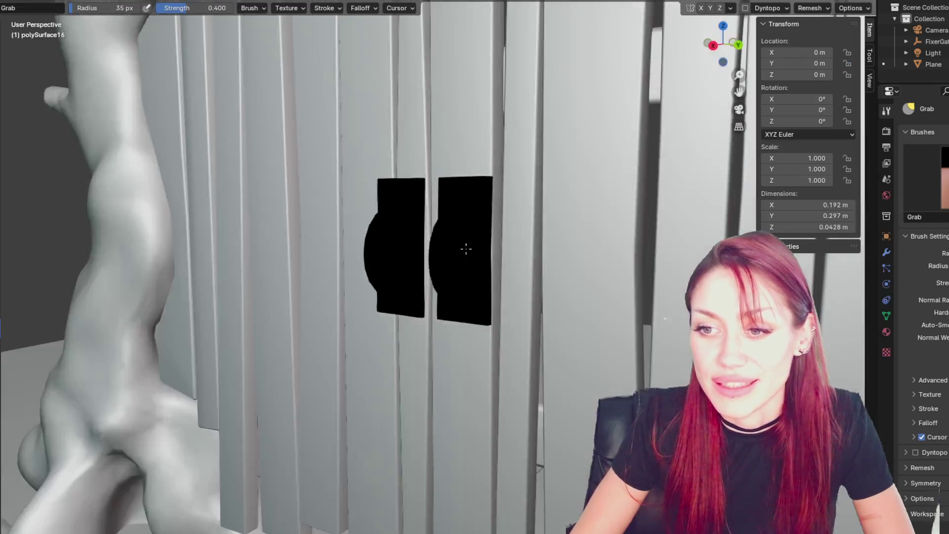
{"action": "mouse_move", "coordinate": [466, 248]}
{"action": "middle_mouse_down"}
{"action": "mouse_move", "coordinate": [509, 250]}
{"action": "mouse_move", "coordinate": [476, 261]}
{"action": "mouse_move", "coordinate": [593, 254]}
{"action": "mouse_move", "coordinate": [480, 260]}
{"action": "mouse_move", "coordinate": [502, 254]}
{"action": "middle_mouse_up"}
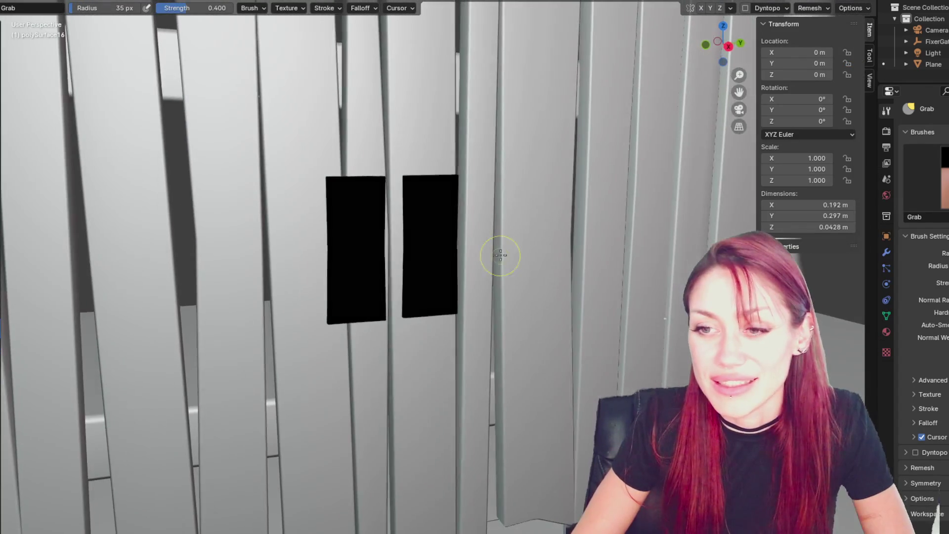
Step: Switch to Material Preview shading and grab-pull the right handle with a 92 px brush
{"action": "key", "text": "z"}
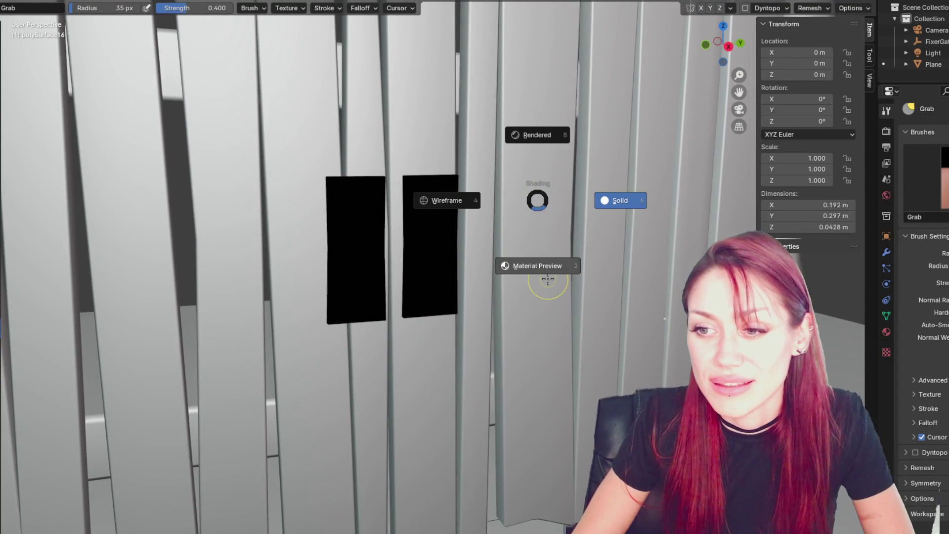
{"action": "left_click", "coordinate": [547, 274]}
{"action": "key", "text": "f"}
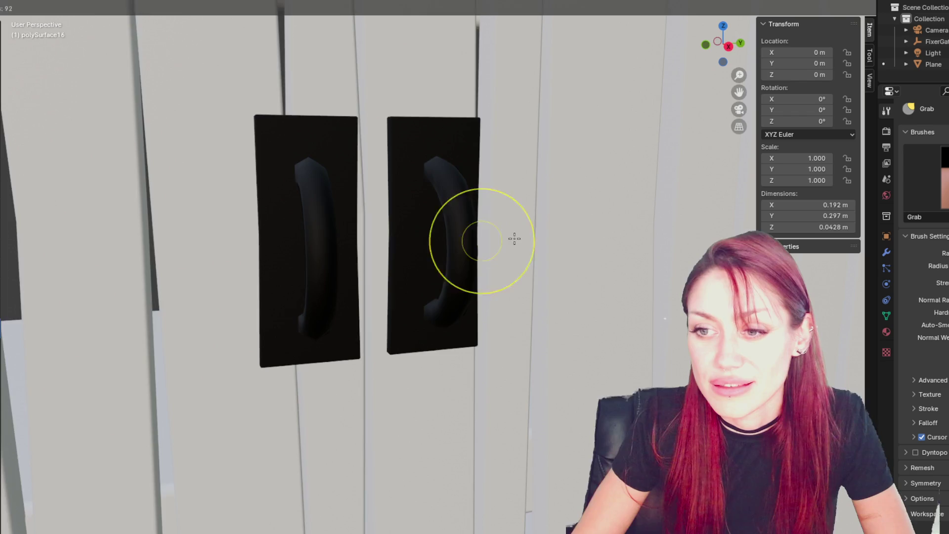
{"action": "left_click", "coordinate": [513, 237]}
{"action": "middle_click_drag", "start_coordinate": [512, 237], "coordinate": [470, 247]}
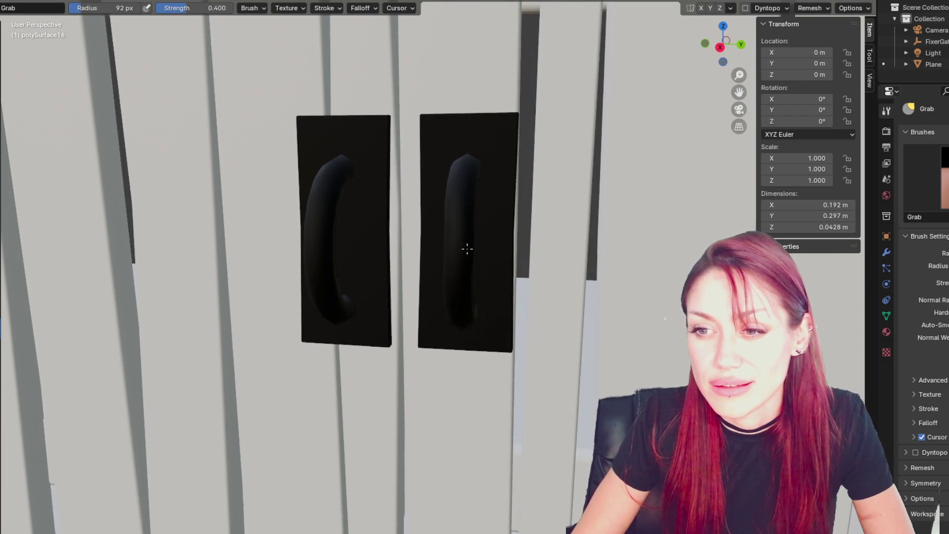
{"action": "mouse_move", "coordinate": [468, 248]}
{"action": "left_mouse_down"}
{"action": "mouse_move", "coordinate": [502, 243]}
{"action": "mouse_move", "coordinate": [473, 244]}
{"action": "left_mouse_up"}
Step: Turn on dynamic topology (Dyntopo) for the handle
{"action": "middle_click_drag", "start_coordinate": [471, 243], "coordinate": [499, 232]}
{"action": "left_click", "coordinate": [744, 8]}
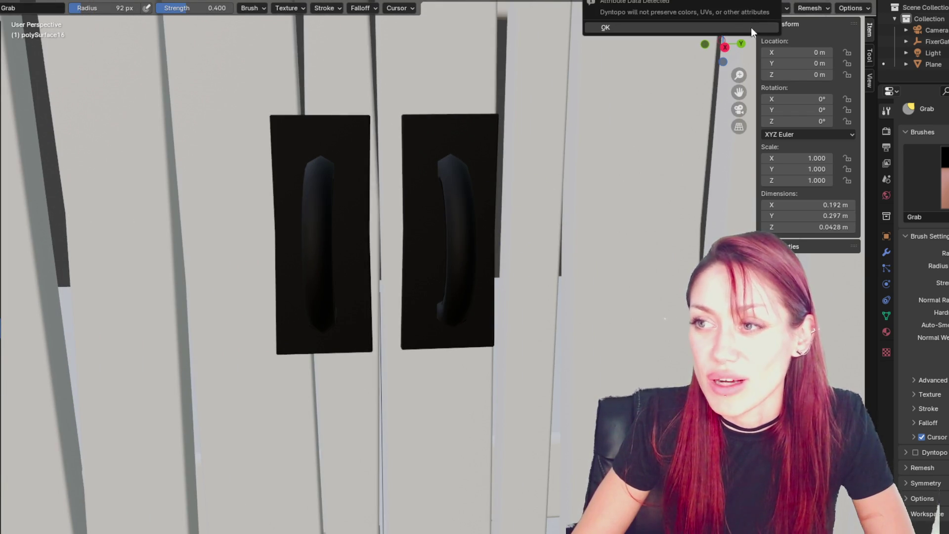
{"action": "mouse_move", "coordinate": [577, 102]}
{"action": "middle_mouse_down"}
{"action": "mouse_move", "coordinate": [413, 218]}
{"action": "mouse_move", "coordinate": [517, 197]}
{"action": "mouse_move", "coordinate": [431, 211]}
{"action": "middle_mouse_up"}
Step: Build up the right handle with the Draw brush and show its Metal material settings
{"action": "key", "text": "x"}
{"action": "mouse_move", "coordinate": [423, 227]}
{"action": "left_mouse_down"}
{"action": "mouse_move", "coordinate": [430, 264]}
{"action": "mouse_move", "coordinate": [483, 131]}
{"action": "mouse_move", "coordinate": [505, 181]}
{"action": "left_mouse_up"}
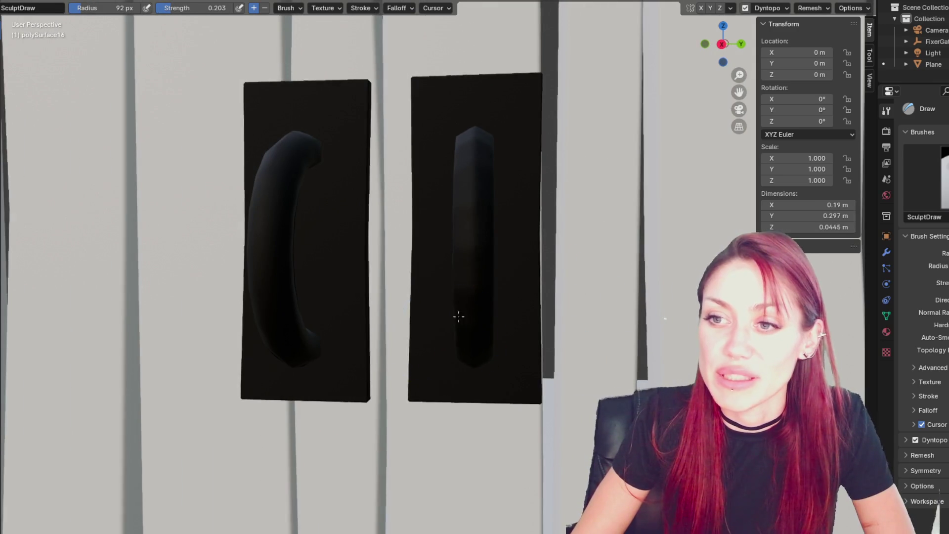
{"action": "mouse_move", "coordinate": [430, 132]}
{"action": "middle_mouse_down"}
{"action": "mouse_move", "coordinate": [523, 172]}
{"action": "mouse_move", "coordinate": [454, 177]}
{"action": "middle_mouse_up"}
{"action": "mouse_move", "coordinate": [401, 173]}
{"action": "middle_mouse_down"}
{"action": "mouse_move", "coordinate": [462, 180]}
{"action": "mouse_move", "coordinate": [434, 237]}
{"action": "mouse_move", "coordinate": [458, 155]}
{"action": "mouse_move", "coordinate": [350, 167]}
{"action": "mouse_move", "coordinate": [381, 159]}
{"action": "mouse_move", "coordinate": [485, 184]}
{"action": "mouse_move", "coordinate": [462, 173]}
{"action": "middle_mouse_up"}
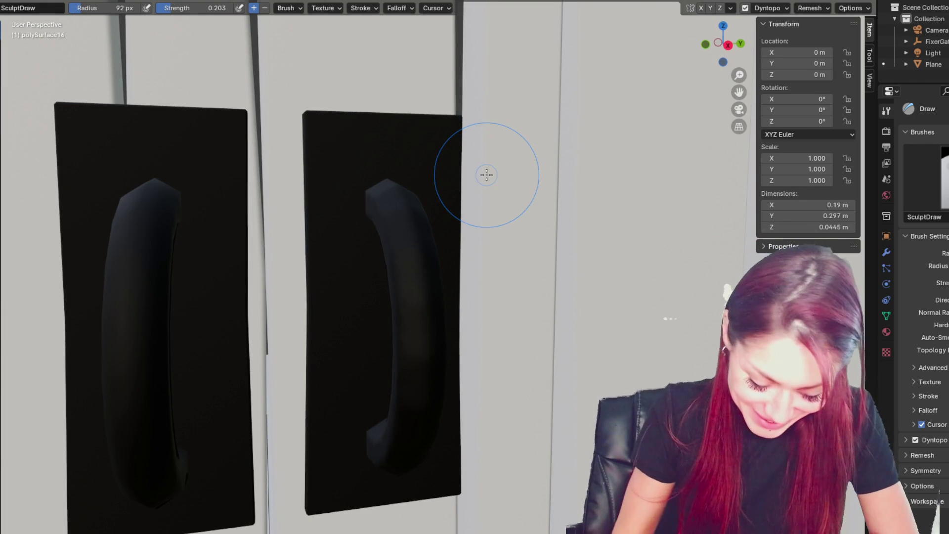
{"action": "scroll", "coordinate": [539, 254], "scroll_direction": "down", "scroll_amount": 5}
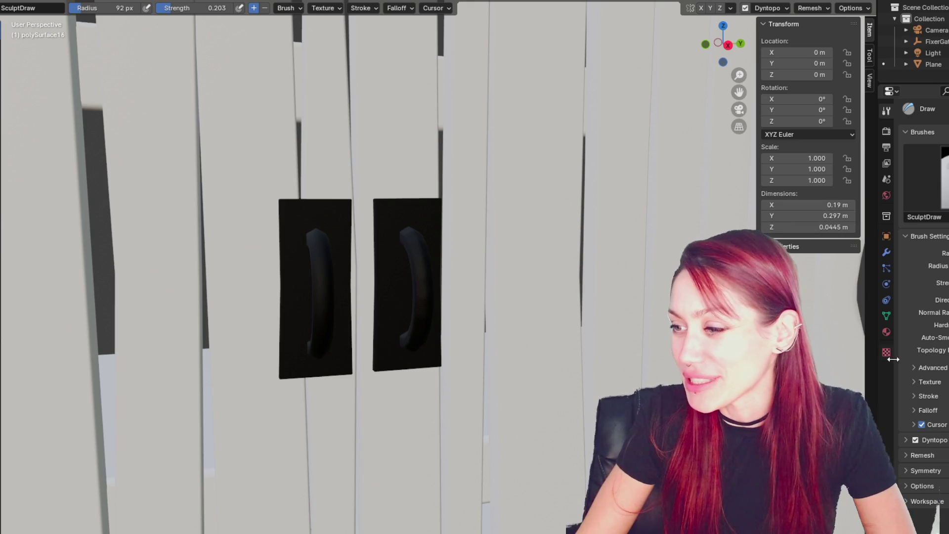
{"action": "left_click", "coordinate": [885, 332]}
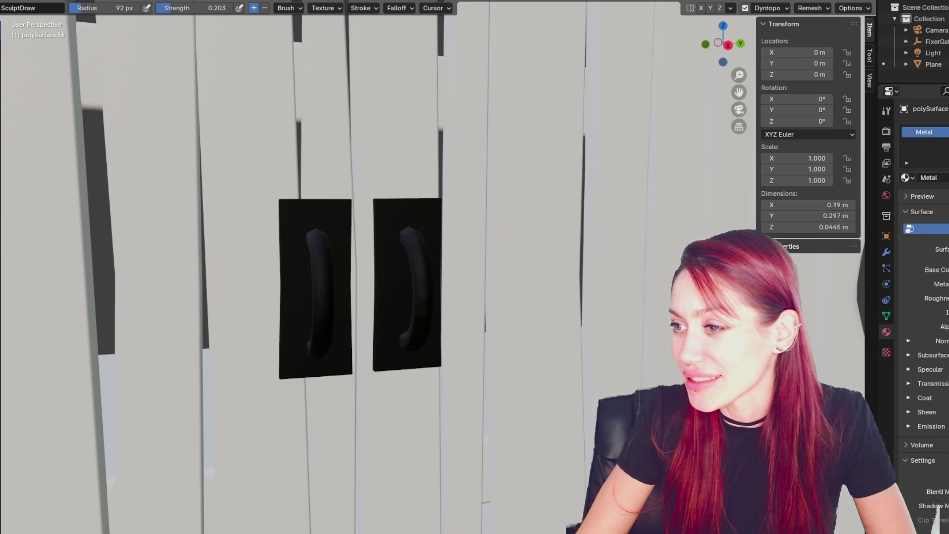
Step: Set the handle material's Base Color to blue using the HSV picker
{"action": "scroll", "coordinate": [923, 297], "scroll_direction": "down", "scroll_amount": 3}
{"action": "left_click", "coordinate": [944, 201]}
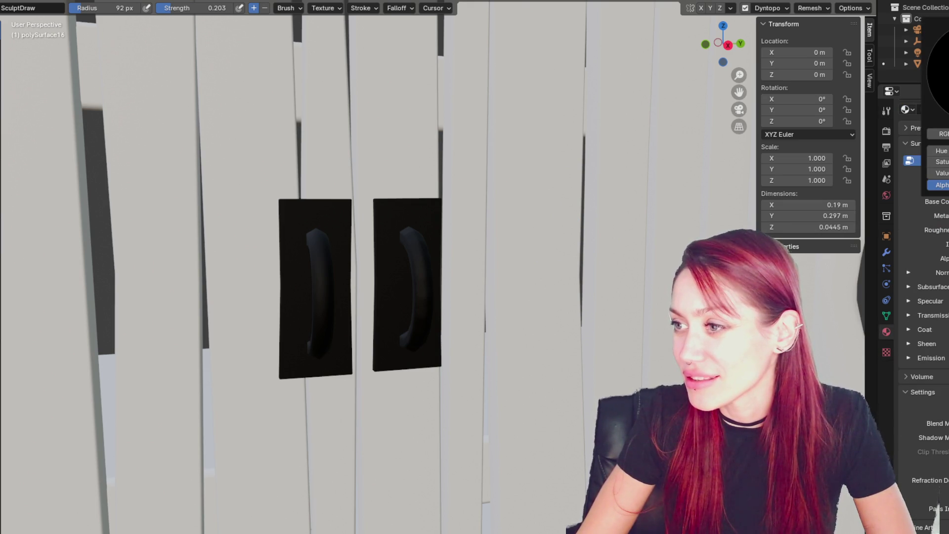
{"action": "left_click", "coordinate": [948, 133]}
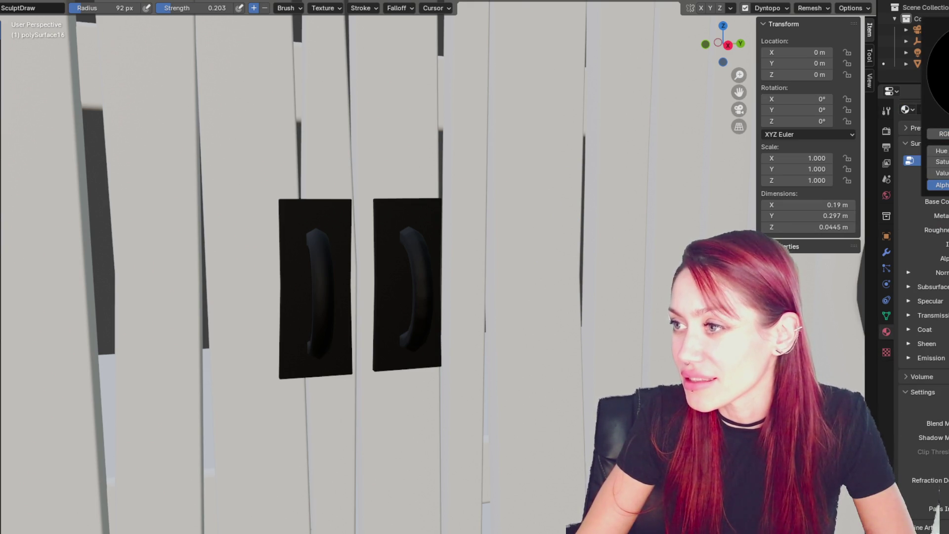
{"action": "key", "text": "ctrl+v"}
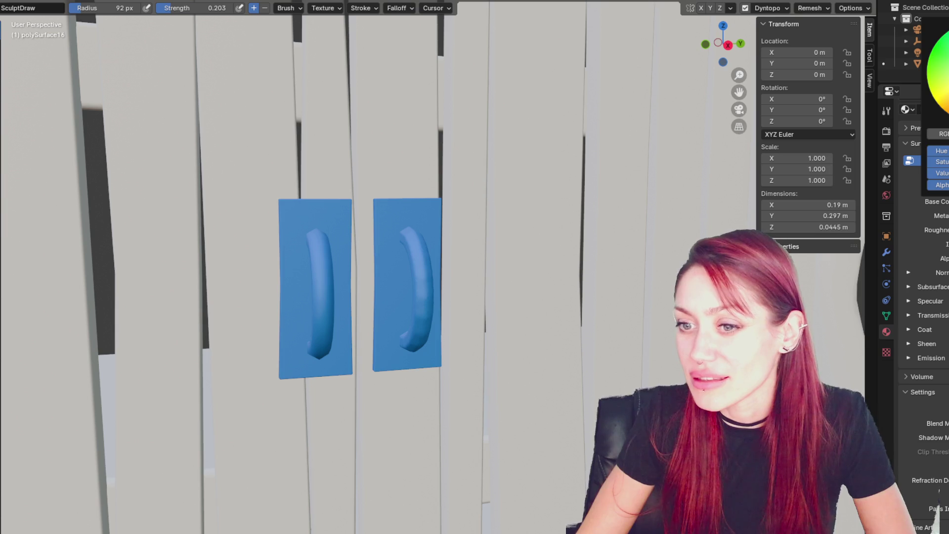
Step: Orbit around the now-blue handles to check them from several angles
{"action": "scroll", "coordinate": [494, 301], "scroll_direction": "up", "scroll_amount": 5}
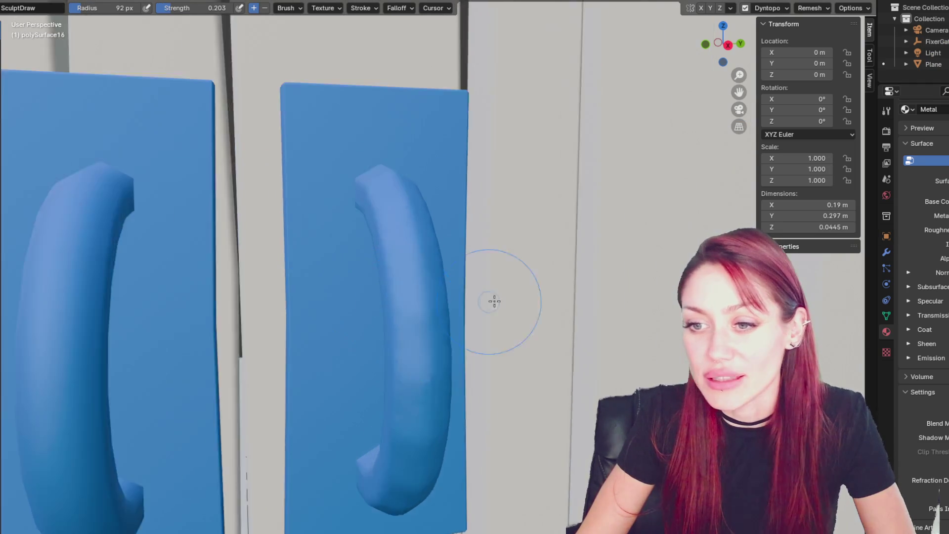
{"action": "scroll", "coordinate": [494, 301], "scroll_direction": "down", "scroll_amount": 5}
{"action": "mouse_move", "coordinate": [494, 302]}
{"action": "middle_mouse_down"}
{"action": "mouse_move", "coordinate": [475, 199]}
{"action": "mouse_move", "coordinate": [561, 282]}
{"action": "mouse_move", "coordinate": [425, 291]}
{"action": "middle_mouse_up"}
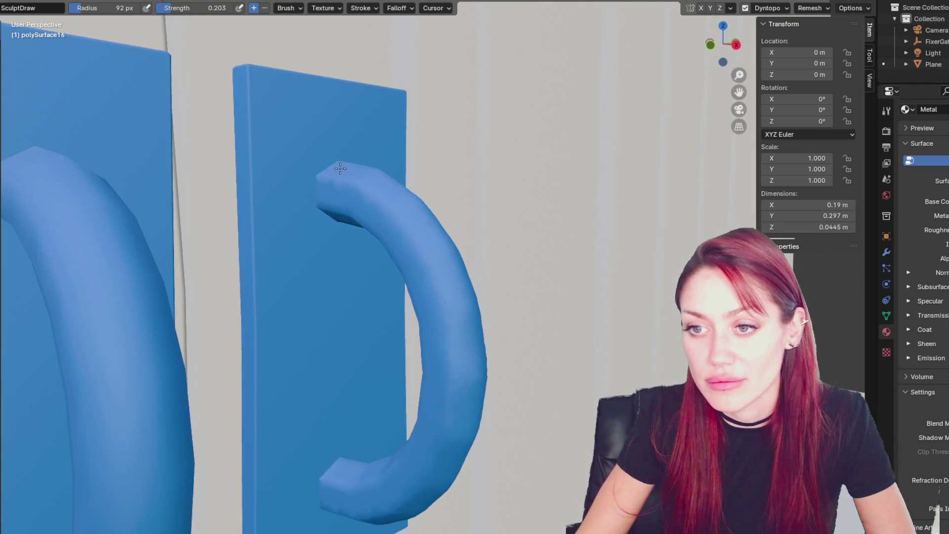
{"action": "mouse_move", "coordinate": [427, 445]}
{"action": "middle_mouse_down"}
{"action": "mouse_move", "coordinate": [498, 379]}
{"action": "mouse_move", "coordinate": [371, 373]}
{"action": "middle_mouse_up"}
{"action": "scroll", "coordinate": [546, 449], "scroll_direction": "down", "scroll_amount": 3}
{"action": "mouse_move", "coordinate": [524, 322]}
{"action": "middle_mouse_down"}
{"action": "mouse_move", "coordinate": [568, 316]}
{"action": "mouse_move", "coordinate": [496, 273]}
{"action": "middle_mouse_up"}
{"action": "scroll", "coordinate": [542, 303], "scroll_direction": "up", "scroll_amount": 4}
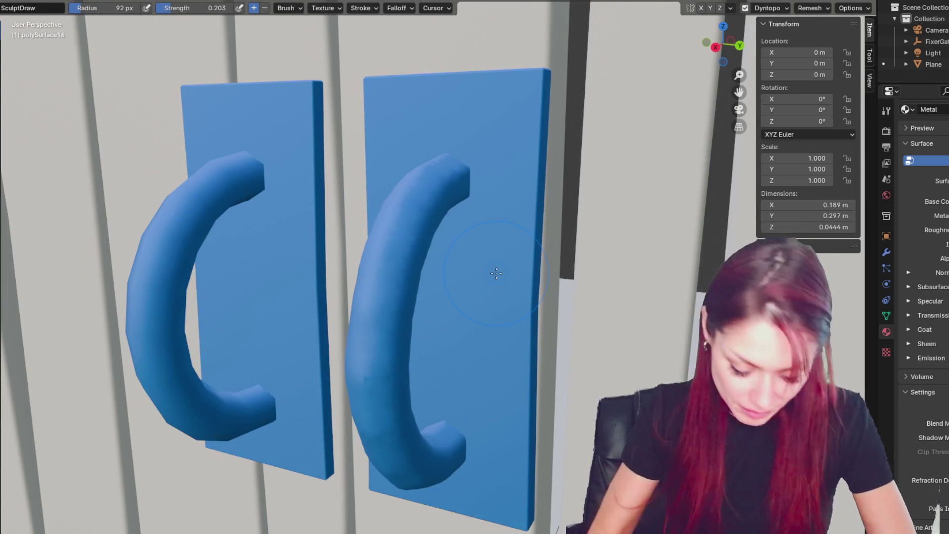
Step: Swell the right handle's tip into a bulging knob with a 39 px Blob brush
{"action": "key", "text": "b"}
{"action": "middle_click_drag", "start_coordinate": [467, 161], "coordinate": [510, 157]}
{"action": "mouse_move", "coordinate": [516, 169]}
{"action": "left_mouse_down"}
{"action": "mouse_move", "coordinate": [503, 161]}
{"action": "mouse_move", "coordinate": [511, 161]}
{"action": "left_mouse_up"}
{"action": "middle_click_drag", "start_coordinate": [511, 161], "coordinate": [514, 153]}
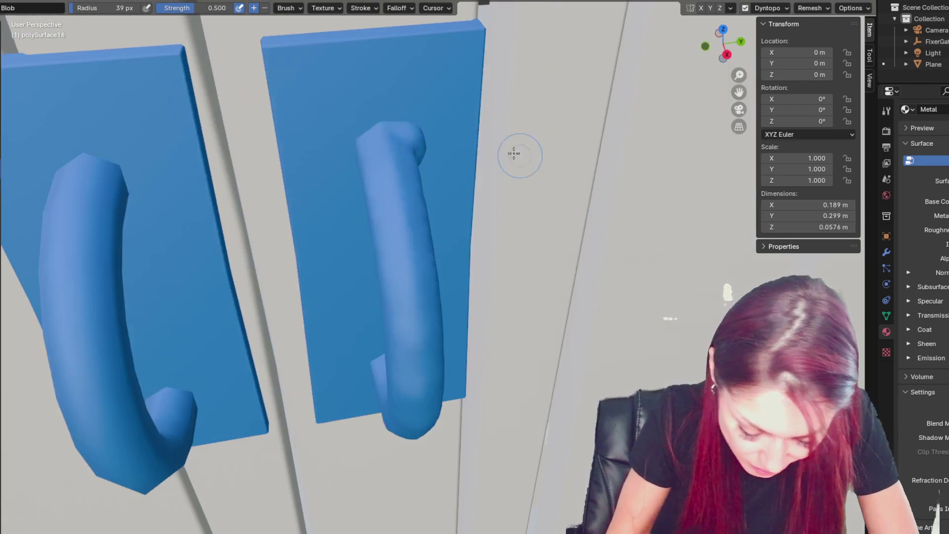
{"action": "left_click_drag", "start_coordinate": [356, 132], "coordinate": [358, 133]}
{"action": "mouse_move", "coordinate": [358, 132]}
{"action": "middle_mouse_down"}
{"action": "mouse_move", "coordinate": [460, 111]}
{"action": "mouse_move", "coordinate": [306, 192]}
{"action": "middle_mouse_up"}
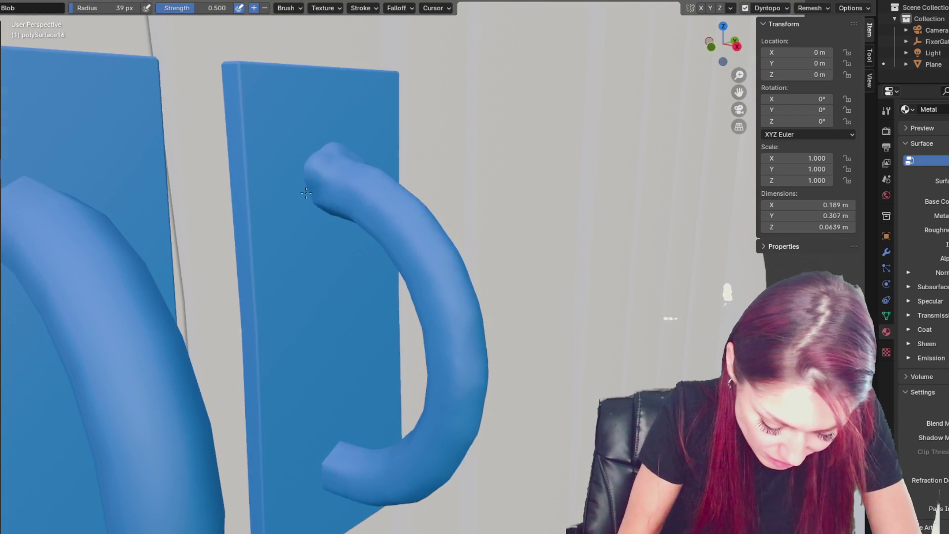
{"action": "left_click_drag", "start_coordinate": [309, 197], "coordinate": [310, 196]}
{"action": "middle_click_drag", "start_coordinate": [310, 195], "coordinate": [343, 207]}
{"action": "left_click_drag", "start_coordinate": [336, 250], "coordinate": [351, 256]}
Step: Switch to the Crease brush and orbit around both C-shaped handles
{"action": "middle_click_drag", "start_coordinate": [353, 242], "coordinate": [307, 261]}
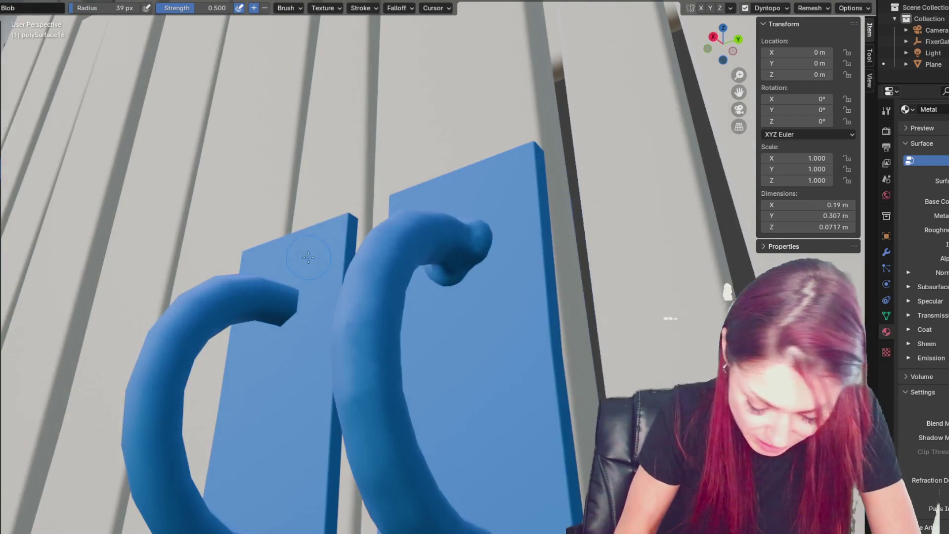
{"action": "middle_click_drag", "start_coordinate": [486, 230], "coordinate": [594, 319]}
{"action": "mouse_move", "coordinate": [311, 163]}
{"action": "middle_mouse_down"}
{"action": "mouse_move", "coordinate": [328, 157]}
{"action": "mouse_move", "coordinate": [320, 206]}
{"action": "middle_mouse_up"}
{"action": "key", "text": "shift+c"}
{"action": "mouse_move", "coordinate": [361, 240]}
{"action": "middle_mouse_down"}
{"action": "mouse_move", "coordinate": [495, 208]}
{"action": "mouse_move", "coordinate": [509, 191]}
{"action": "mouse_move", "coordinate": [482, 158]}
{"action": "mouse_move", "coordinate": [528, 205]}
{"action": "mouse_move", "coordinate": [402, 152]}
{"action": "middle_mouse_up"}
{"action": "scroll", "coordinate": [424, 148], "scroll_direction": "down", "scroll_amount": 3}
{"action": "scroll", "coordinate": [402, 153], "scroll_direction": "up", "scroll_amount": 4}
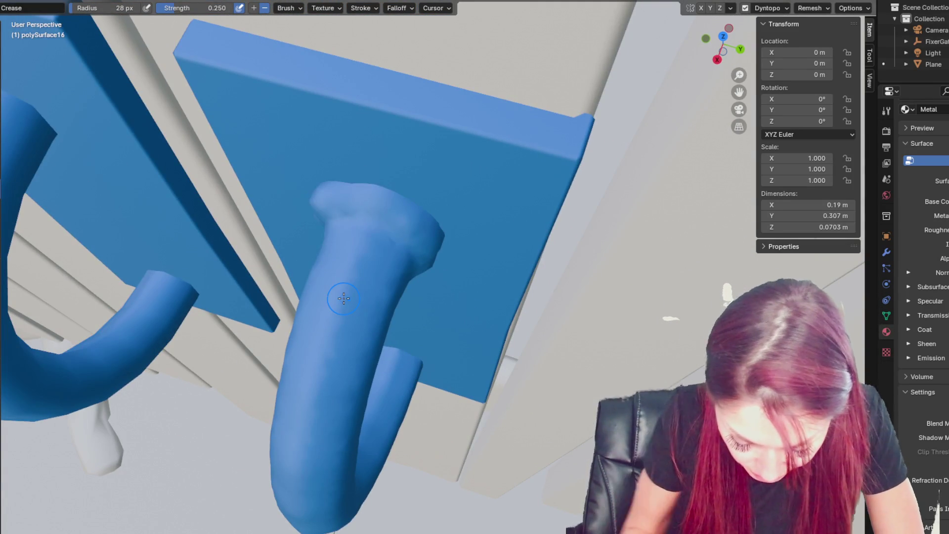
{"action": "mouse_move", "coordinate": [411, 249]}
{"action": "middle_mouse_down"}
{"action": "mouse_move", "coordinate": [428, 219]}
{"action": "mouse_move", "coordinate": [415, 230]}
{"action": "mouse_move", "coordinate": [528, 265]}
{"action": "middle_mouse_up"}
{"action": "scroll", "coordinate": [403, 194], "scroll_direction": "down", "scroll_amount": 3}
{"action": "scroll", "coordinate": [418, 238], "scroll_direction": "up", "scroll_amount": 4}
{"action": "scroll", "coordinate": [395, 222], "scroll_direction": "up", "scroll_amount": 3}
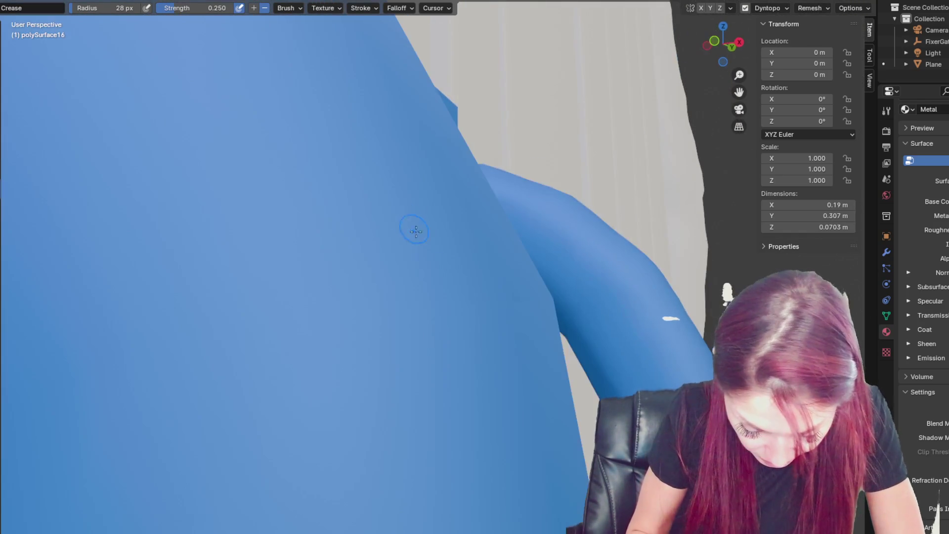
{"action": "scroll", "coordinate": [415, 227], "scroll_direction": "down", "scroll_amount": 3}
{"action": "middle_click_drag", "start_coordinate": [416, 226], "coordinate": [362, 225]}
{"action": "middle_click_drag", "start_coordinate": [385, 254], "coordinate": [364, 245]}
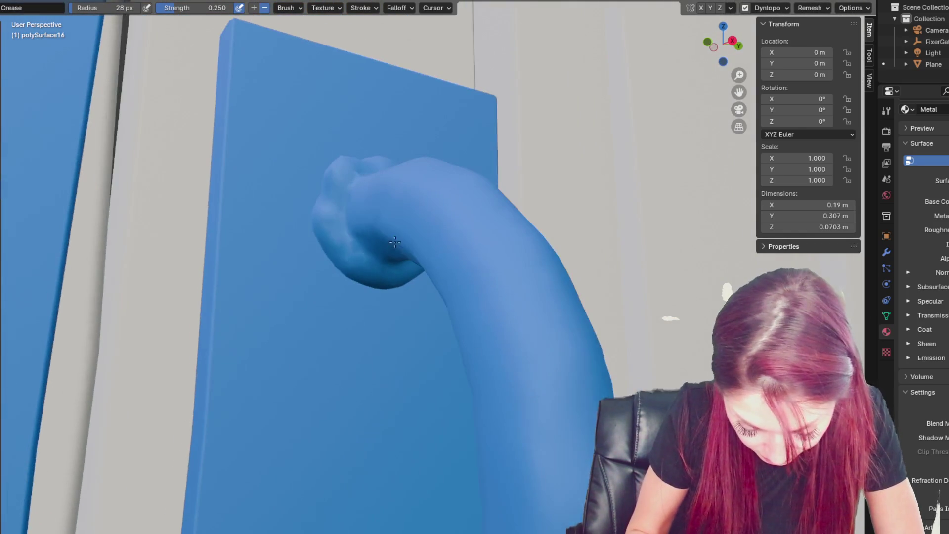
Step: Pull and reshape the hook's knobbly end with the Grab brush
{"action": "key", "text": "g"}
{"action": "mouse_move", "coordinate": [338, 250]}
{"action": "left_mouse_down"}
{"action": "mouse_move", "coordinate": [345, 276]}
{"action": "mouse_move", "coordinate": [328, 264]}
{"action": "left_mouse_up"}
{"action": "mouse_move", "coordinate": [403, 275]}
{"action": "middle_mouse_down"}
{"action": "mouse_move", "coordinate": [356, 283]}
{"action": "mouse_move", "coordinate": [339, 313]}
{"action": "mouse_move", "coordinate": [410, 278]}
{"action": "middle_mouse_up"}
{"action": "middle_click_drag", "start_coordinate": [443, 235], "coordinate": [453, 271]}
{"action": "left_click_drag", "start_coordinate": [453, 271], "coordinate": [449, 212]}
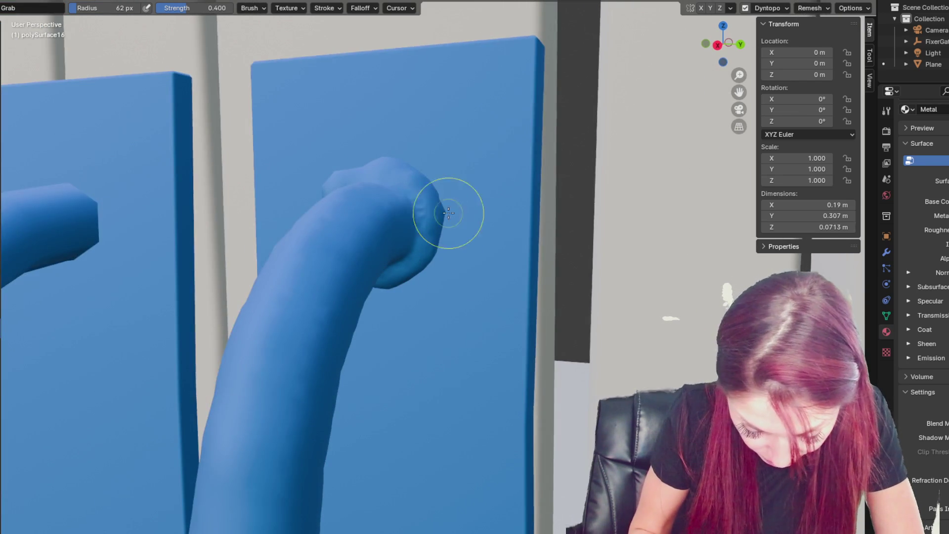
{"action": "middle_click_drag", "start_coordinate": [448, 212], "coordinate": [453, 214]}
{"action": "left_click_drag", "start_coordinate": [444, 191], "coordinate": [415, 165]}
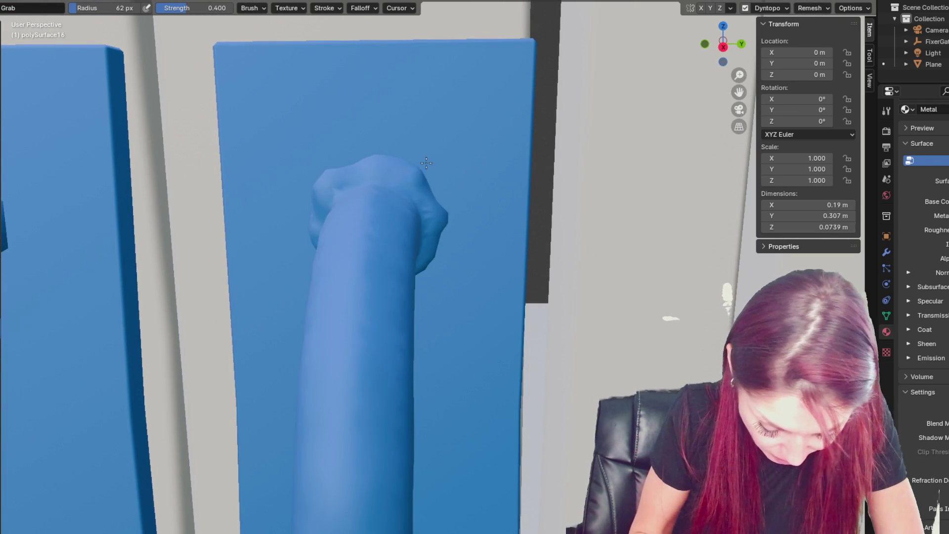
{"action": "mouse_move", "coordinate": [436, 246]}
{"action": "middle_mouse_down"}
{"action": "mouse_move", "coordinate": [443, 230]}
{"action": "mouse_move", "coordinate": [443, 271]}
{"action": "mouse_move", "coordinate": [527, 302]}
{"action": "middle_mouse_up"}
Step: Switch through Draw to the Crease brush and view both handles from the front
{"action": "key", "text": "x"}
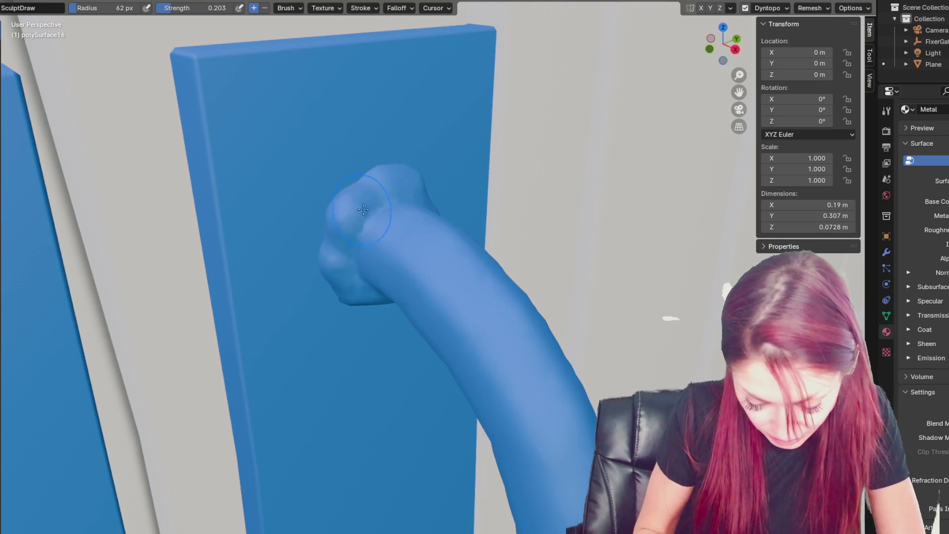
{"action": "mouse_move", "coordinate": [435, 308]}
{"action": "middle_mouse_down"}
{"action": "mouse_move", "coordinate": [496, 249]}
{"action": "mouse_move", "coordinate": [377, 256]}
{"action": "middle_mouse_up"}
{"action": "key", "text": "shift+c"}
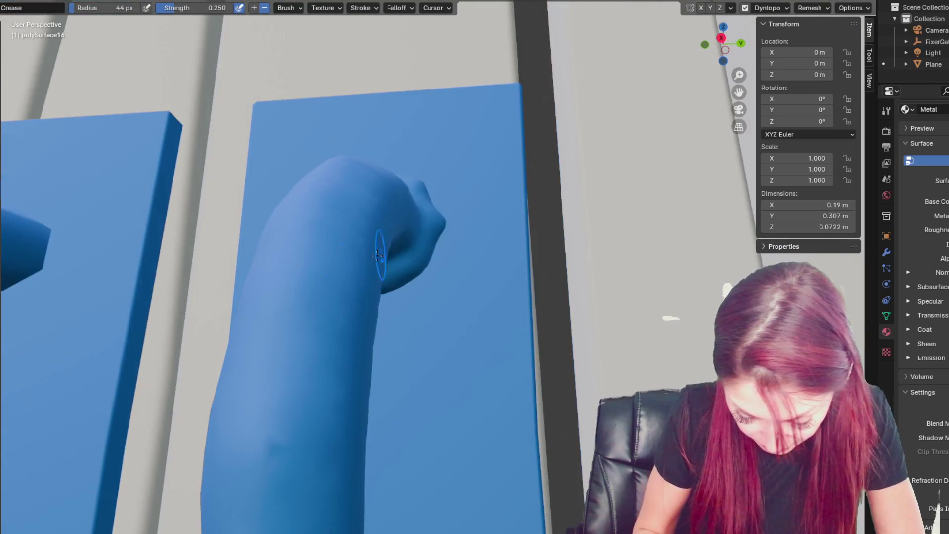
{"action": "middle_click_drag", "start_coordinate": [427, 226], "coordinate": [413, 220]}
{"action": "scroll", "coordinate": [377, 267], "scroll_direction": "down", "scroll_amount": 8}
{"action": "mouse_move", "coordinate": [378, 267]}
{"action": "middle_mouse_down"}
{"action": "mouse_move", "coordinate": [489, 282]}
{"action": "mouse_move", "coordinate": [470, 312]}
{"action": "middle_mouse_up"}
{"action": "scroll", "coordinate": [485, 279], "scroll_direction": "up", "scroll_amount": 5}
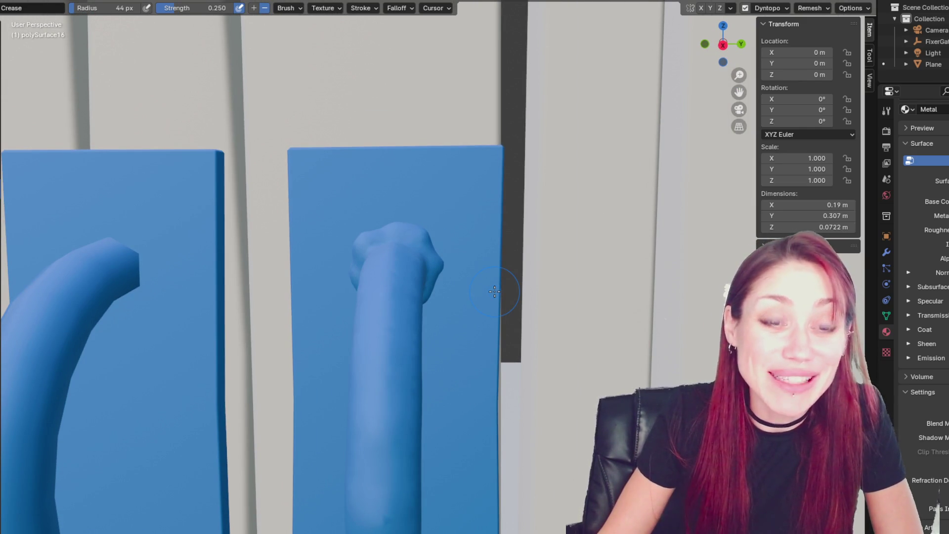
Step: Pull the hook tip upward and outward with the Grab brush
{"action": "key", "text": "g"}
{"action": "middle_click_drag", "start_coordinate": [494, 291], "coordinate": [513, 224]}
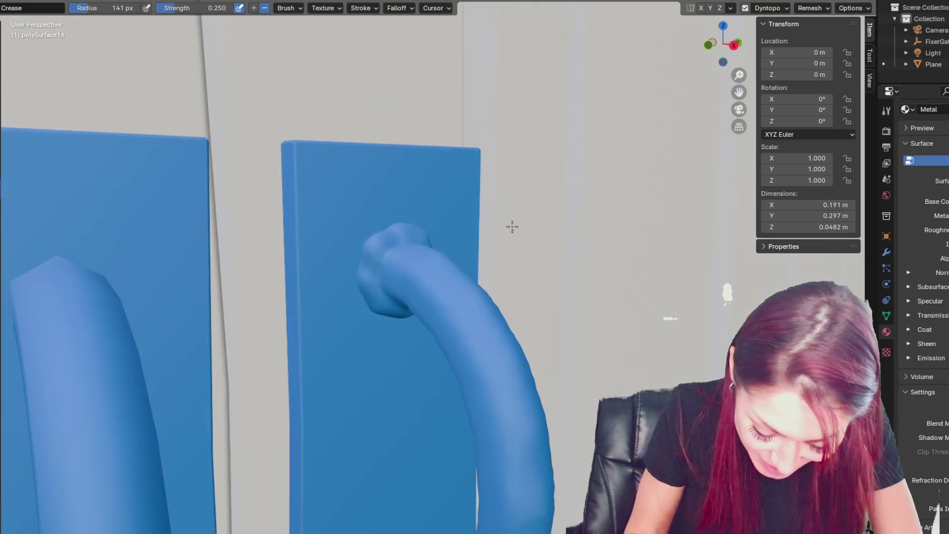
{"action": "mouse_move", "coordinate": [381, 250]}
{"action": "left_mouse_down"}
{"action": "mouse_move", "coordinate": [386, 225]}
{"action": "mouse_move", "coordinate": [371, 306]}
{"action": "left_mouse_up"}
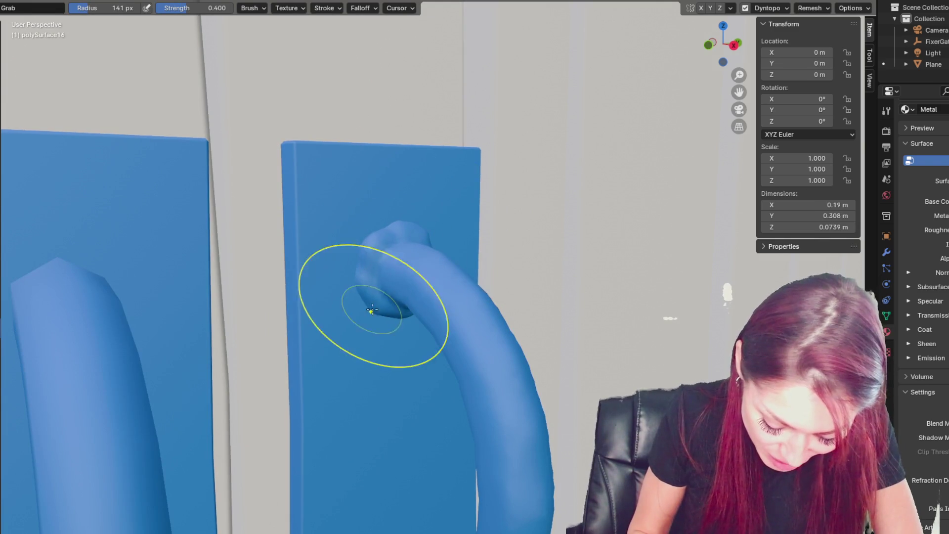
{"action": "mouse_move", "coordinate": [377, 317]}
{"action": "middle_mouse_down"}
{"action": "mouse_move", "coordinate": [425, 310]}
{"action": "mouse_move", "coordinate": [402, 297]}
{"action": "middle_mouse_up"}
{"action": "mouse_move", "coordinate": [413, 296]}
{"action": "left_mouse_down"}
{"action": "mouse_move", "coordinate": [432, 265]}
{"action": "mouse_move", "coordinate": [447, 275]}
{"action": "mouse_move", "coordinate": [433, 301]}
{"action": "left_mouse_up"}
Step: Set the brush radius to 93 px and reshape the hook tip's left side
{"action": "key", "text": "f"}
{"action": "left_click", "coordinate": [428, 271]}
{"action": "middle_click_drag", "start_coordinate": [433, 301], "coordinate": [438, 278]}
{"action": "left_click_drag", "start_coordinate": [439, 278], "coordinate": [430, 277]}
{"action": "middle_click_drag", "start_coordinate": [429, 277], "coordinate": [364, 292]}
{"action": "left_click_drag", "start_coordinate": [364, 292], "coordinate": [362, 289]}
Step: Draw onto the hook tip, bulge it outward with Grab, then return to Draw
{"action": "key", "text": "x"}
{"action": "middle_click_drag", "start_coordinate": [380, 278], "coordinate": [368, 288]}
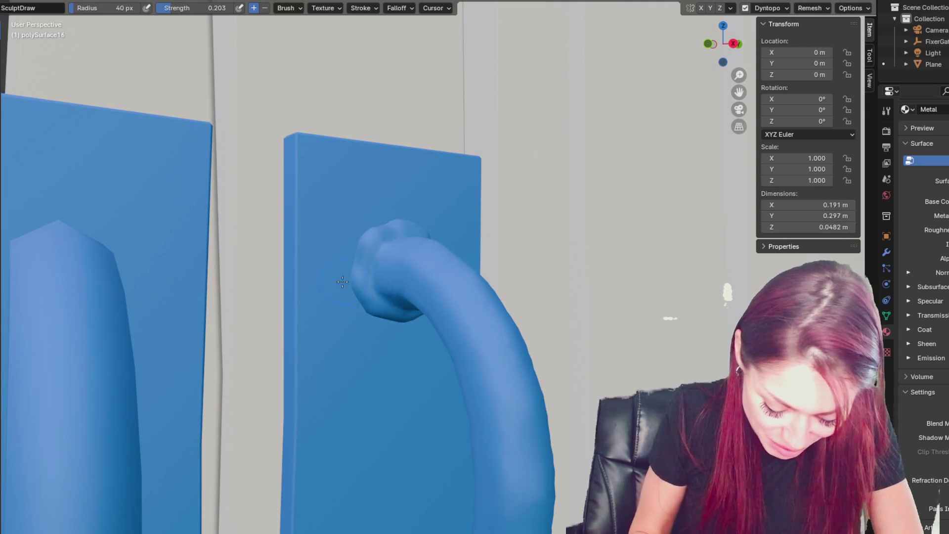
{"action": "key", "text": "g"}
{"action": "left_click_drag", "start_coordinate": [348, 293], "coordinate": [349, 276]}
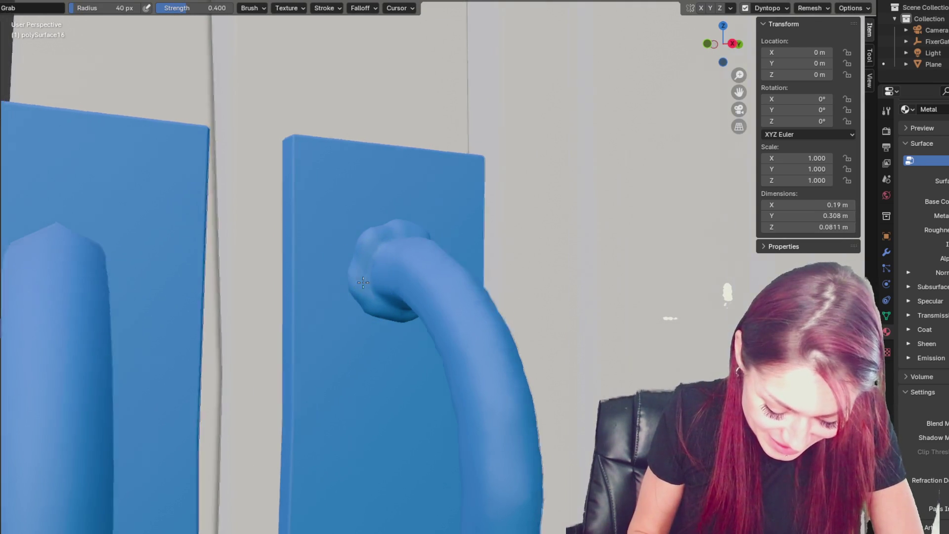
{"action": "middle_click_drag", "start_coordinate": [350, 276], "coordinate": [352, 260]}
{"action": "mouse_move", "coordinate": [365, 301]}
{"action": "middle_mouse_down"}
{"action": "mouse_move", "coordinate": [378, 314]}
{"action": "mouse_move", "coordinate": [387, 229]}
{"action": "mouse_move", "coordinate": [440, 303]}
{"action": "middle_mouse_up"}
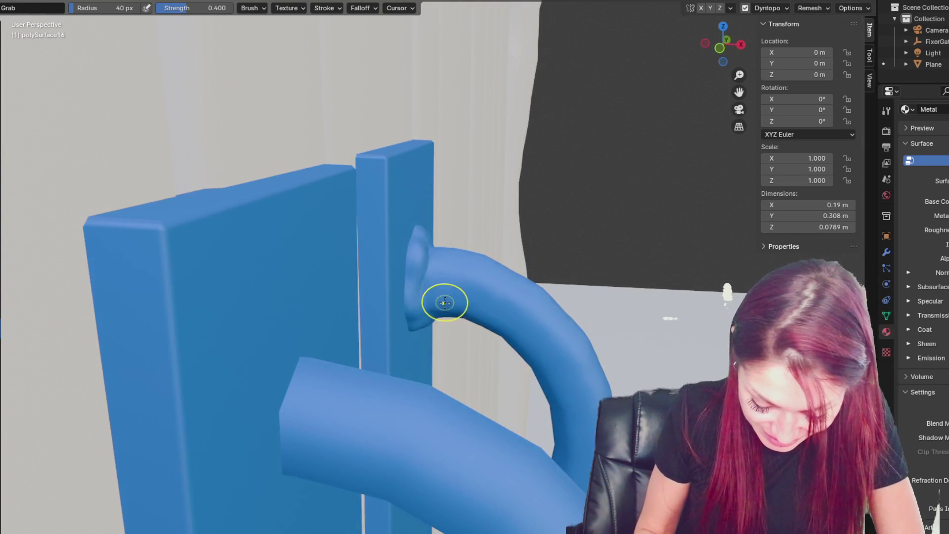
{"action": "key", "text": "x"}
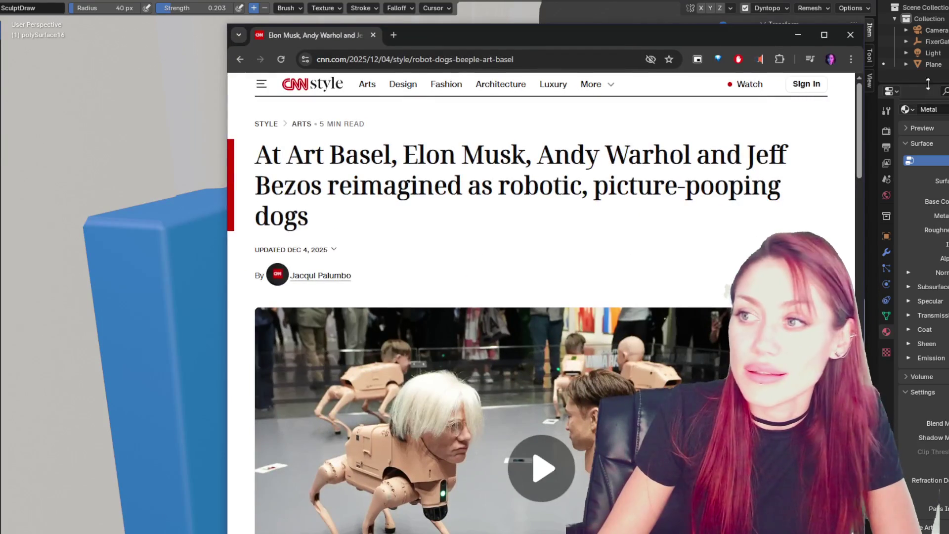
Step: Maximize Chrome, scroll down to the robot dogs video and play it
{"action": "left_click", "coordinate": [814, 40]}
{"action": "scroll", "coordinate": [838, 224], "scroll_direction": "down", "scroll_amount": 1}
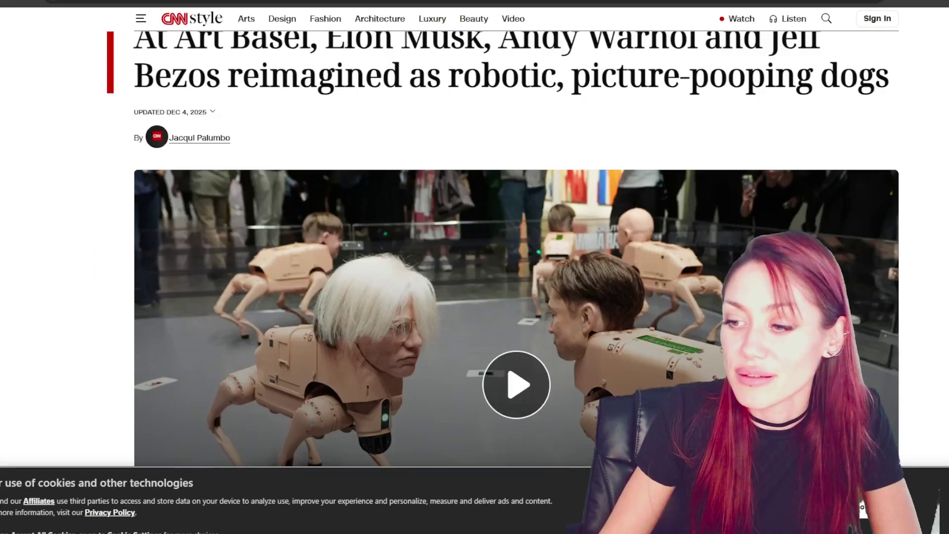
{"action": "scroll", "coordinate": [566, 294], "scroll_direction": "down", "scroll_amount": 2}
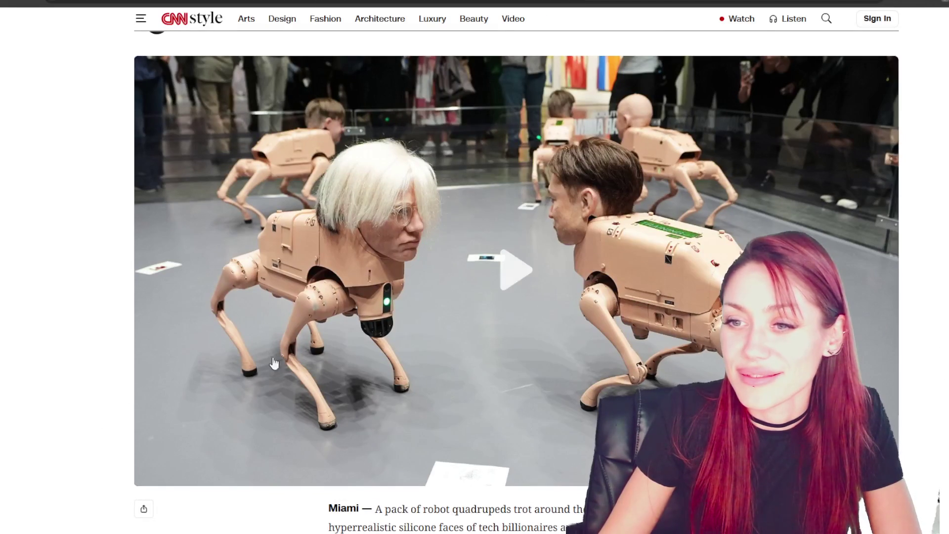
{"action": "left_click", "coordinate": [274, 363]}
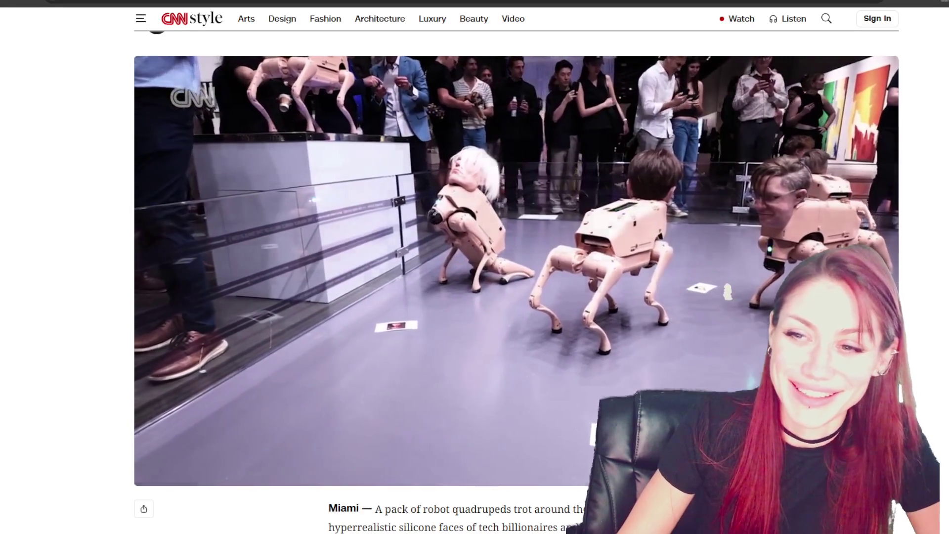
{"action": "mouse_move", "coordinate": [555, 251]}
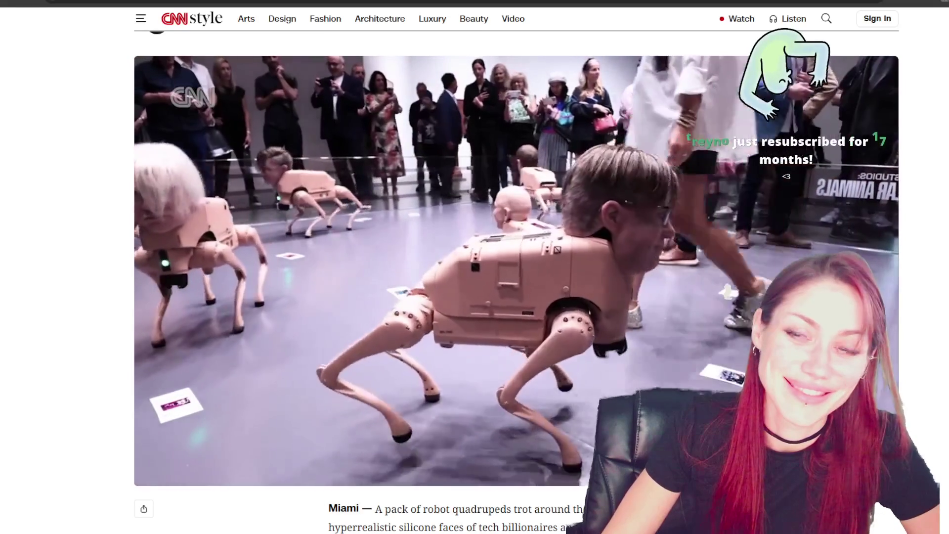
{"action": "mouse_move", "coordinate": [147, 448]}
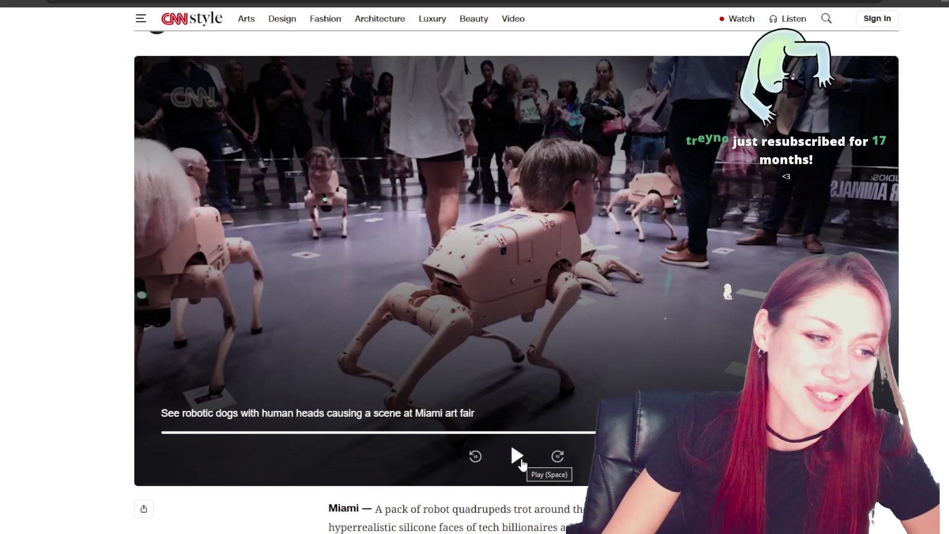
Step: Resume the robot dogs clip and scroll through the Art Basel article
{"action": "left_click", "coordinate": [521, 462]}
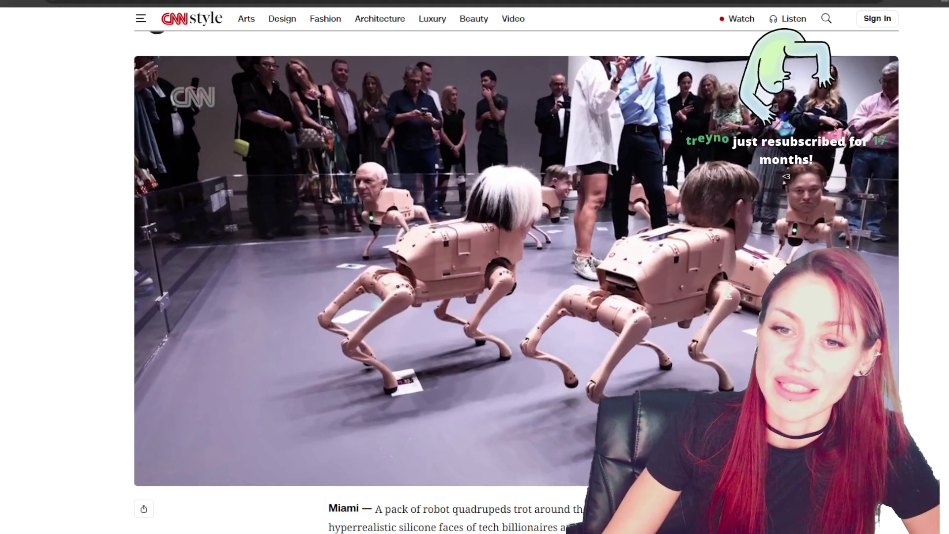
{"action": "scroll", "coordinate": [25, 468], "scroll_direction": "down", "scroll_amount": 3}
{"action": "scroll", "coordinate": [8, 472], "scroll_direction": "up", "scroll_amount": 6}
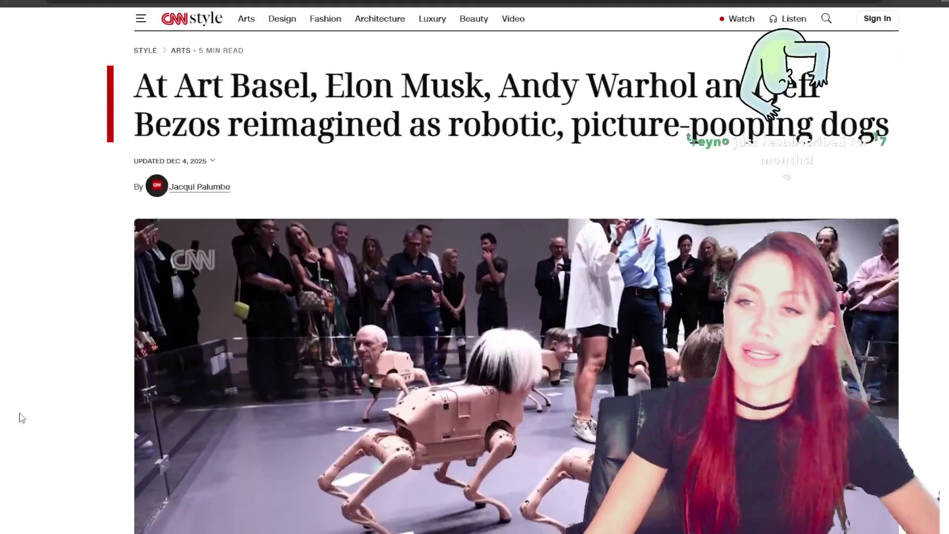
{"action": "scroll", "coordinate": [22, 417], "scroll_direction": "down", "scroll_amount": 3}
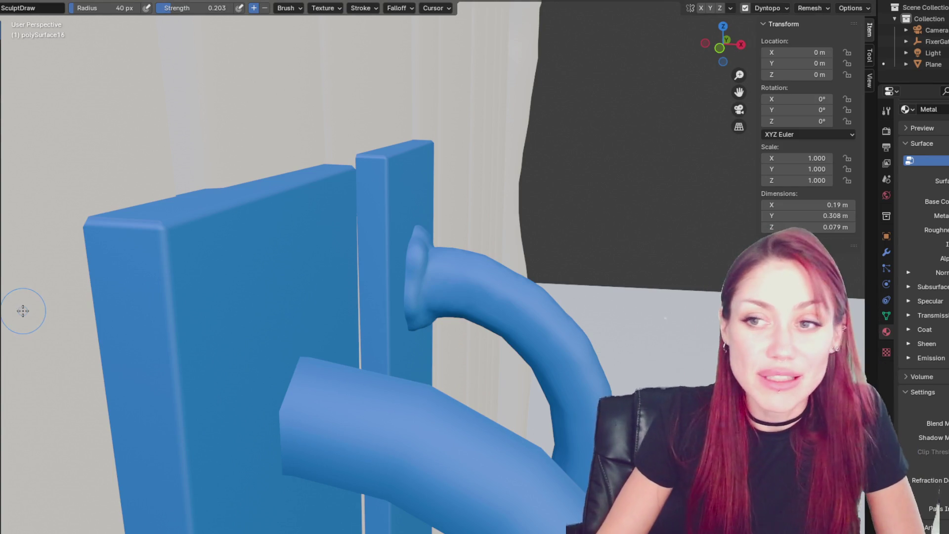
{"action": "scroll", "coordinate": [290, 236], "scroll_direction": "down", "scroll_amount": 5}
{"action": "mouse_move", "coordinate": [290, 235]}
{"action": "middle_mouse_down"}
{"action": "mouse_move", "coordinate": [185, 272]}
{"action": "mouse_move", "coordinate": [184, 235]}
{"action": "mouse_move", "coordinate": [337, 228]}
{"action": "mouse_move", "coordinate": [420, 267]}
{"action": "middle_mouse_up"}
{"action": "scroll", "coordinate": [442, 281], "scroll_direction": "up", "scroll_amount": 3}
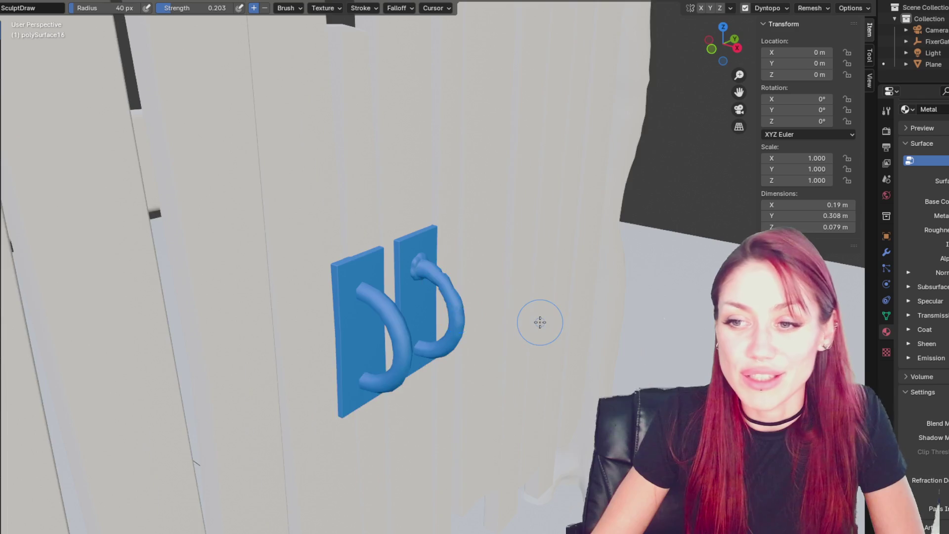
{"action": "scroll", "coordinate": [539, 323], "scroll_direction": "up", "scroll_amount": 3}
{"action": "middle_click_drag", "start_coordinate": [536, 318], "coordinate": [475, 303]}
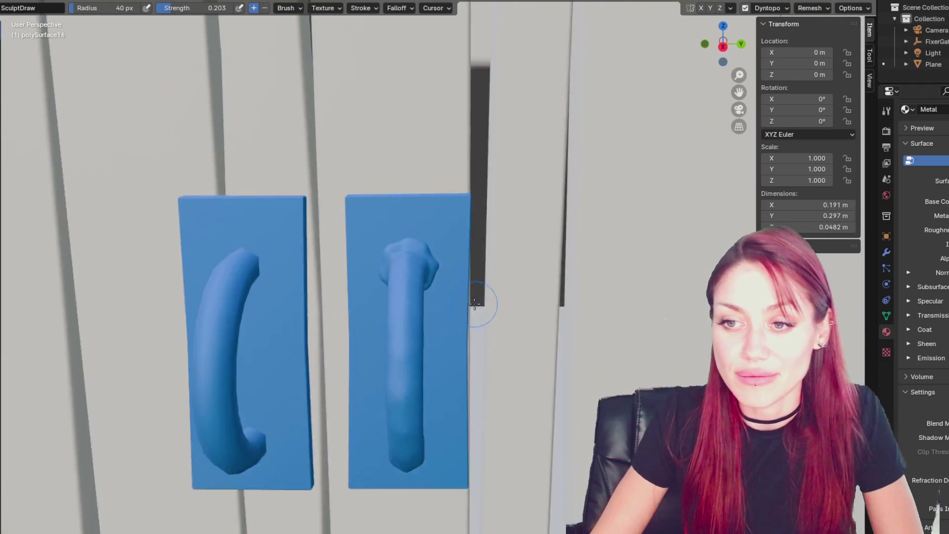
{"action": "scroll", "coordinate": [474, 303], "scroll_direction": "up", "scroll_amount": 2}
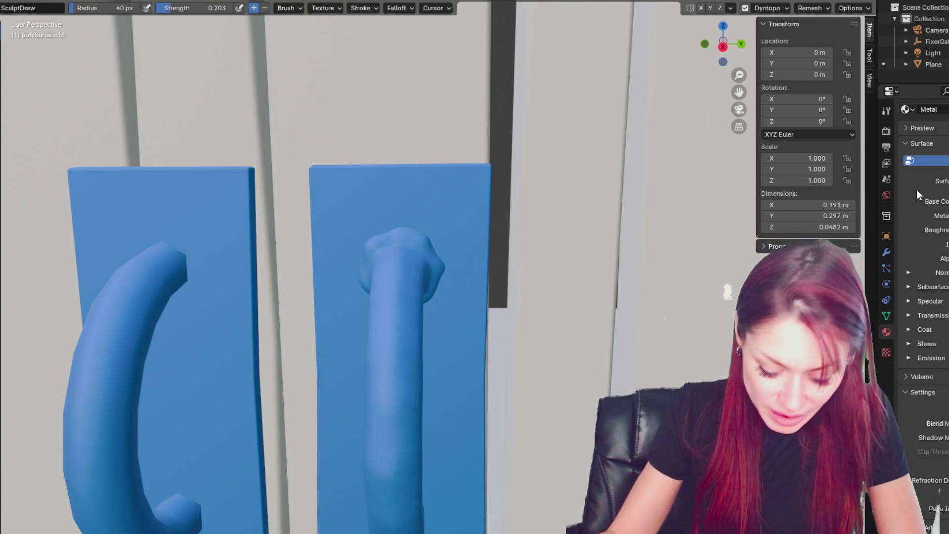
{"action": "mouse_move", "coordinate": [444, 277]}
{"action": "middle_mouse_down"}
{"action": "mouse_move", "coordinate": [410, 285]}
{"action": "mouse_move", "coordinate": [600, 307]}
{"action": "middle_mouse_up"}
{"action": "scroll", "coordinate": [445, 240], "scroll_direction": "up", "scroll_amount": 3}
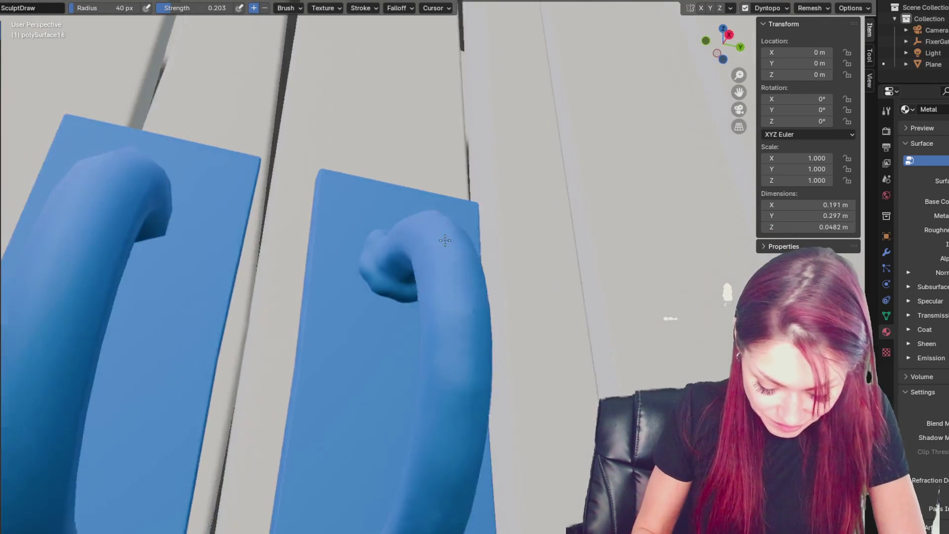
{"action": "scroll", "coordinate": [444, 240], "scroll_direction": "down", "scroll_amount": 3}
{"action": "middle_click_drag", "start_coordinate": [444, 240], "coordinate": [330, 309]}
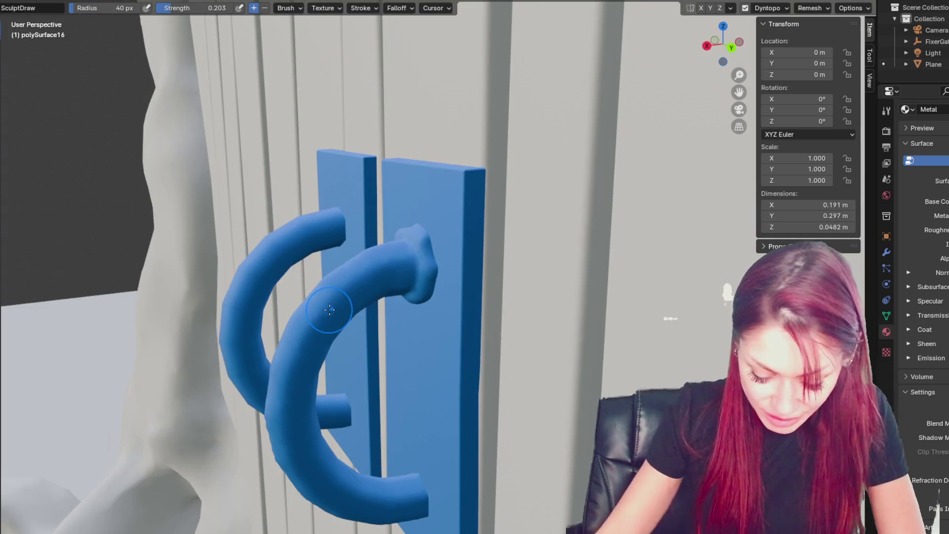
Step: Switch to the Grab brush and orbit around the handle knob
{"action": "scroll", "coordinate": [330, 309], "scroll_direction": "up", "scroll_amount": 5}
{"action": "key", "text": "g"}
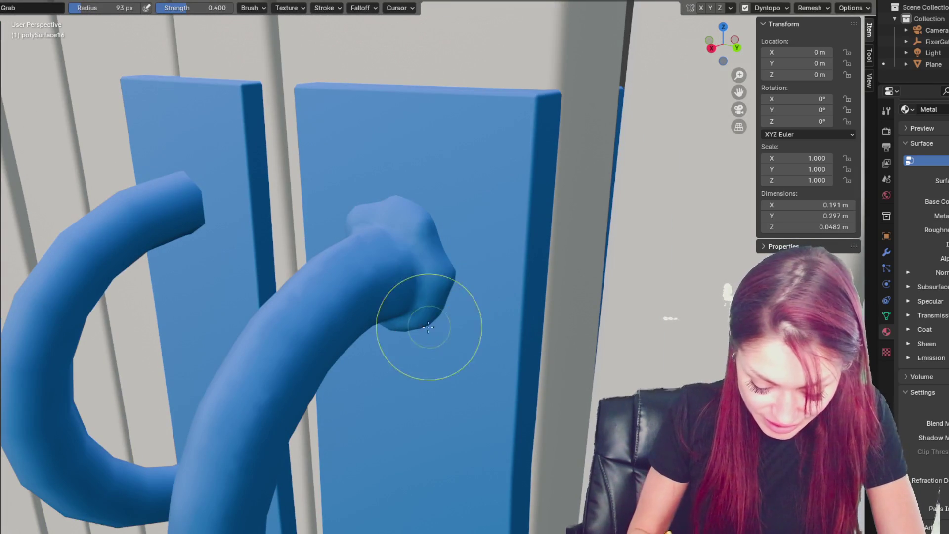
{"action": "middle_click_drag", "start_coordinate": [456, 253], "coordinate": [449, 285]}
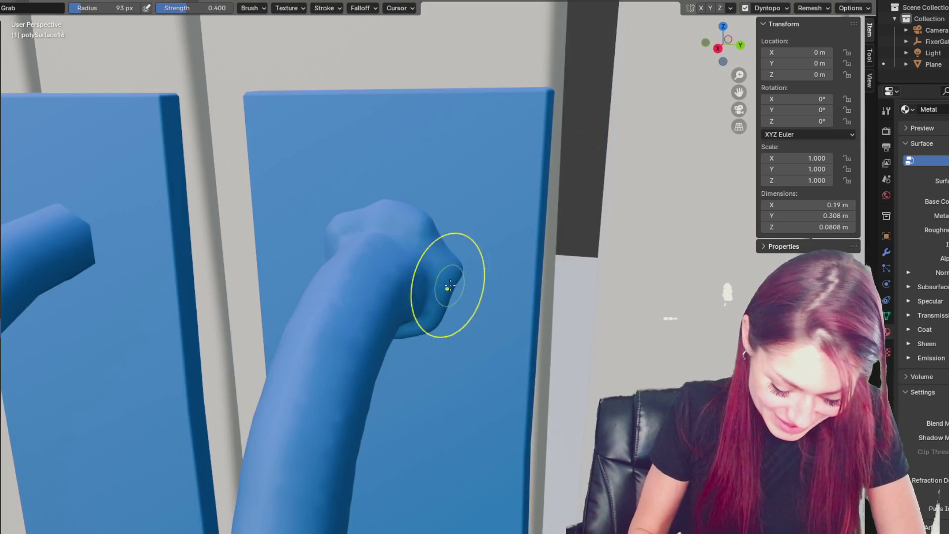
{"action": "mouse_move", "coordinate": [434, 217]}
{"action": "middle_mouse_down"}
{"action": "mouse_move", "coordinate": [404, 208]}
{"action": "mouse_move", "coordinate": [330, 236]}
{"action": "middle_mouse_up"}
{"action": "mouse_move", "coordinate": [302, 302]}
{"action": "middle_mouse_down"}
{"action": "mouse_move", "coordinate": [386, 390]}
{"action": "mouse_move", "coordinate": [413, 350]}
{"action": "mouse_move", "coordinate": [423, 353]}
{"action": "middle_mouse_up"}
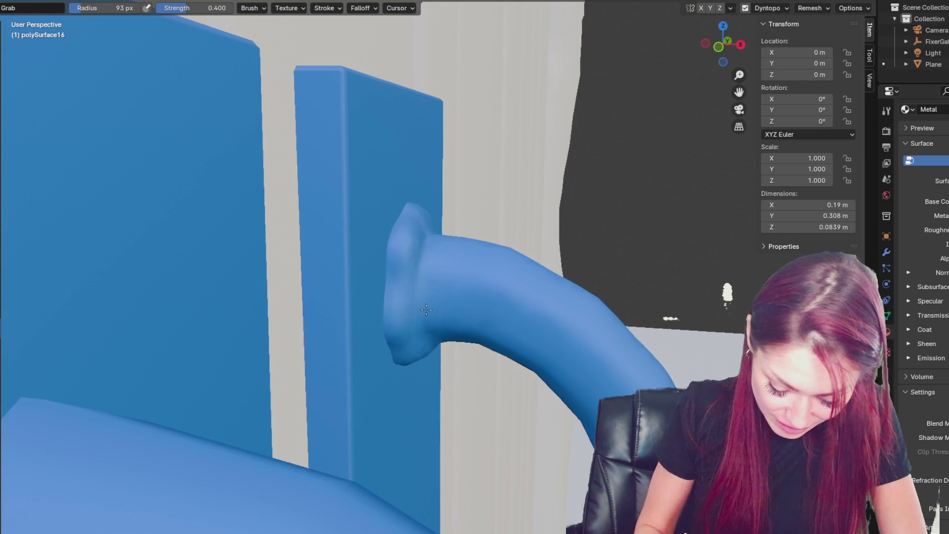
Step: Shrink the Grab brush to 57 px and work the knob while orbiting
{"action": "key", "text": "f"}
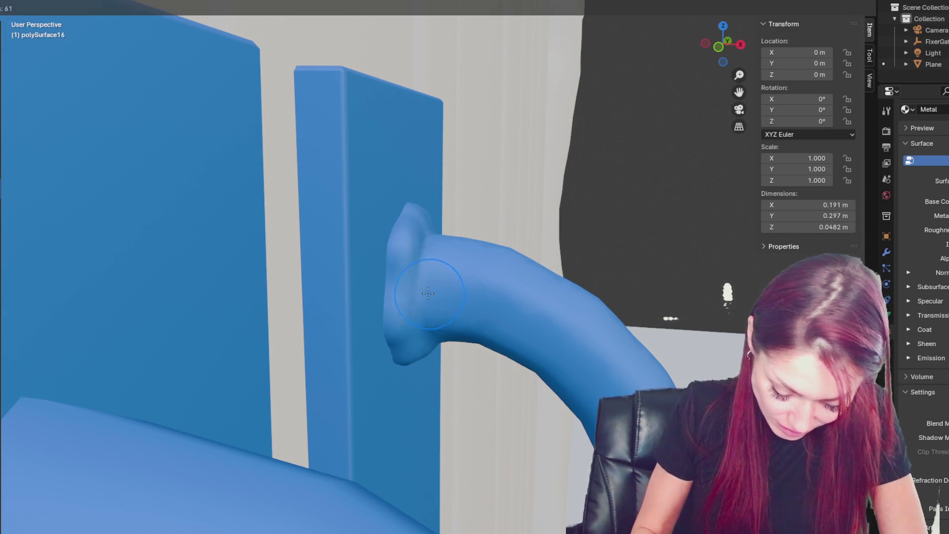
{"action": "left_click", "coordinate": [435, 343]}
{"action": "middle_click_drag", "start_coordinate": [441, 303], "coordinate": [426, 329]}
{"action": "mouse_move", "coordinate": [458, 268]}
{"action": "middle_mouse_down"}
{"action": "mouse_move", "coordinate": [364, 322]}
{"action": "mouse_move", "coordinate": [391, 245]}
{"action": "middle_mouse_up"}
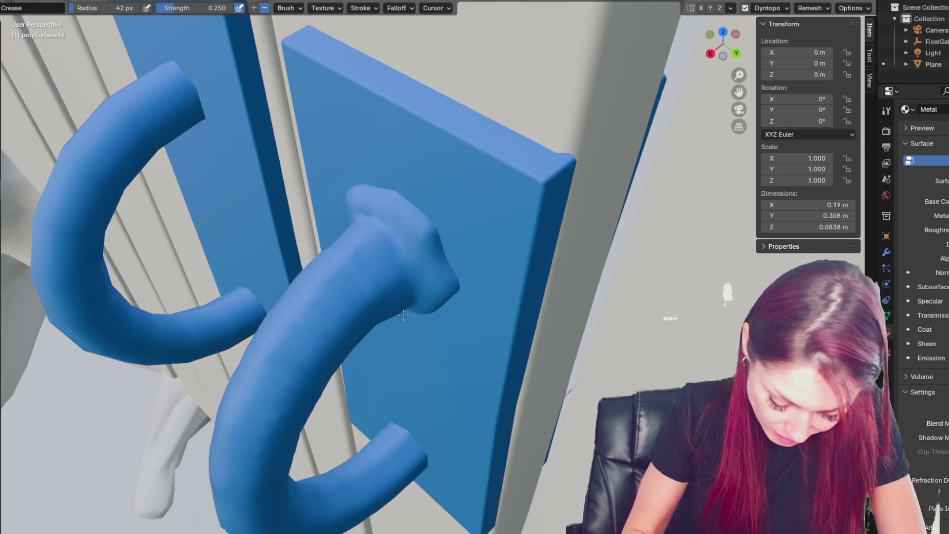
{"action": "middle_click_drag", "start_coordinate": [403, 315], "coordinate": [389, 235]}
{"action": "mouse_move", "coordinate": [411, 299]}
{"action": "middle_mouse_down"}
{"action": "mouse_move", "coordinate": [458, 380]}
{"action": "mouse_move", "coordinate": [402, 295]}
{"action": "mouse_move", "coordinate": [431, 306]}
{"action": "middle_mouse_up"}
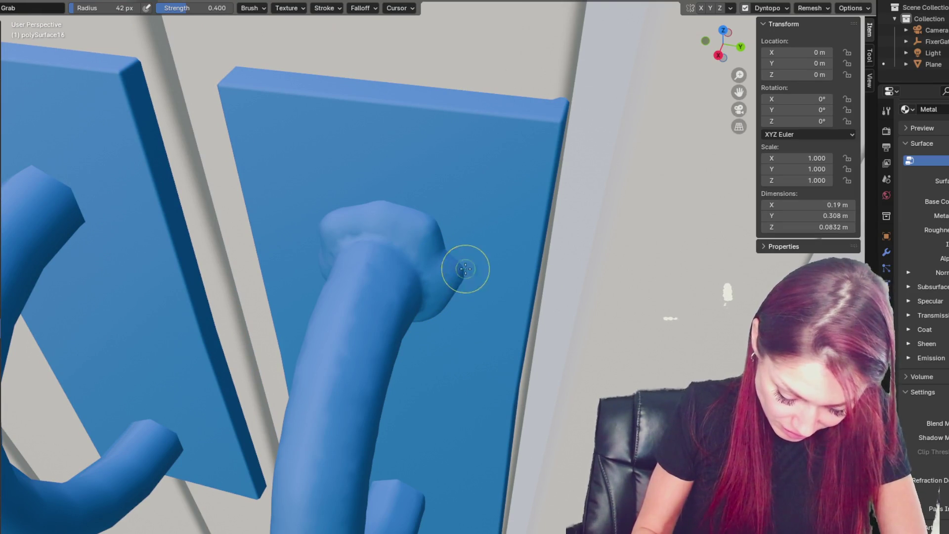
Step: Inspect the reshaped knob from the plate's edge, the side and the front
{"action": "mouse_move", "coordinate": [449, 265]}
{"action": "middle_mouse_down"}
{"action": "mouse_move", "coordinate": [413, 290]}
{"action": "mouse_move", "coordinate": [406, 321]}
{"action": "mouse_move", "coordinate": [420, 362]}
{"action": "middle_mouse_up"}
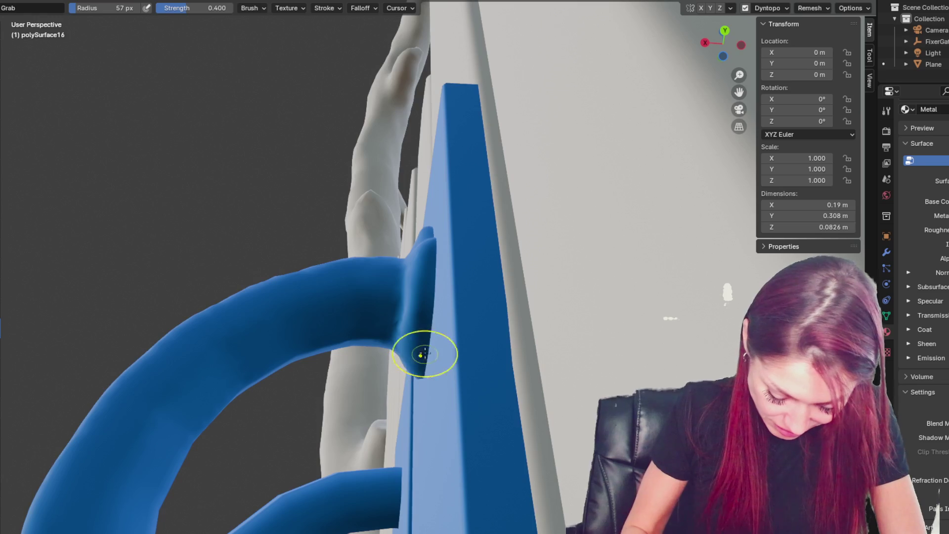
{"action": "mouse_move", "coordinate": [437, 319]}
{"action": "middle_mouse_down"}
{"action": "mouse_move", "coordinate": [485, 339]}
{"action": "mouse_move", "coordinate": [430, 334]}
{"action": "mouse_move", "coordinate": [393, 314]}
{"action": "mouse_move", "coordinate": [377, 355]}
{"action": "mouse_move", "coordinate": [435, 356]}
{"action": "middle_mouse_up"}
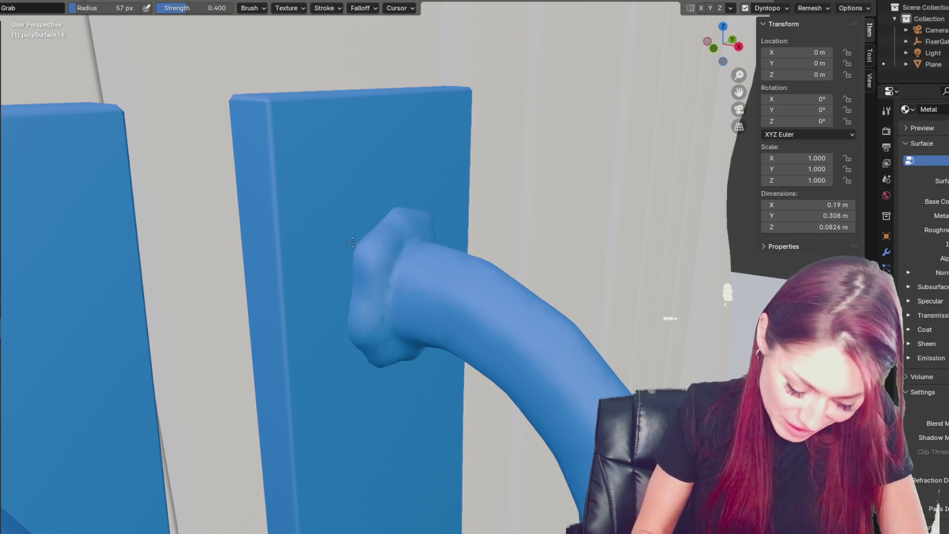
{"action": "mouse_move", "coordinate": [392, 209]}
{"action": "middle_mouse_down"}
{"action": "mouse_move", "coordinate": [434, 253]}
{"action": "mouse_move", "coordinate": [419, 262]}
{"action": "mouse_move", "coordinate": [429, 311]}
{"action": "mouse_move", "coordinate": [419, 336]}
{"action": "middle_mouse_up"}
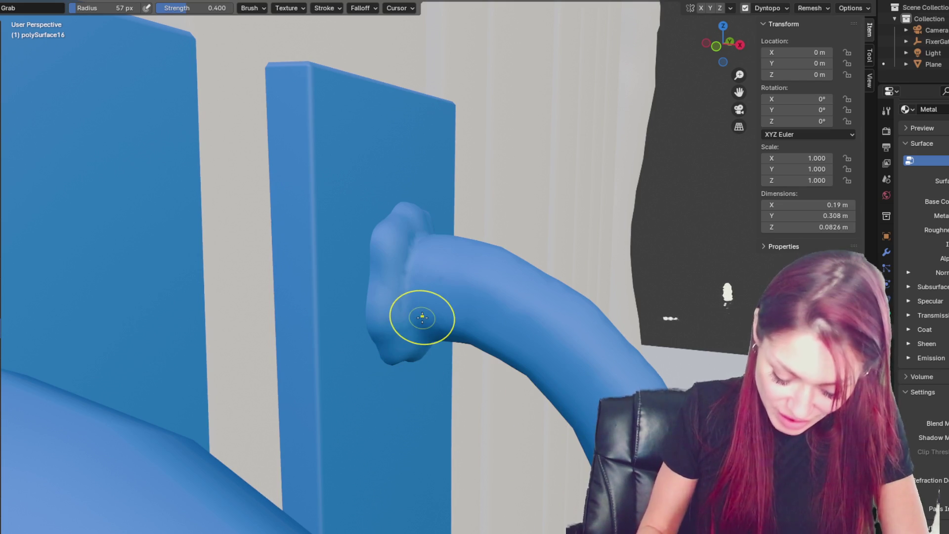
{"action": "mouse_move", "coordinate": [422, 317]}
{"action": "middle_mouse_down"}
{"action": "mouse_move", "coordinate": [455, 321]}
{"action": "mouse_move", "coordinate": [467, 304]}
{"action": "middle_mouse_up"}
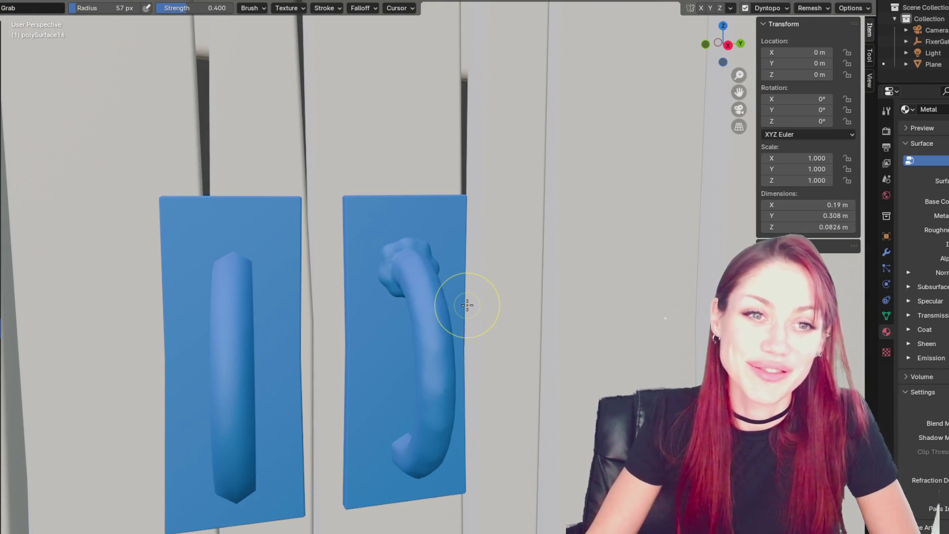
{"action": "scroll", "coordinate": [467, 305], "scroll_direction": "down", "scroll_amount": 4}
Step: Orbit around both blue handles to bring the twisted handle's knobbly end into view
{"action": "middle_click_drag", "start_coordinate": [521, 290], "coordinate": [481, 289]}
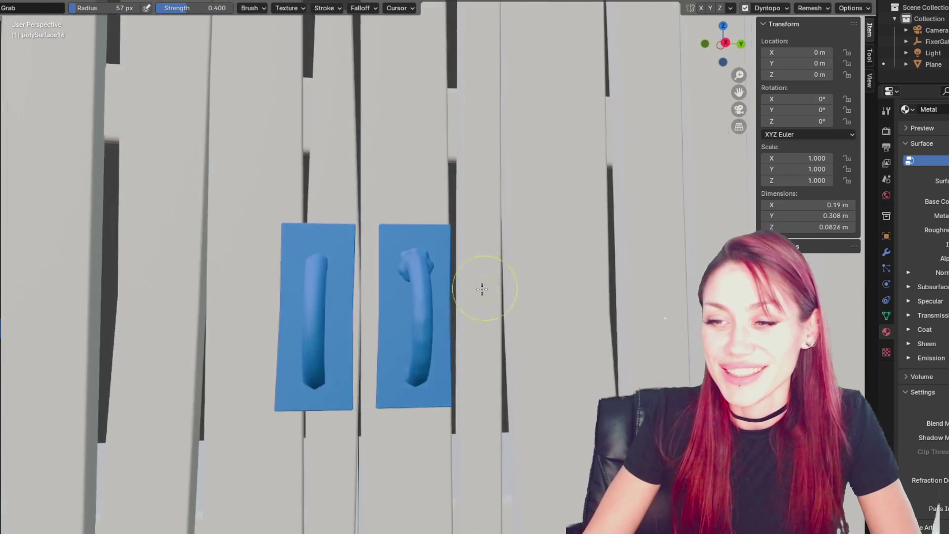
{"action": "scroll", "coordinate": [482, 289], "scroll_direction": "up", "scroll_amount": 6}
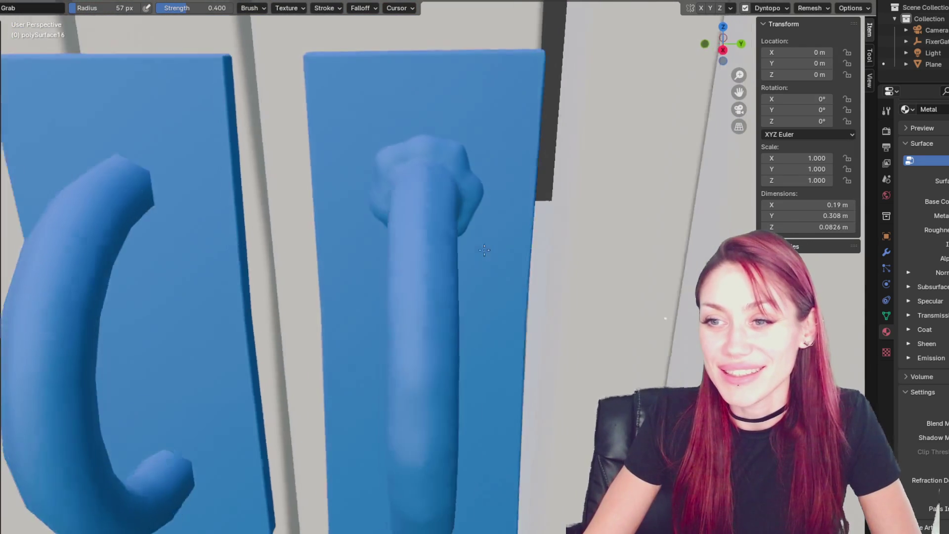
{"action": "middle_click_drag", "start_coordinate": [484, 250], "coordinate": [427, 239]}
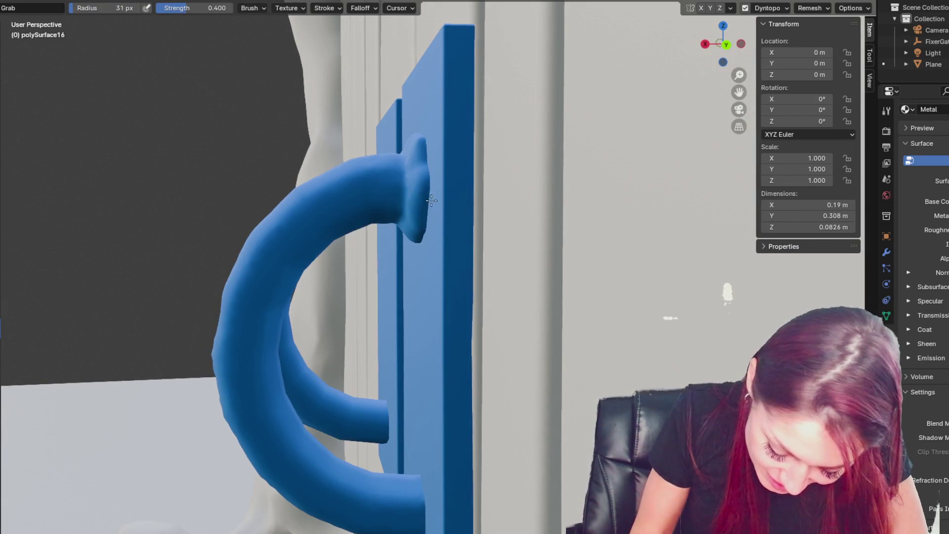
{"action": "mouse_move", "coordinate": [440, 190]}
{"action": "middle_mouse_down"}
{"action": "mouse_move", "coordinate": [462, 233]}
{"action": "mouse_move", "coordinate": [561, 232]}
{"action": "middle_mouse_up"}
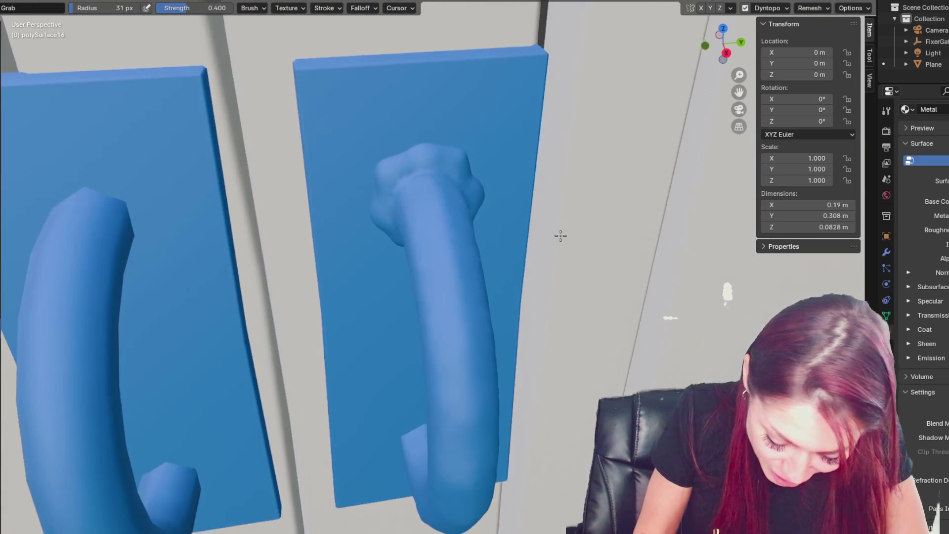
{"action": "mouse_move", "coordinate": [415, 211]}
{"action": "middle_mouse_down"}
{"action": "mouse_move", "coordinate": [397, 223]}
{"action": "mouse_move", "coordinate": [411, 147]}
{"action": "middle_mouse_up"}
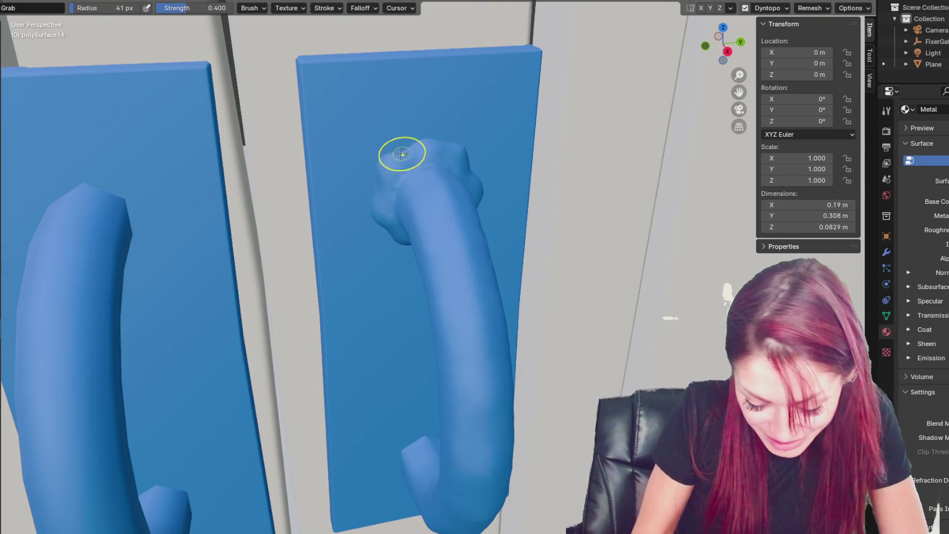
{"action": "middle_click_drag", "start_coordinate": [460, 176], "coordinate": [451, 135]}
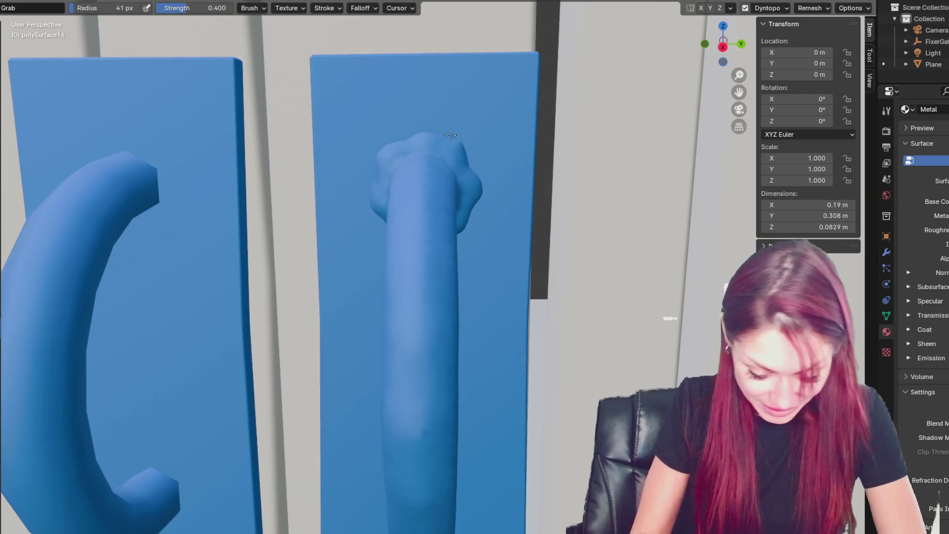
{"action": "mouse_move", "coordinate": [466, 140]}
{"action": "middle_mouse_down"}
{"action": "mouse_move", "coordinate": [392, 178]}
{"action": "mouse_move", "coordinate": [461, 213]}
{"action": "mouse_move", "coordinate": [416, 219]}
{"action": "mouse_move", "coordinate": [425, 227]}
{"action": "mouse_move", "coordinate": [381, 201]}
{"action": "mouse_move", "coordinate": [413, 201]}
{"action": "mouse_move", "coordinate": [442, 228]}
{"action": "mouse_move", "coordinate": [425, 197]}
{"action": "mouse_move", "coordinate": [402, 270]}
{"action": "mouse_move", "coordinate": [415, 235]}
{"action": "middle_mouse_up"}
{"action": "middle_click_drag", "start_coordinate": [426, 200], "coordinate": [499, 220]}
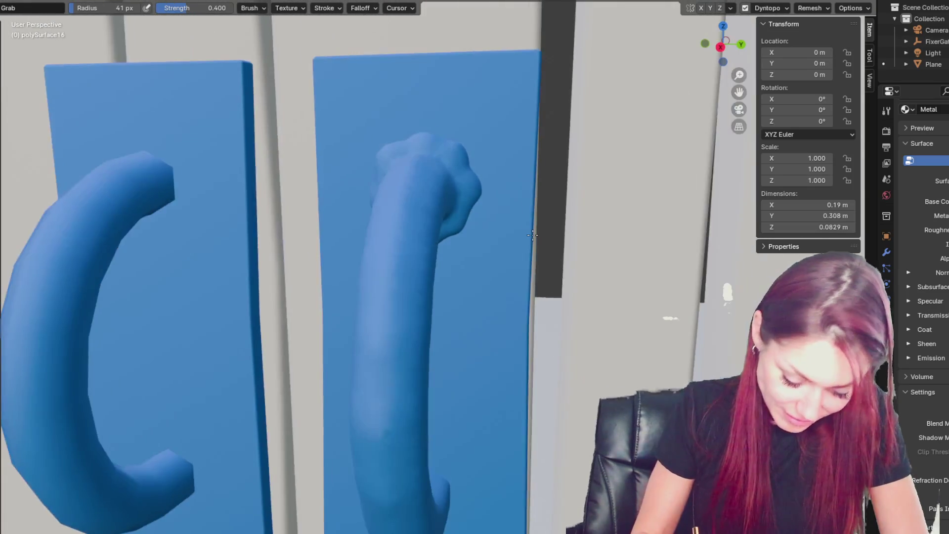
{"action": "mouse_move", "coordinate": [374, 172]}
{"action": "middle_mouse_down"}
{"action": "mouse_move", "coordinate": [498, 192]}
{"action": "mouse_move", "coordinate": [469, 253]}
{"action": "mouse_move", "coordinate": [427, 200]}
{"action": "mouse_move", "coordinate": [418, 228]}
{"action": "mouse_move", "coordinate": [479, 175]}
{"action": "middle_mouse_up"}
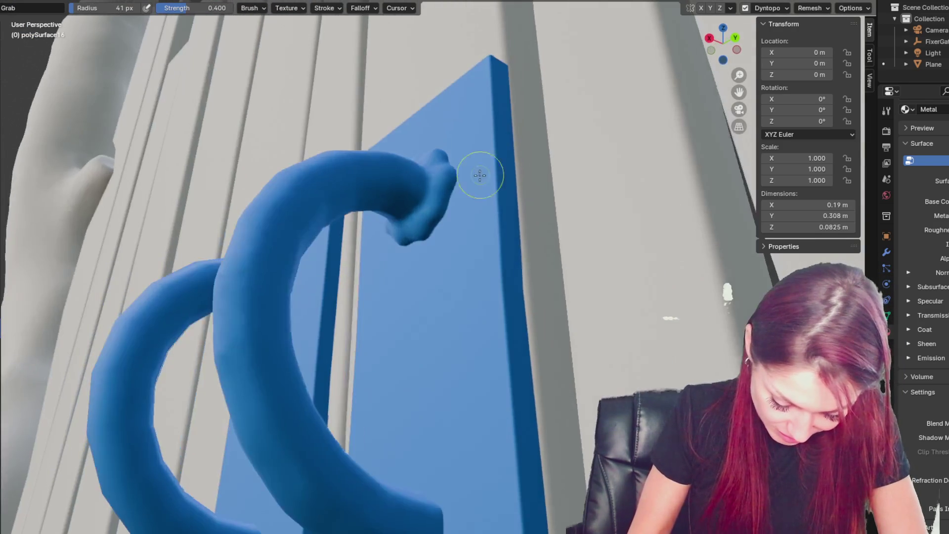
{"action": "mouse_move", "coordinate": [414, 234]}
{"action": "middle_mouse_down"}
{"action": "mouse_move", "coordinate": [445, 221]}
{"action": "mouse_move", "coordinate": [561, 236]}
{"action": "middle_mouse_up"}
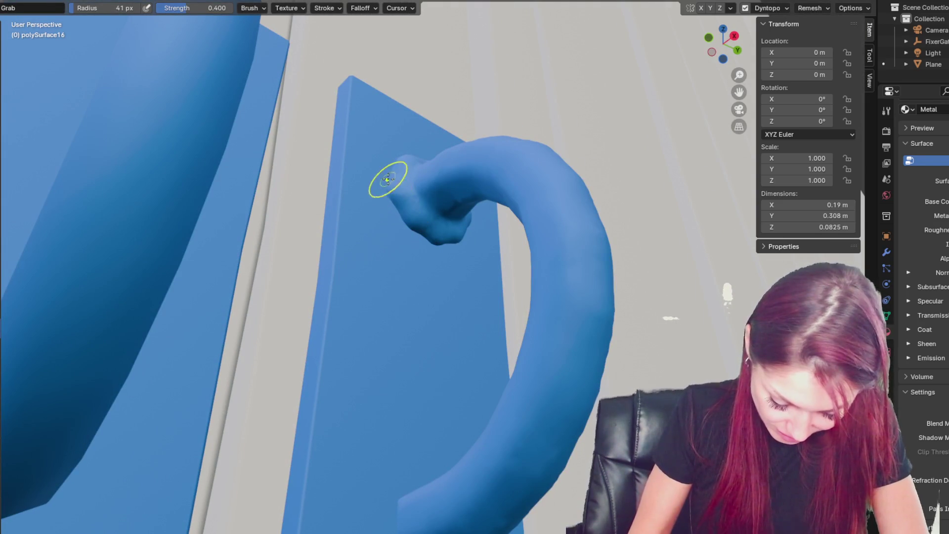
{"action": "middle_click_drag", "start_coordinate": [388, 200], "coordinate": [424, 207]}
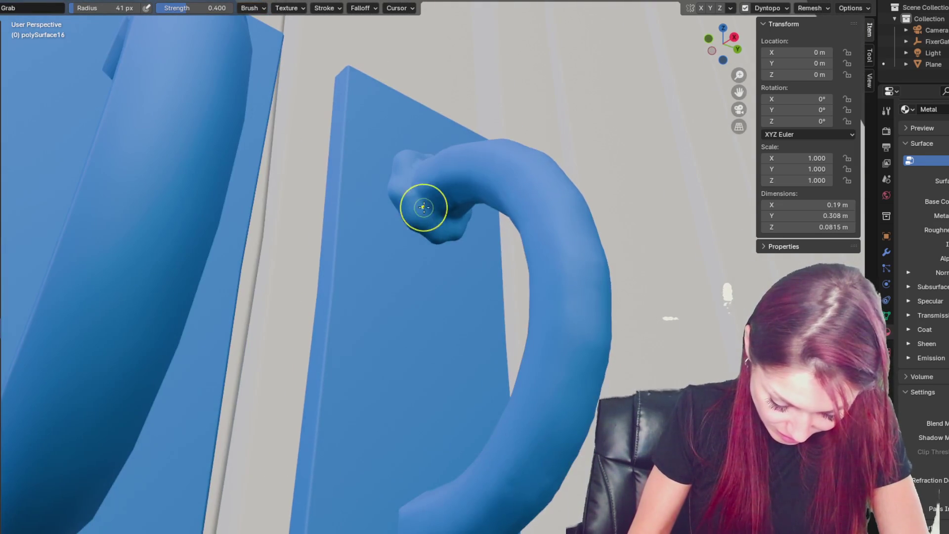
{"action": "middle_click_drag", "start_coordinate": [510, 213], "coordinate": [388, 243]}
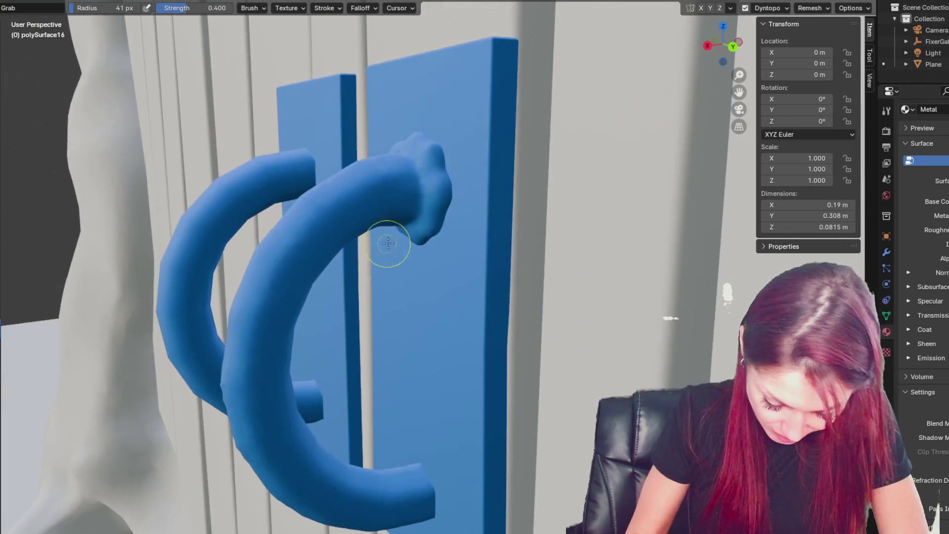
{"action": "mouse_move", "coordinate": [416, 200]}
{"action": "middle_mouse_down"}
{"action": "mouse_move", "coordinate": [606, 212]}
{"action": "mouse_move", "coordinate": [451, 218]}
{"action": "mouse_move", "coordinate": [548, 174]}
{"action": "mouse_move", "coordinate": [528, 177]}
{"action": "mouse_move", "coordinate": [608, 198]}
{"action": "mouse_move", "coordinate": [648, 271]}
{"action": "middle_mouse_up"}
Step: Raise the Grab brush radius to 65 px and pull the knobbly end slightly toward its panel
{"action": "key", "text": "f"}
{"action": "left_click", "coordinate": [548, 173]}
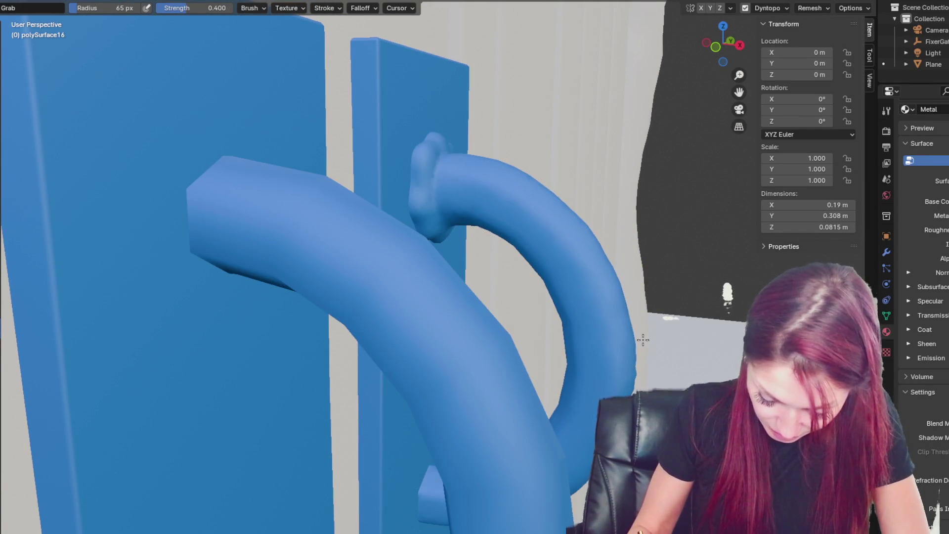
{"action": "middle_click_drag", "start_coordinate": [628, 378], "coordinate": [632, 376]}
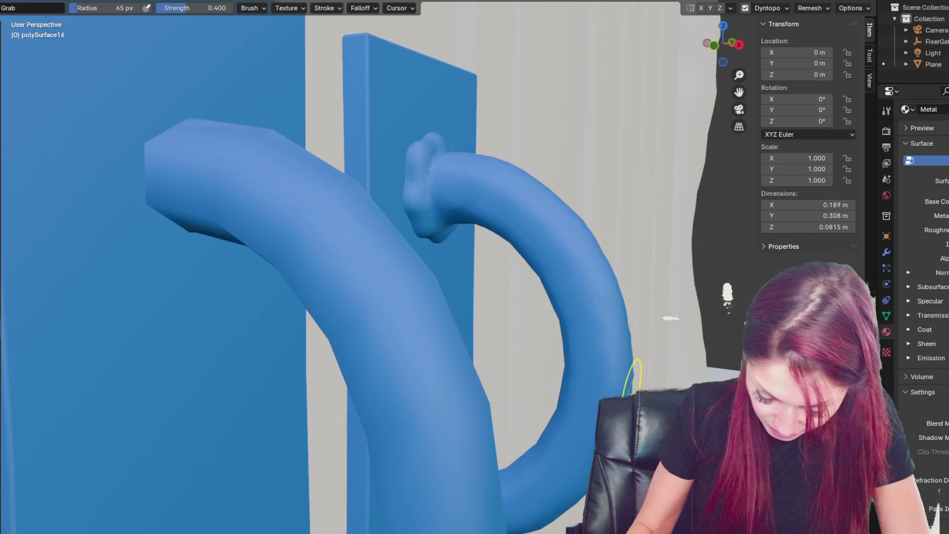
{"action": "mouse_move", "coordinate": [614, 475]}
{"action": "middle_mouse_down"}
{"action": "mouse_move", "coordinate": [586, 494]}
{"action": "mouse_move", "coordinate": [540, 483]}
{"action": "mouse_move", "coordinate": [419, 502]}
{"action": "mouse_move", "coordinate": [563, 470]}
{"action": "middle_mouse_up"}
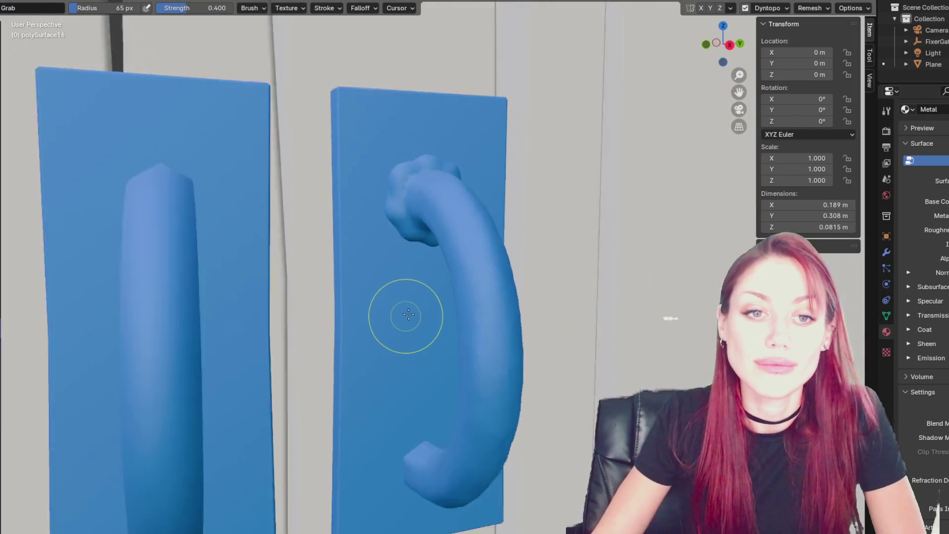
{"action": "mouse_move", "coordinate": [408, 314]}
{"action": "middle_mouse_down"}
{"action": "mouse_move", "coordinate": [428, 229]}
{"action": "mouse_move", "coordinate": [403, 231]}
{"action": "middle_mouse_up"}
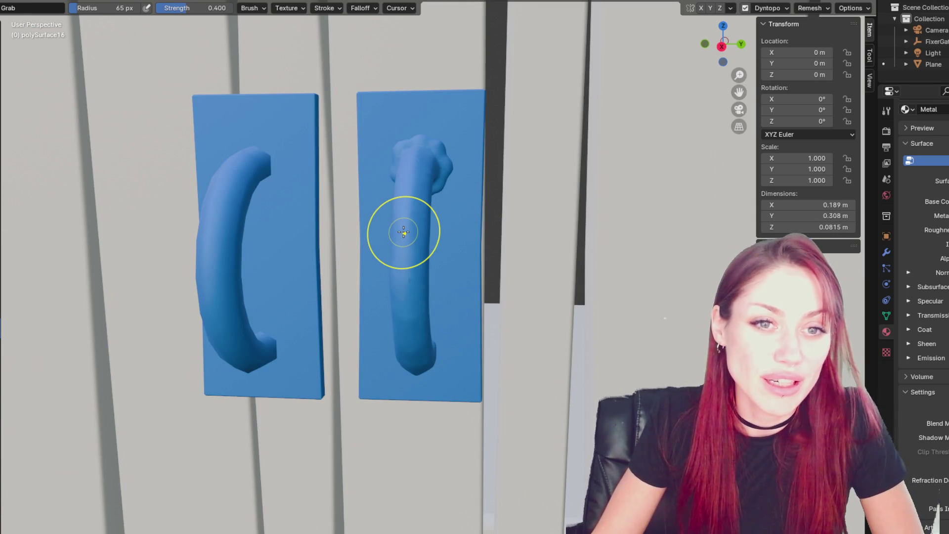
{"action": "scroll", "coordinate": [403, 232], "scroll_direction": "up", "scroll_amount": 2}
{"action": "mouse_move", "coordinate": [398, 227]}
{"action": "middle_mouse_down"}
{"action": "mouse_move", "coordinate": [554, 186]}
{"action": "mouse_move", "coordinate": [444, 164]}
{"action": "middle_mouse_up"}
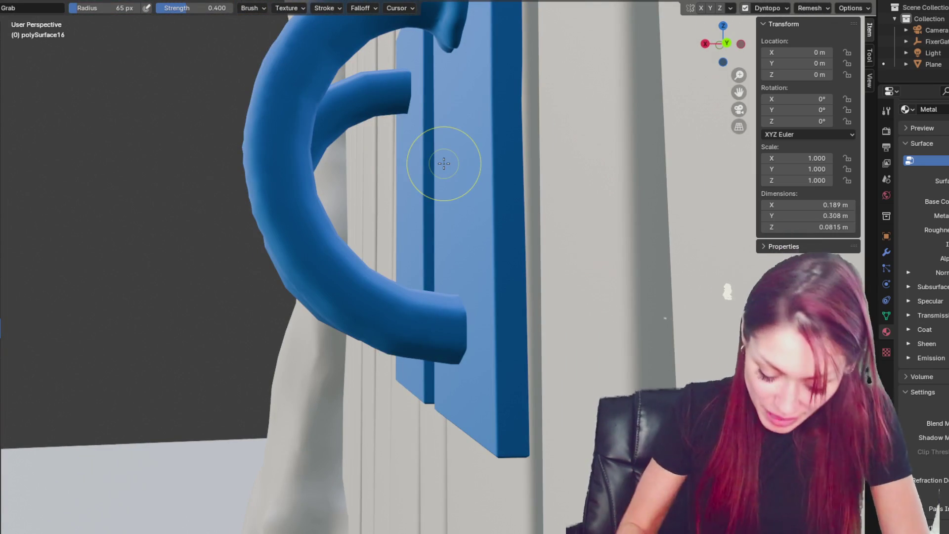
{"action": "mouse_move", "coordinate": [447, 321]}
{"action": "middle_mouse_down"}
{"action": "mouse_move", "coordinate": [646, 345]}
{"action": "mouse_move", "coordinate": [611, 303]}
{"action": "middle_mouse_up"}
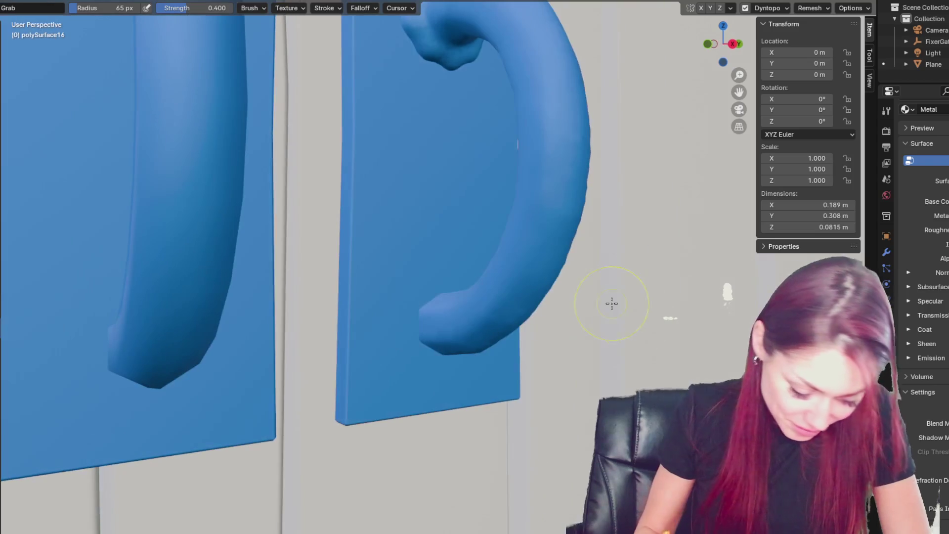
{"action": "key", "text": "shift+space"}
Step: Swell the tip of the twisted handle with Blob brush strokes
{"action": "scroll", "coordinate": [424, 314], "scroll_direction": "up", "scroll_amount": 2}
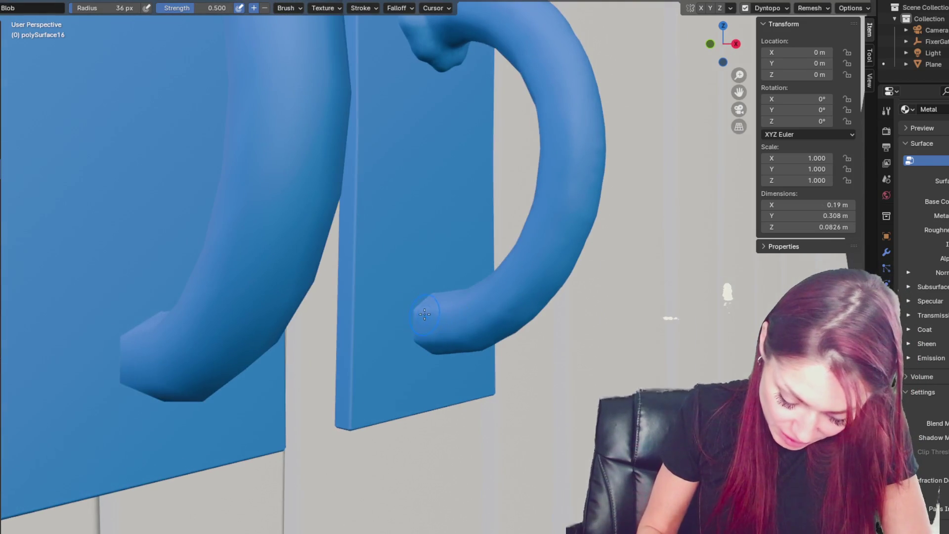
{"action": "middle_click_drag", "start_coordinate": [445, 340], "coordinate": [446, 292]}
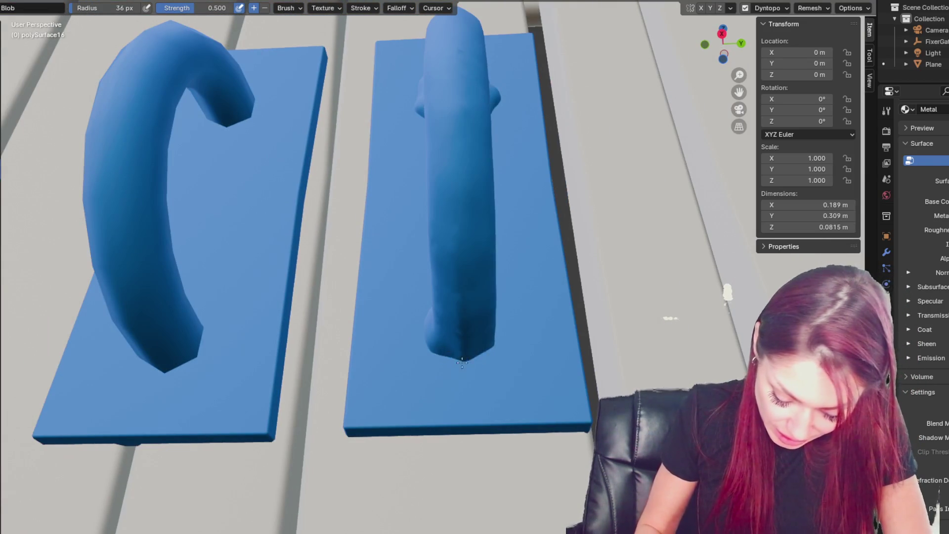
{"action": "middle_click_drag", "start_coordinate": [475, 366], "coordinate": [451, 341]}
{"action": "left_click_drag", "start_coordinate": [451, 341], "coordinate": [459, 334]}
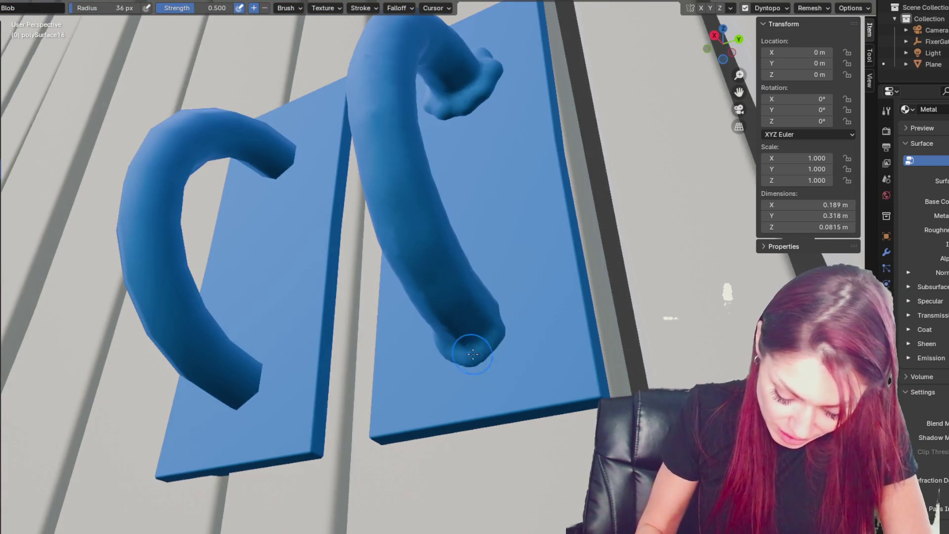
{"action": "middle_click_drag", "start_coordinate": [459, 335], "coordinate": [479, 333]}
{"action": "left_click_drag", "start_coordinate": [479, 333], "coordinate": [481, 349]}
Step: Bulge out the handle's lower end with further Blob strokes
{"action": "mouse_move", "coordinate": [480, 349]}
{"action": "middle_mouse_down"}
{"action": "mouse_move", "coordinate": [594, 345]}
{"action": "mouse_move", "coordinate": [442, 289]}
{"action": "mouse_move", "coordinate": [414, 305]}
{"action": "mouse_move", "coordinate": [437, 295]}
{"action": "middle_mouse_up"}
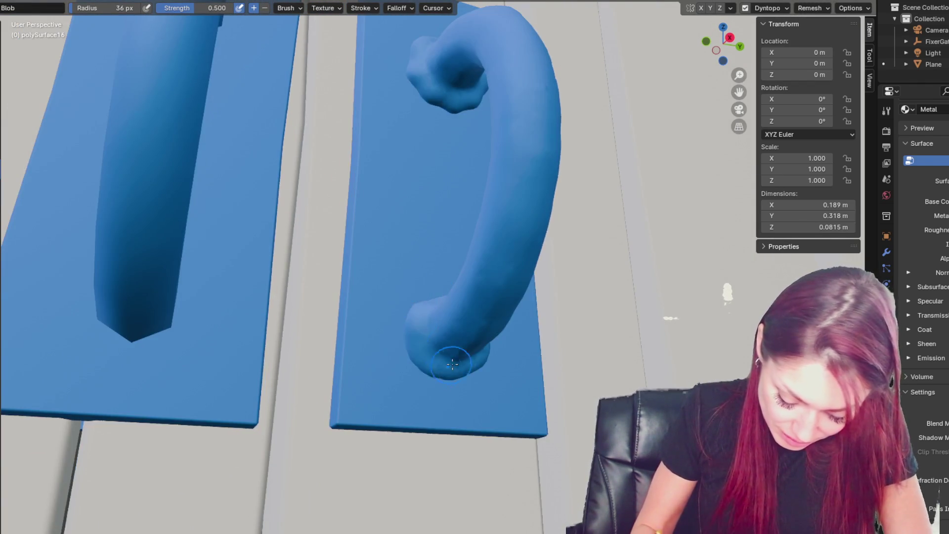
{"action": "middle_click_drag", "start_coordinate": [452, 364], "coordinate": [447, 358]}
{"action": "left_click_drag", "start_coordinate": [447, 359], "coordinate": [484, 366]}
{"action": "middle_click_drag", "start_coordinate": [484, 366], "coordinate": [489, 346]}
{"action": "left_click_drag", "start_coordinate": [489, 346], "coordinate": [496, 350]}
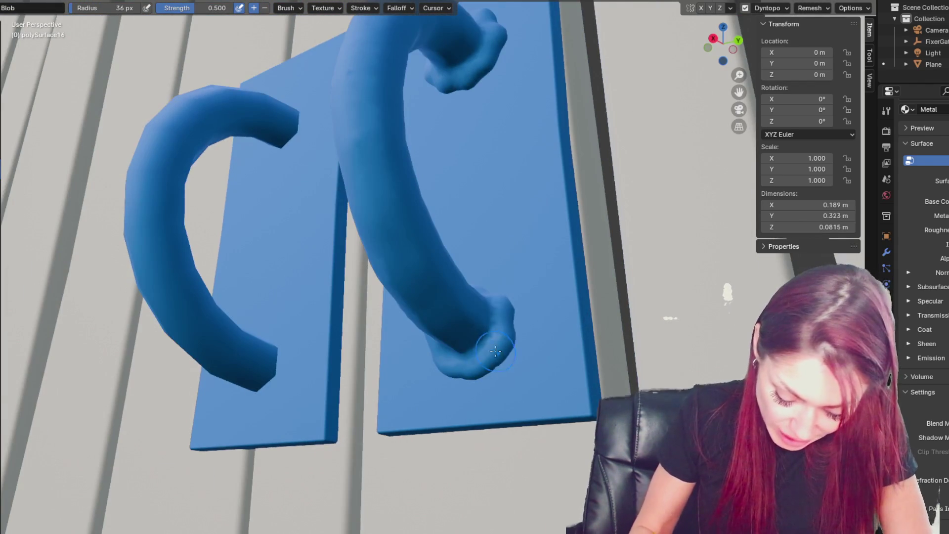
{"action": "middle_click_drag", "start_coordinate": [496, 351], "coordinate": [488, 356]}
Step: Orbit around the swollen lower end to inspect the new rounded knob
{"action": "middle_click_drag", "start_coordinate": [477, 322], "coordinate": [616, 345]}
{"action": "middle_click_drag", "start_coordinate": [422, 310], "coordinate": [479, 271]}
{"action": "scroll", "coordinate": [479, 271], "scroll_direction": "up", "scroll_amount": 3}
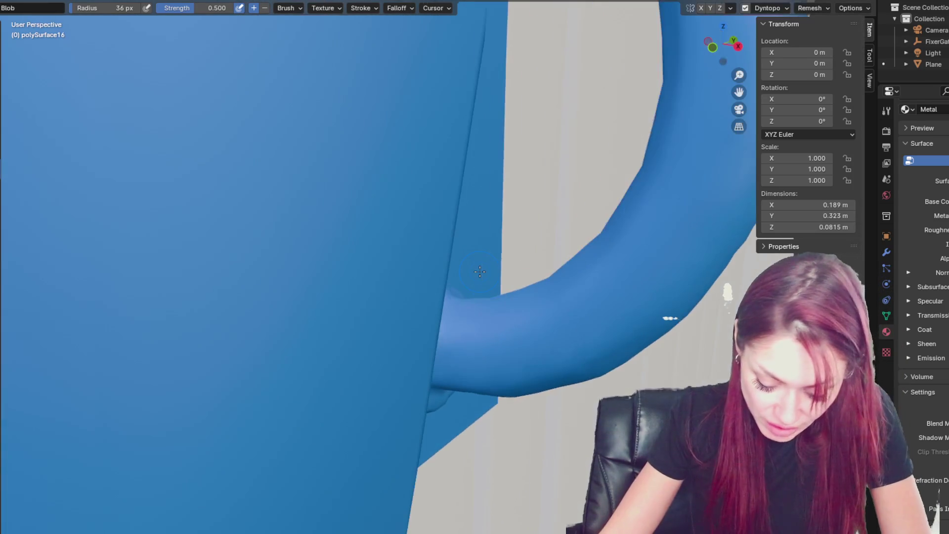
{"action": "mouse_move", "coordinate": [464, 310]}
{"action": "middle_mouse_down"}
{"action": "mouse_move", "coordinate": [435, 307]}
{"action": "mouse_move", "coordinate": [444, 321]}
{"action": "mouse_move", "coordinate": [439, 312]}
{"action": "middle_mouse_up"}
{"action": "middle_click_drag", "start_coordinate": [423, 404], "coordinate": [429, 366]}
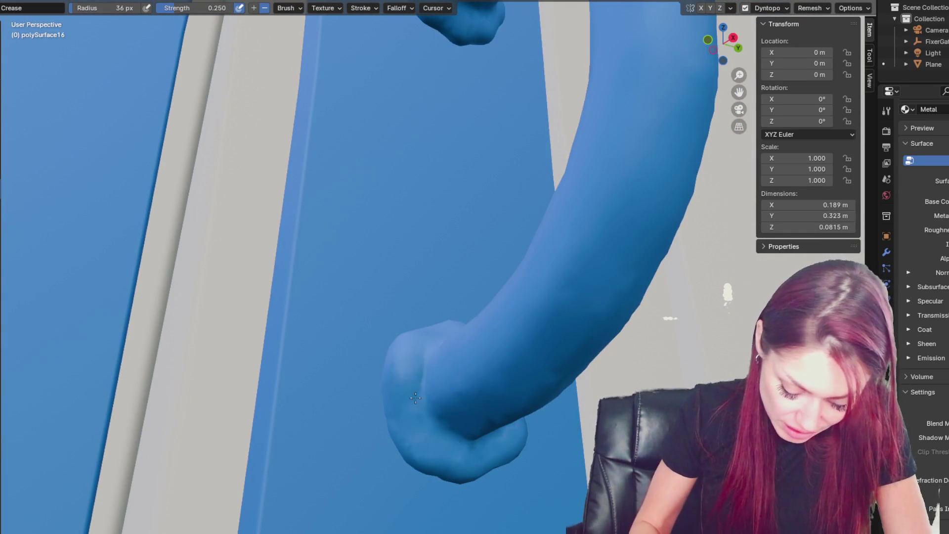
{"action": "scroll", "coordinate": [486, 423], "scroll_direction": "down", "scroll_amount": 5}
{"action": "scroll", "coordinate": [543, 385], "scroll_direction": "up", "scroll_amount": 5}
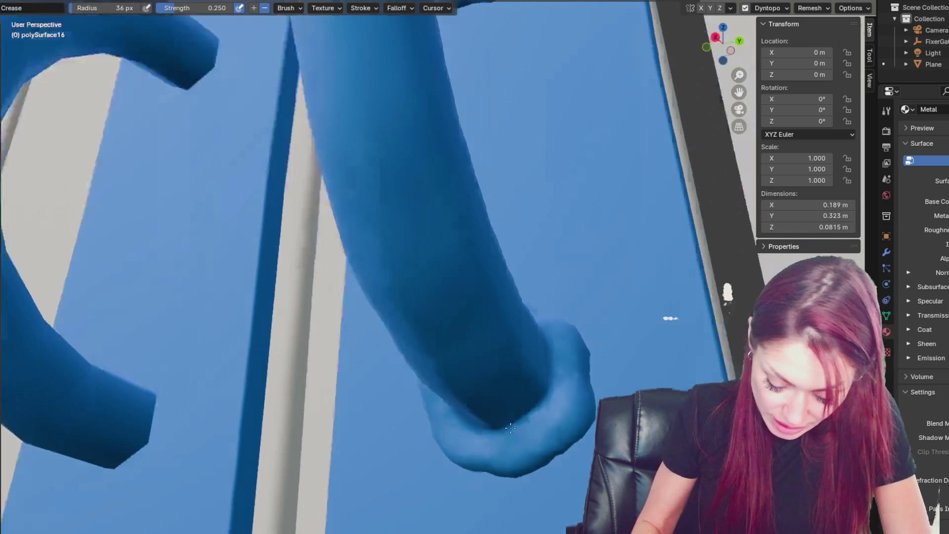
{"action": "middle_click_drag", "start_coordinate": [528, 428], "coordinate": [500, 432]}
{"action": "key", "text": "g"}
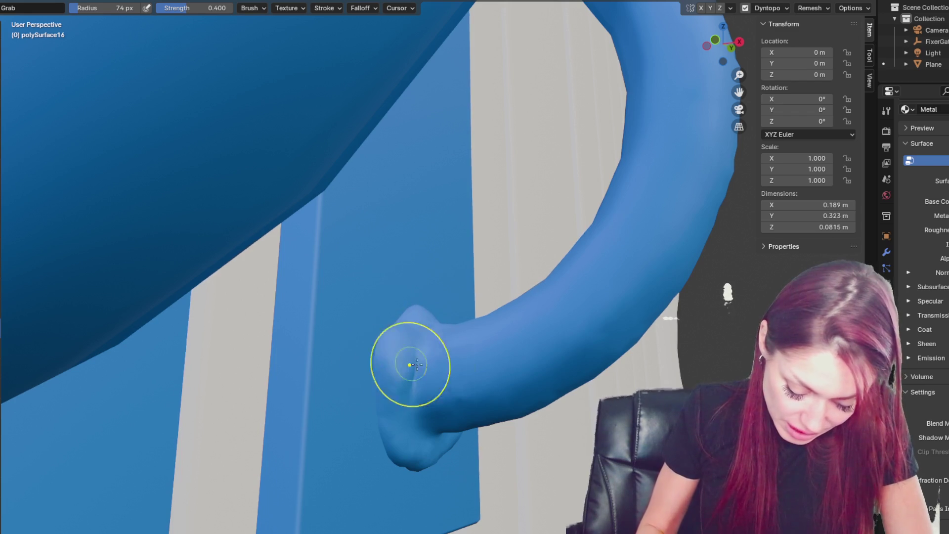
Step: Grab the right handle's lower end and pull the knob's bottom edge downward
{"action": "middle_click_drag", "start_coordinate": [409, 365], "coordinate": [462, 343]}
{"action": "mouse_move", "coordinate": [435, 376]}
{"action": "middle_mouse_down"}
{"action": "mouse_move", "coordinate": [463, 369]}
{"action": "mouse_move", "coordinate": [478, 408]}
{"action": "middle_mouse_up"}
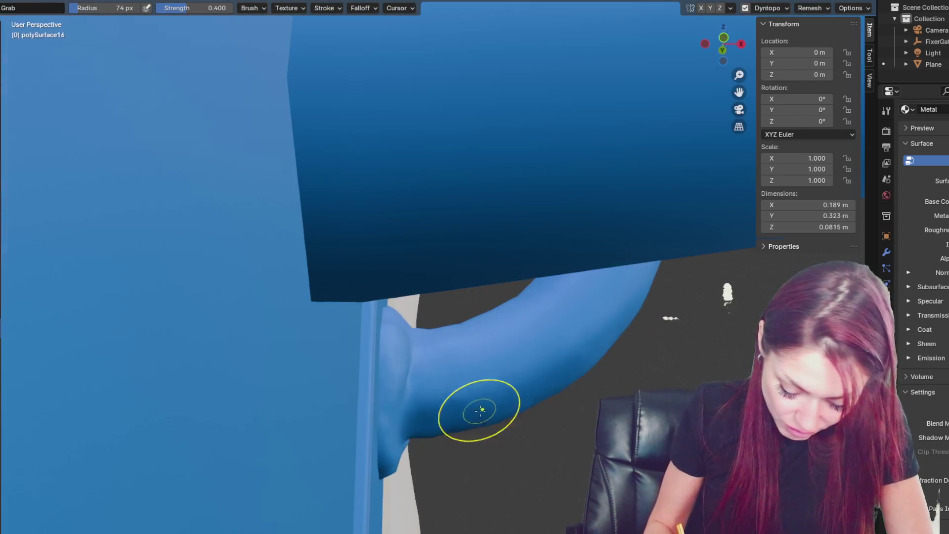
{"action": "mouse_move", "coordinate": [388, 448]}
{"action": "middle_mouse_down"}
{"action": "mouse_move", "coordinate": [469, 464]}
{"action": "mouse_move", "coordinate": [414, 470]}
{"action": "middle_mouse_up"}
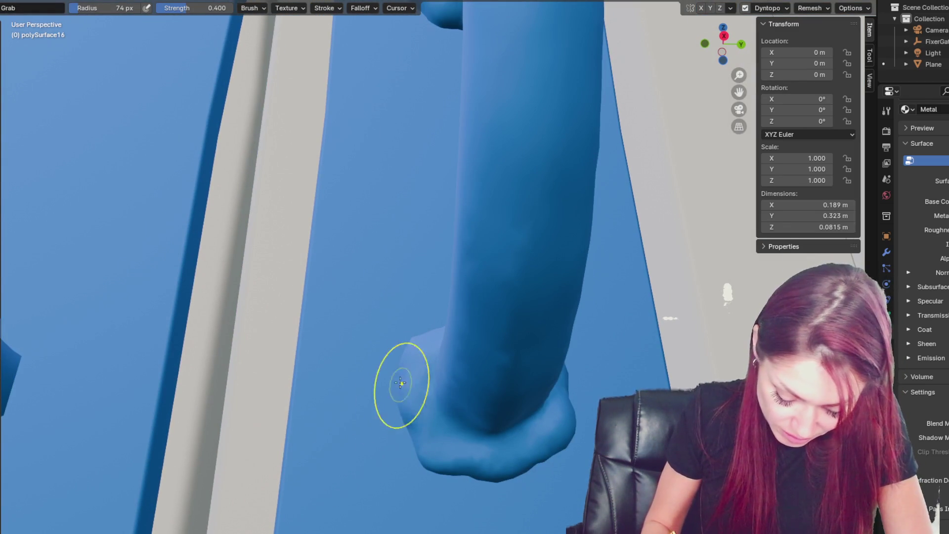
{"action": "middle_click_drag", "start_coordinate": [410, 383], "coordinate": [420, 341]}
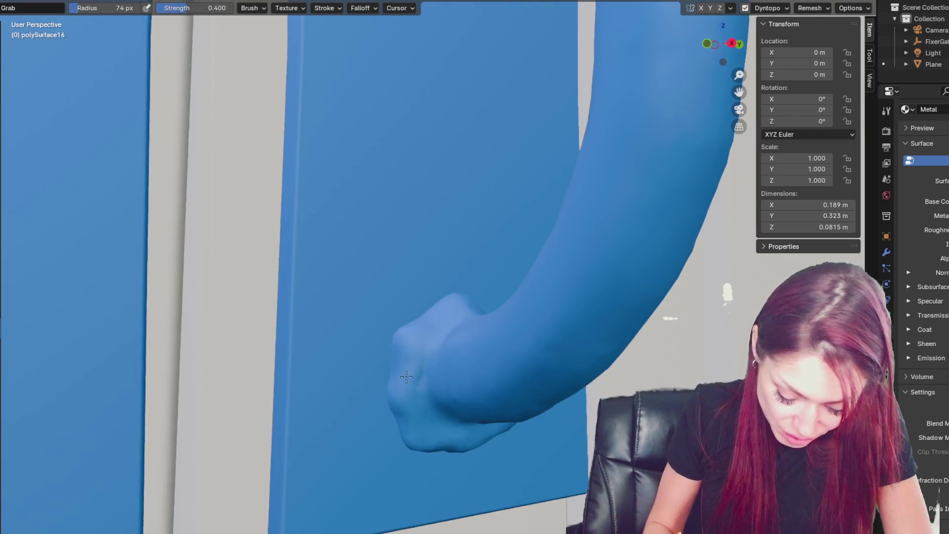
{"action": "middle_click_drag", "start_coordinate": [441, 292], "coordinate": [512, 303]}
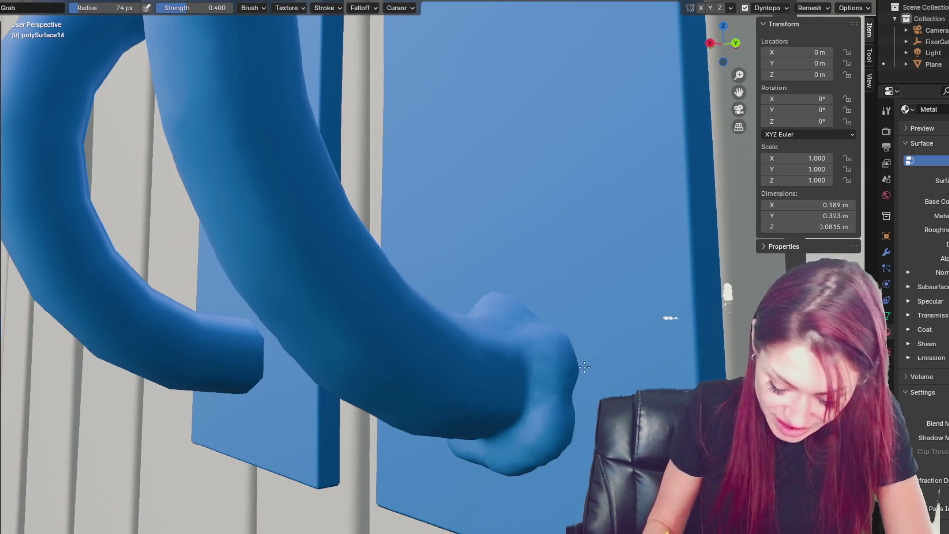
{"action": "middle_click_drag", "start_coordinate": [554, 444], "coordinate": [476, 424]}
{"action": "left_click_drag", "start_coordinate": [508, 347], "coordinate": [511, 360]}
{"action": "middle_click_drag", "start_coordinate": [510, 360], "coordinate": [620, 420]}
{"action": "middle_click_drag", "start_coordinate": [418, 419], "coordinate": [491, 434]}
{"action": "left_click_drag", "start_coordinate": [492, 434], "coordinate": [463, 448]}
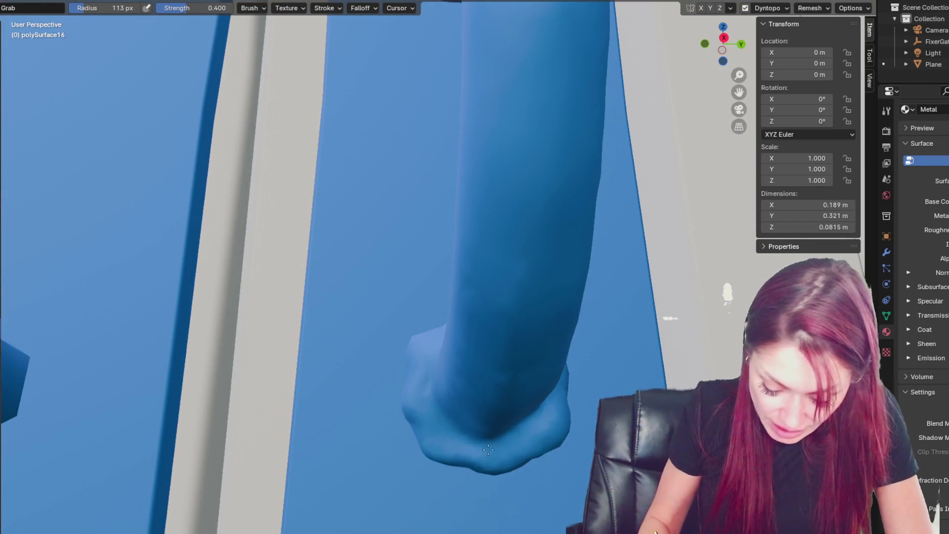
{"action": "middle_click_drag", "start_coordinate": [489, 448], "coordinate": [523, 407]}
{"action": "left_click_drag", "start_coordinate": [523, 406], "coordinate": [512, 457]}
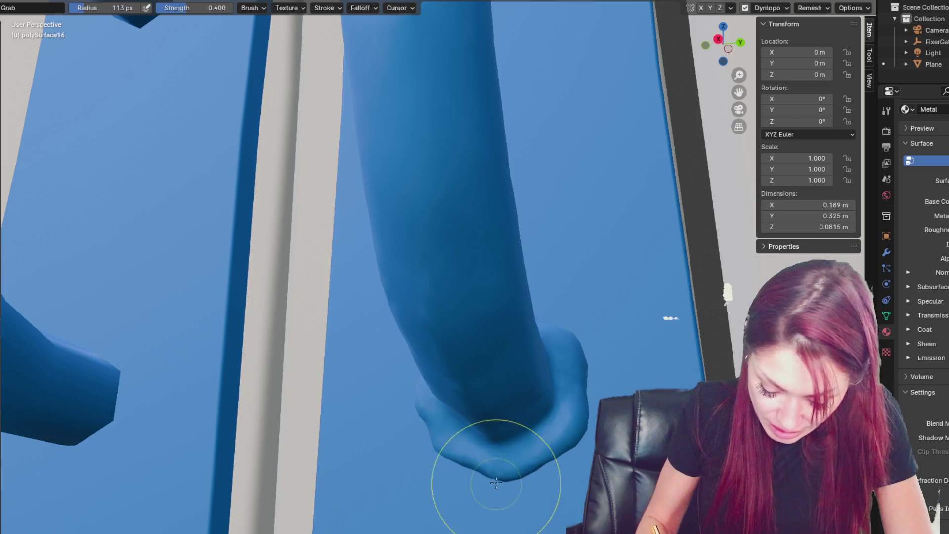
Step: Tug the knobbly fist, then shrink the Grab brush to 64 px and then 50 px
{"action": "mouse_move", "coordinate": [550, 447]}
{"action": "middle_mouse_down"}
{"action": "mouse_move", "coordinate": [469, 468]}
{"action": "mouse_move", "coordinate": [417, 343]}
{"action": "middle_mouse_up"}
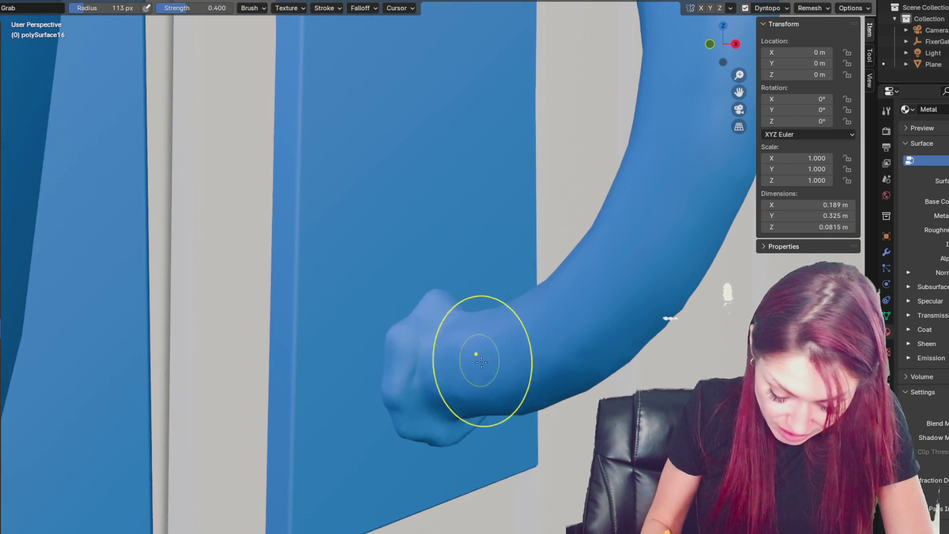
{"action": "middle_click_drag", "start_coordinate": [476, 356], "coordinate": [501, 356]}
{"action": "mouse_move", "coordinate": [370, 402]}
{"action": "left_mouse_down"}
{"action": "mouse_move", "coordinate": [358, 414]}
{"action": "mouse_move", "coordinate": [370, 402]}
{"action": "left_mouse_up"}
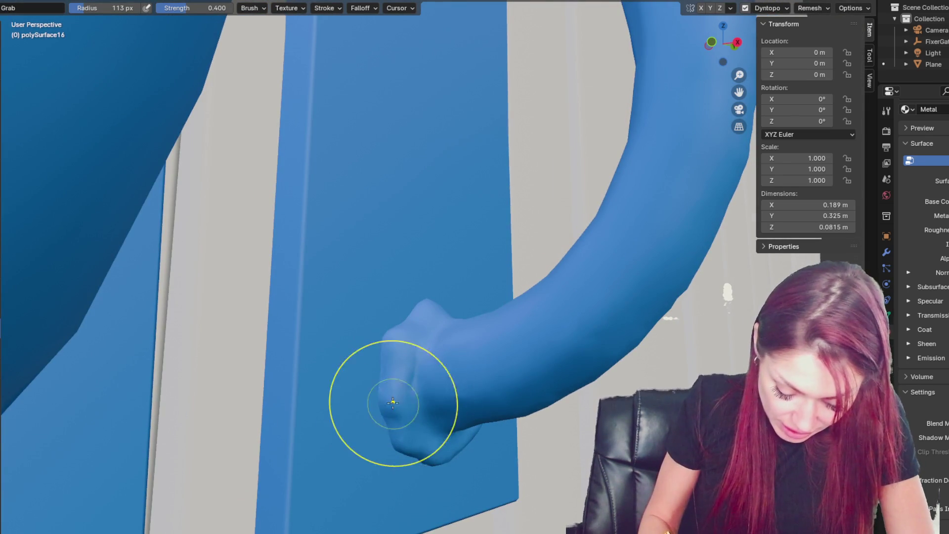
{"action": "middle_click_drag", "start_coordinate": [434, 424], "coordinate": [443, 399]}
{"action": "key", "text": "f"}
{"action": "left_click", "coordinate": [381, 333]}
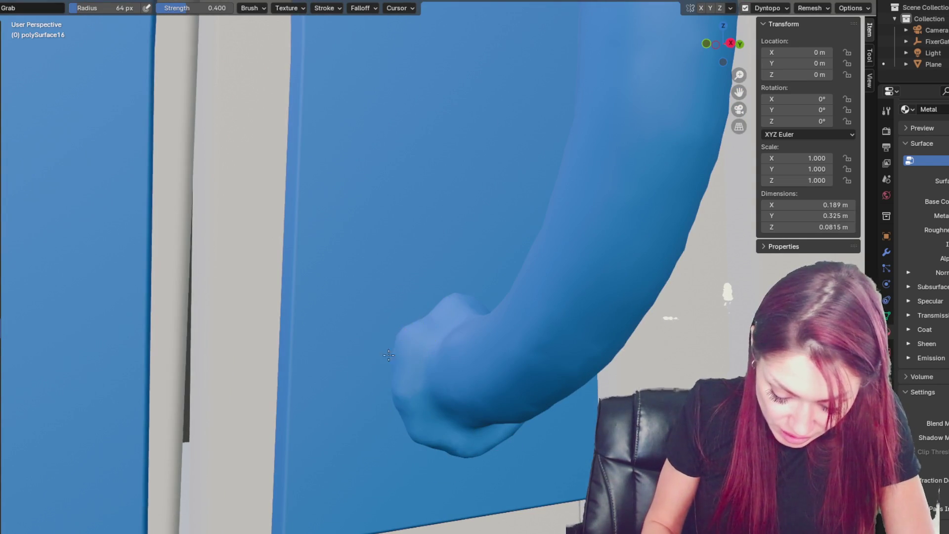
{"action": "middle_click_drag", "start_coordinate": [443, 305], "coordinate": [533, 308]}
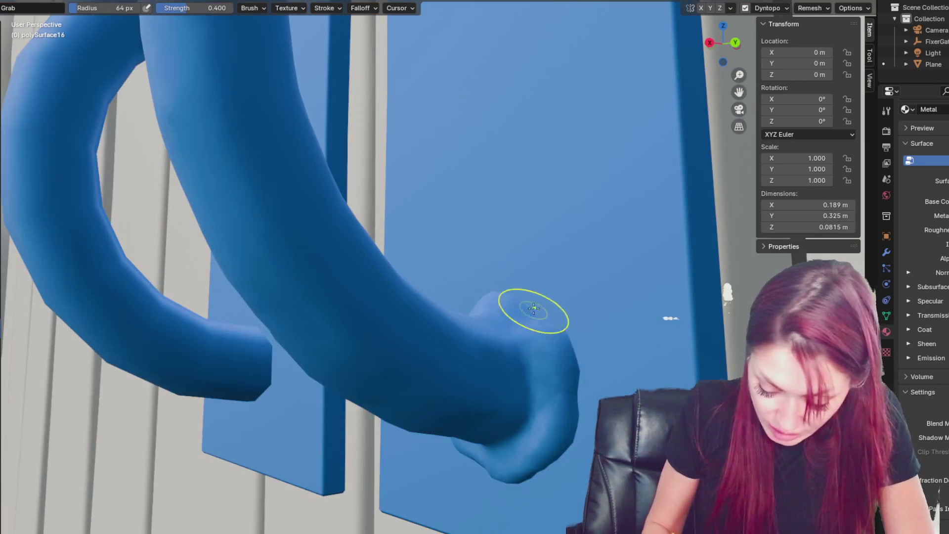
{"action": "mouse_move", "coordinate": [583, 349]}
{"action": "middle_mouse_down"}
{"action": "mouse_move", "coordinate": [488, 447]}
{"action": "mouse_move", "coordinate": [497, 410]}
{"action": "mouse_move", "coordinate": [531, 359]}
{"action": "middle_mouse_up"}
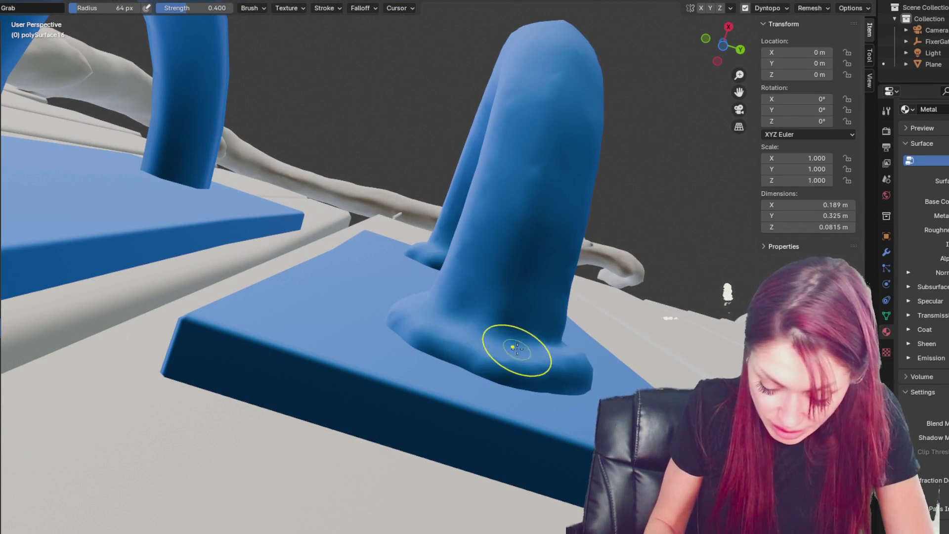
{"action": "mouse_move", "coordinate": [511, 344]}
{"action": "middle_mouse_down"}
{"action": "mouse_move", "coordinate": [502, 437]}
{"action": "mouse_move", "coordinate": [470, 409]}
{"action": "mouse_move", "coordinate": [572, 470]}
{"action": "mouse_move", "coordinate": [509, 427]}
{"action": "mouse_move", "coordinate": [557, 460]}
{"action": "middle_mouse_up"}
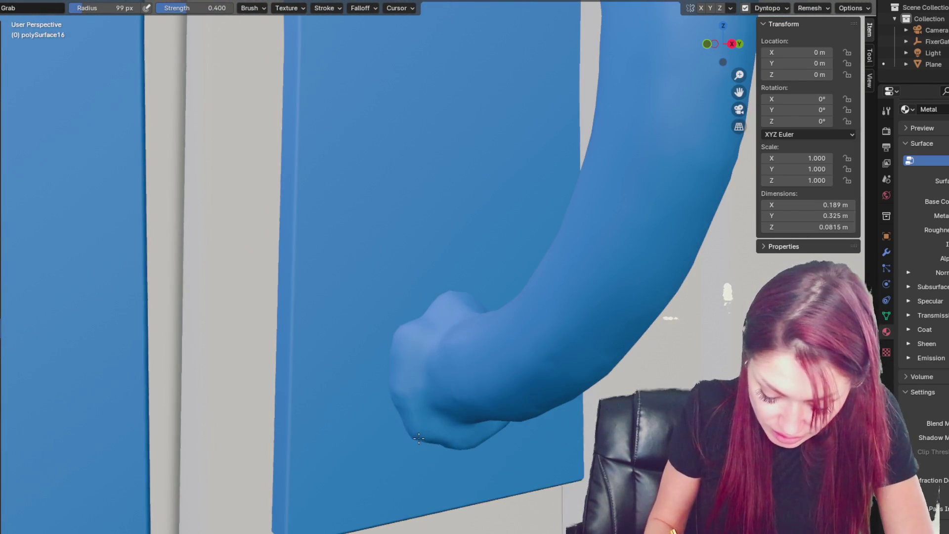
{"action": "mouse_move", "coordinate": [485, 438]}
{"action": "middle_mouse_down"}
{"action": "mouse_move", "coordinate": [572, 432]}
{"action": "mouse_move", "coordinate": [568, 455]}
{"action": "mouse_move", "coordinate": [565, 444]}
{"action": "mouse_move", "coordinate": [567, 435]}
{"action": "mouse_move", "coordinate": [575, 456]}
{"action": "mouse_move", "coordinate": [530, 434]}
{"action": "middle_mouse_up"}
{"action": "key", "text": "f"}
{"action": "left_click", "coordinate": [438, 430]}
Step: Push the handle tip into a lumpy knob and pull its lower end outward
{"action": "mouse_move", "coordinate": [438, 430]}
{"action": "middle_mouse_down"}
{"action": "mouse_move", "coordinate": [408, 418]}
{"action": "mouse_move", "coordinate": [426, 440]}
{"action": "mouse_move", "coordinate": [432, 434]}
{"action": "mouse_move", "coordinate": [338, 396]}
{"action": "mouse_move", "coordinate": [417, 461]}
{"action": "middle_mouse_up"}
{"action": "left_click_drag", "start_coordinate": [417, 461], "coordinate": [482, 470]}
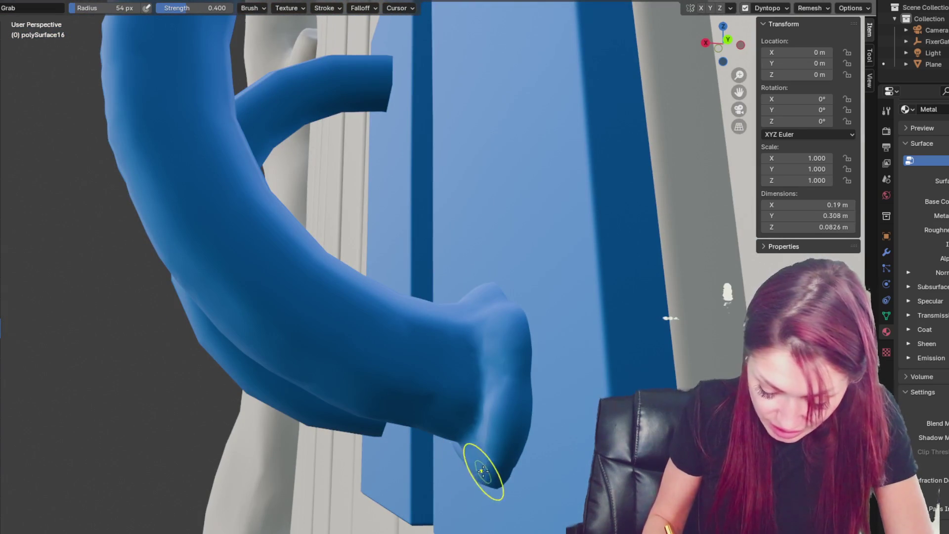
{"action": "middle_click_drag", "start_coordinate": [473, 476], "coordinate": [517, 432]}
{"action": "left_click_drag", "start_coordinate": [517, 432], "coordinate": [534, 425]}
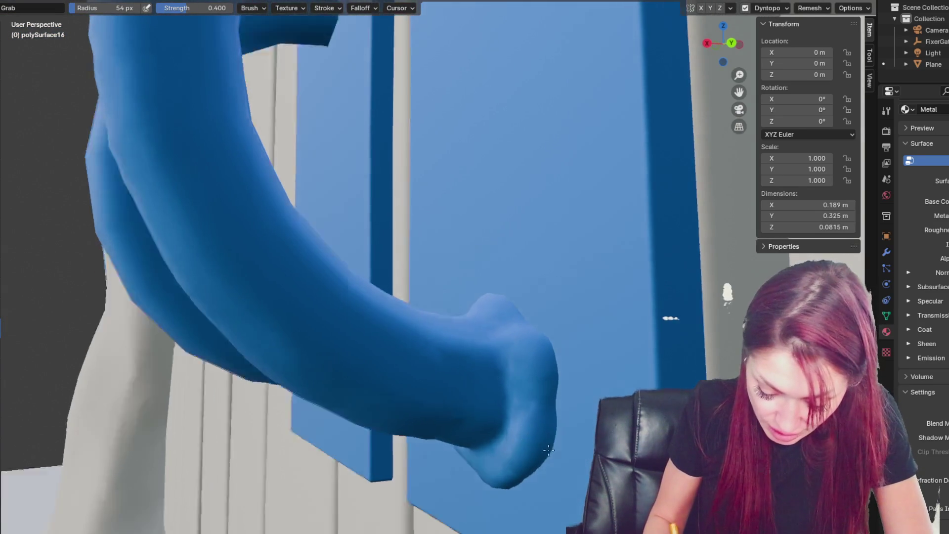
{"action": "middle_click_drag", "start_coordinate": [533, 425], "coordinate": [601, 425]}
{"action": "mouse_move", "coordinate": [485, 468]}
{"action": "middle_mouse_down"}
{"action": "mouse_move", "coordinate": [412, 433]}
{"action": "mouse_move", "coordinate": [418, 371]}
{"action": "mouse_move", "coordinate": [406, 333]}
{"action": "mouse_move", "coordinate": [537, 450]}
{"action": "mouse_move", "coordinate": [491, 254]}
{"action": "middle_mouse_up"}
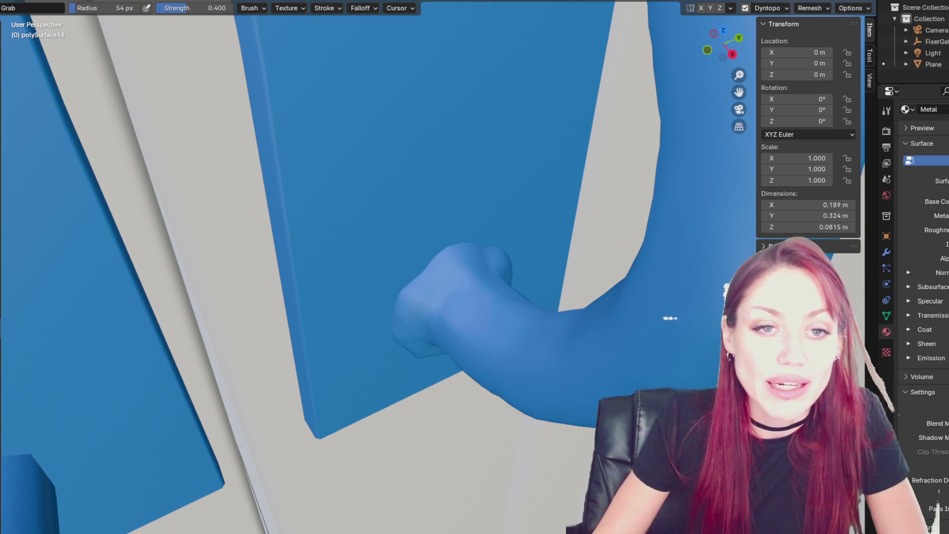
{"action": "mouse_move", "coordinate": [548, 269]}
{"action": "middle_mouse_down"}
{"action": "mouse_move", "coordinate": [573, 212]}
{"action": "mouse_move", "coordinate": [560, 201]}
{"action": "mouse_move", "coordinate": [573, 217]}
{"action": "mouse_move", "coordinate": [561, 220]}
{"action": "middle_mouse_up"}
{"action": "scroll", "coordinate": [588, 212], "scroll_direction": "down", "scroll_amount": 5}
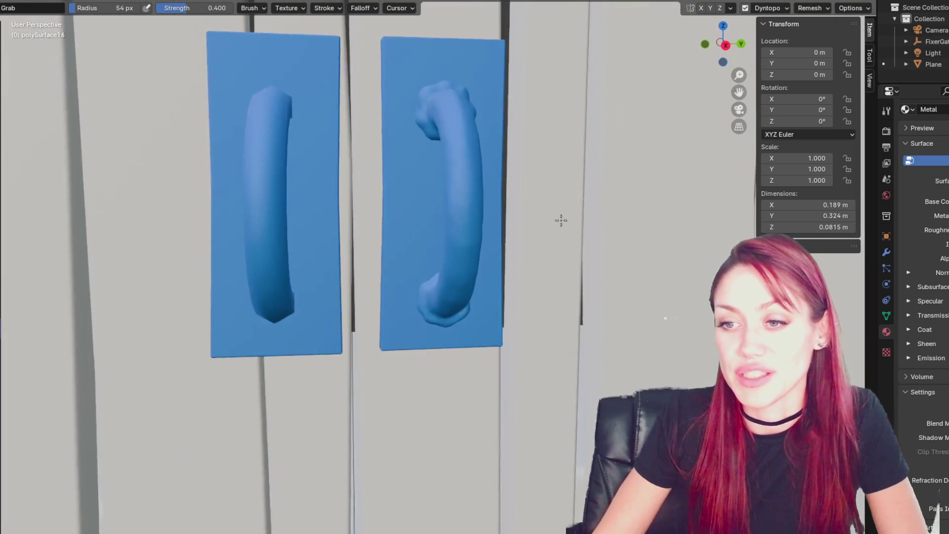
{"action": "scroll", "coordinate": [460, 268], "scroll_direction": "up", "scroll_amount": 5}
{"action": "mouse_move", "coordinate": [466, 250]}
{"action": "middle_mouse_down"}
{"action": "mouse_move", "coordinate": [403, 304]}
{"action": "mouse_move", "coordinate": [408, 408]}
{"action": "middle_mouse_up"}
{"action": "left_click_drag", "start_coordinate": [515, 392], "coordinate": [542, 382]}
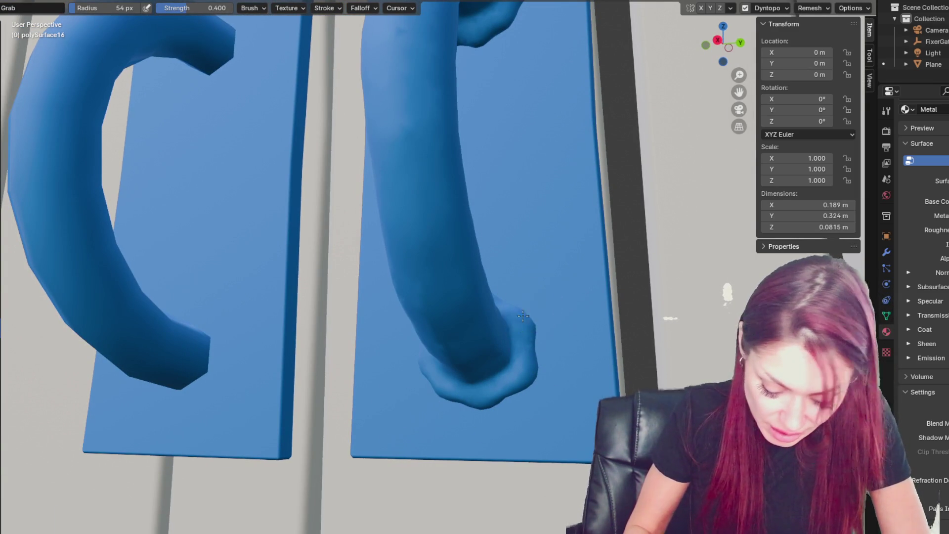
Step: Reshape the lower end slightly and reduce the brush size with the [ key
{"action": "middle_click_drag", "start_coordinate": [531, 321], "coordinate": [522, 311]}
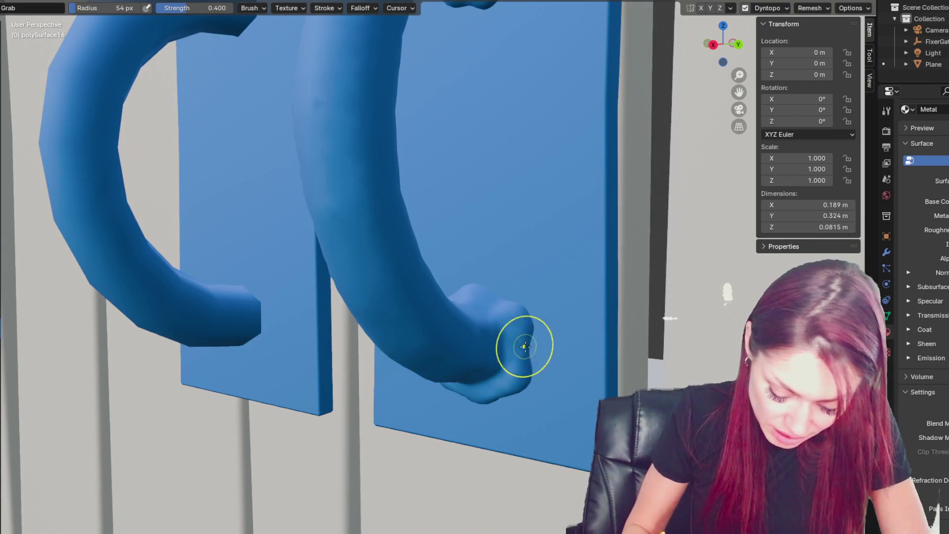
{"action": "middle_click_drag", "start_coordinate": [507, 393], "coordinate": [535, 364]}
{"action": "middle_click_drag", "start_coordinate": [504, 396], "coordinate": [479, 400]}
{"action": "left_click_drag", "start_coordinate": [479, 401], "coordinate": [439, 413]}
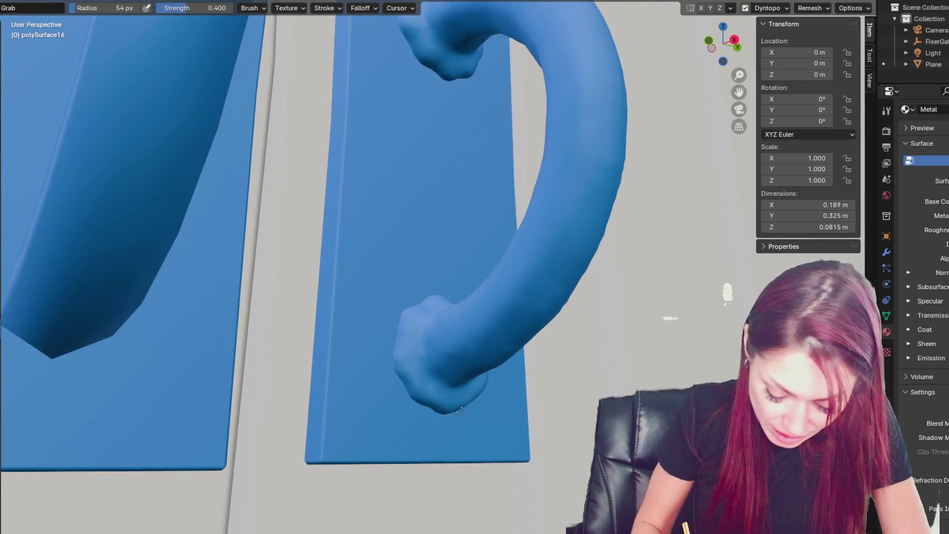
{"action": "key", "text": "bracketleft"}
{"action": "key", "text": "bracketleft"}
{"action": "key", "text": "bracketleft"}
{"action": "mouse_move", "coordinate": [465, 406]}
{"action": "middle_mouse_down"}
{"action": "mouse_move", "coordinate": [412, 381]}
{"action": "mouse_move", "coordinate": [423, 339]}
{"action": "middle_mouse_up"}
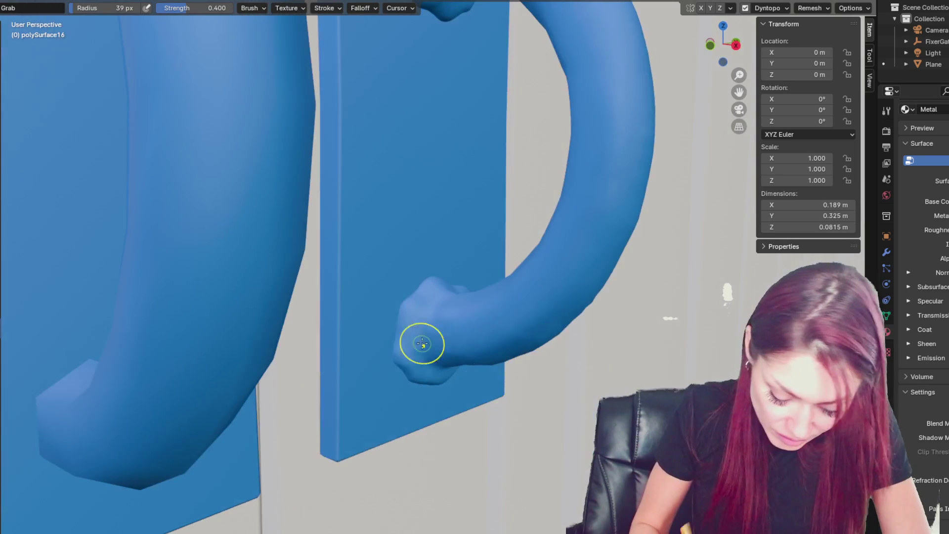
{"action": "mouse_move", "coordinate": [392, 305]}
{"action": "middle_mouse_down"}
{"action": "mouse_move", "coordinate": [395, 345]}
{"action": "mouse_move", "coordinate": [404, 326]}
{"action": "mouse_move", "coordinate": [468, 387]}
{"action": "mouse_move", "coordinate": [504, 398]}
{"action": "mouse_move", "coordinate": [388, 303]}
{"action": "mouse_move", "coordinate": [491, 339]}
{"action": "middle_mouse_up"}
{"action": "scroll", "coordinate": [429, 341], "scroll_direction": "down", "scroll_amount": 5}
{"action": "scroll", "coordinate": [431, 336], "scroll_direction": "up", "scroll_amount": 2}
{"action": "scroll", "coordinate": [430, 336], "scroll_direction": "down", "scroll_amount": 3}
{"action": "mouse_move", "coordinate": [431, 336]}
{"action": "middle_mouse_down"}
{"action": "mouse_move", "coordinate": [435, 349]}
{"action": "mouse_move", "coordinate": [481, 271]}
{"action": "mouse_move", "coordinate": [489, 286]}
{"action": "mouse_move", "coordinate": [494, 253]}
{"action": "mouse_move", "coordinate": [462, 252]}
{"action": "mouse_move", "coordinate": [462, 243]}
{"action": "mouse_move", "coordinate": [434, 290]}
{"action": "middle_mouse_up"}
{"action": "scroll", "coordinate": [451, 314], "scroll_direction": "up", "scroll_amount": 4}
{"action": "scroll", "coordinate": [488, 295], "scroll_direction": "down", "scroll_amount": 2}
Step: Circle the right handle's flared foot from several angles and switch to the Crease brush (Shift+C)
{"action": "mouse_move", "coordinate": [440, 323]}
{"action": "middle_mouse_down"}
{"action": "mouse_move", "coordinate": [461, 292]}
{"action": "mouse_move", "coordinate": [503, 268]}
{"action": "mouse_move", "coordinate": [440, 284]}
{"action": "middle_mouse_up"}
{"action": "middle_click_drag", "start_coordinate": [443, 321], "coordinate": [422, 340]}
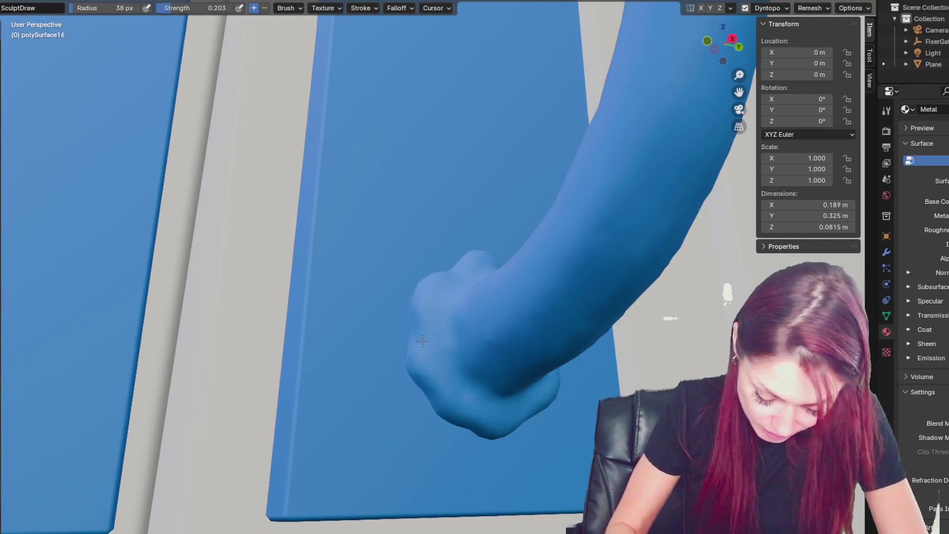
{"action": "middle_click_drag", "start_coordinate": [459, 376], "coordinate": [444, 389]}
{"action": "middle_click_drag", "start_coordinate": [528, 404], "coordinate": [551, 300]}
{"action": "middle_click_drag", "start_coordinate": [545, 370], "coordinate": [477, 383]}
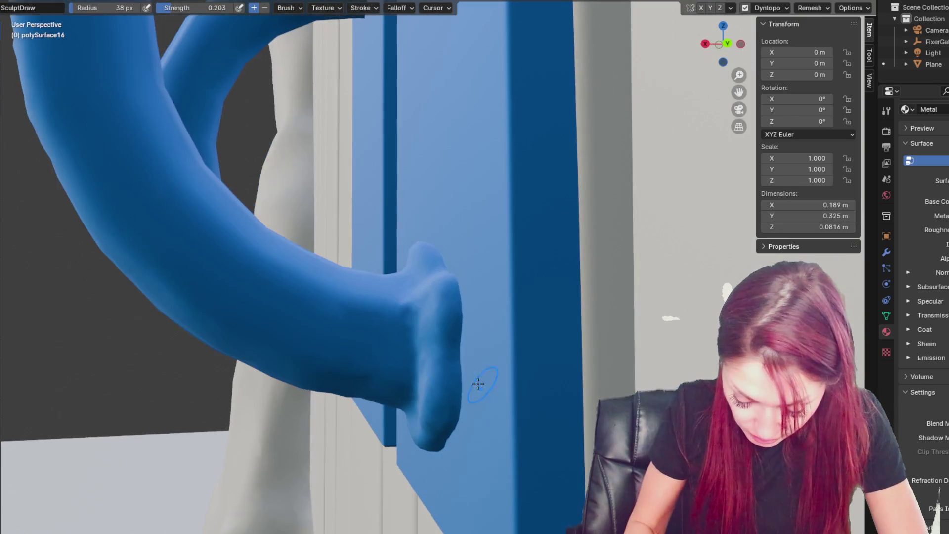
{"action": "middle_click_drag", "start_coordinate": [438, 427], "coordinate": [572, 334]}
{"action": "mouse_move", "coordinate": [515, 390]}
{"action": "middle_mouse_down"}
{"action": "mouse_move", "coordinate": [441, 390]}
{"action": "mouse_move", "coordinate": [440, 344]}
{"action": "middle_mouse_up"}
{"action": "mouse_move", "coordinate": [463, 267]}
{"action": "middle_mouse_down"}
{"action": "mouse_move", "coordinate": [498, 371]}
{"action": "mouse_move", "coordinate": [441, 364]}
{"action": "mouse_move", "coordinate": [515, 407]}
{"action": "middle_mouse_up"}
{"action": "key", "text": "shift+c"}
{"action": "middle_click_drag", "start_coordinate": [504, 270], "coordinate": [455, 336]}
{"action": "mouse_move", "coordinate": [466, 394]}
{"action": "middle_mouse_down"}
{"action": "mouse_move", "coordinate": [437, 346]}
{"action": "mouse_move", "coordinate": [476, 314]}
{"action": "mouse_move", "coordinate": [525, 312]}
{"action": "mouse_move", "coordinate": [492, 269]}
{"action": "mouse_move", "coordinate": [452, 314]}
{"action": "mouse_move", "coordinate": [507, 326]}
{"action": "middle_mouse_up"}
{"action": "middle_click_drag", "start_coordinate": [591, 374], "coordinate": [568, 368]}
Step: With an enlarged Grab brush, pull the handle's end up against the plate
{"action": "key", "text": "g"}
{"action": "left_click_drag", "start_coordinate": [558, 367], "coordinate": [566, 355]}
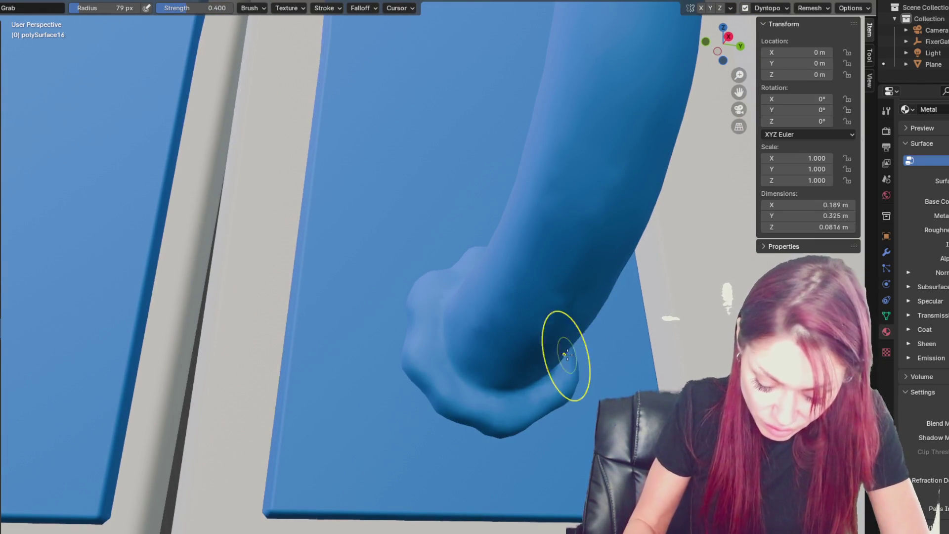
{"action": "scroll", "coordinate": [555, 367], "scroll_direction": "down", "scroll_amount": 3}
{"action": "key", "text": "f"}
{"action": "left_click", "coordinate": [516, 352]}
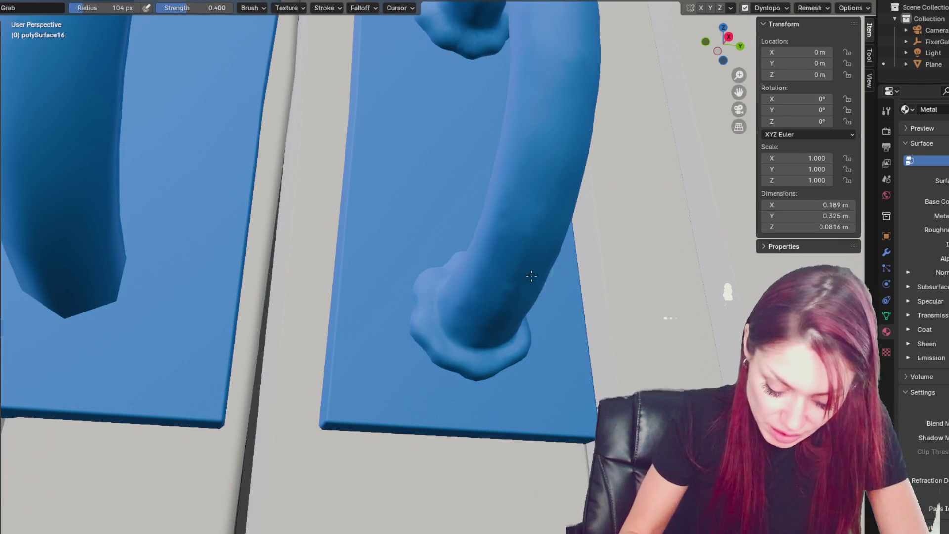
{"action": "middle_click_drag", "start_coordinate": [529, 291], "coordinate": [527, 285]}
{"action": "mouse_move", "coordinate": [469, 292]}
{"action": "middle_mouse_down"}
{"action": "mouse_move", "coordinate": [441, 346]}
{"action": "mouse_move", "coordinate": [434, 339]}
{"action": "middle_mouse_up"}
{"action": "mouse_move", "coordinate": [435, 339]}
{"action": "left_mouse_down"}
{"action": "mouse_move", "coordinate": [424, 279]}
{"action": "mouse_move", "coordinate": [434, 282]}
{"action": "left_mouse_up"}
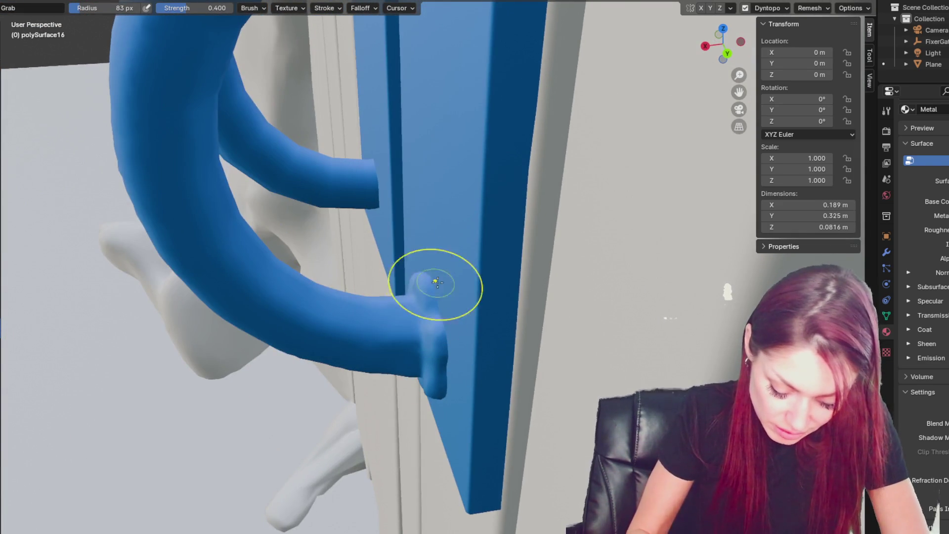
{"action": "middle_click_drag", "start_coordinate": [433, 282], "coordinate": [434, 265]}
Step: Shrink the brush and refine the handle tip into a knobbly shape
{"action": "key", "text": "f"}
{"action": "left_click_drag", "start_coordinate": [413, 345], "coordinate": [420, 341]}
{"action": "mouse_move", "coordinate": [420, 341]}
{"action": "middle_mouse_down"}
{"action": "mouse_move", "coordinate": [441, 364]}
{"action": "mouse_move", "coordinate": [502, 340]}
{"action": "middle_mouse_up"}
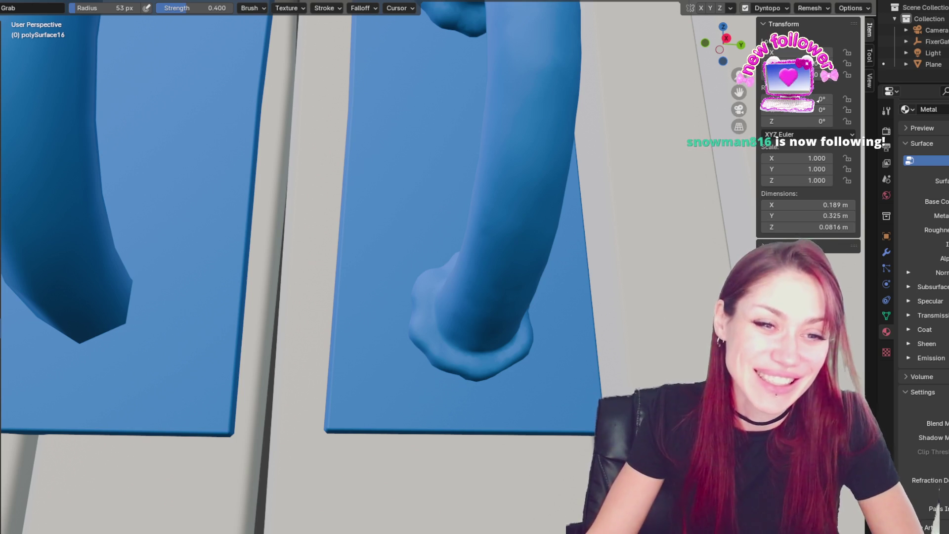
{"action": "mouse_move", "coordinate": [474, 383]}
{"action": "middle_mouse_down"}
{"action": "mouse_move", "coordinate": [560, 296]}
{"action": "mouse_move", "coordinate": [546, 303]}
{"action": "middle_mouse_up"}
{"action": "mouse_move", "coordinate": [515, 268]}
{"action": "middle_mouse_down"}
{"action": "mouse_move", "coordinate": [564, 275]}
{"action": "mouse_move", "coordinate": [612, 339]}
{"action": "mouse_move", "coordinate": [651, 341]}
{"action": "mouse_move", "coordinate": [643, 342]}
{"action": "middle_mouse_up"}
{"action": "mouse_move", "coordinate": [477, 352]}
{"action": "middle_mouse_down"}
{"action": "mouse_move", "coordinate": [491, 365]}
{"action": "mouse_move", "coordinate": [487, 353]}
{"action": "middle_mouse_up"}
Step: Resize the Grab brush to 59 px and pull the handle end outward, then review both plates
{"action": "key", "text": "f"}
{"action": "left_click", "coordinate": [550, 328]}
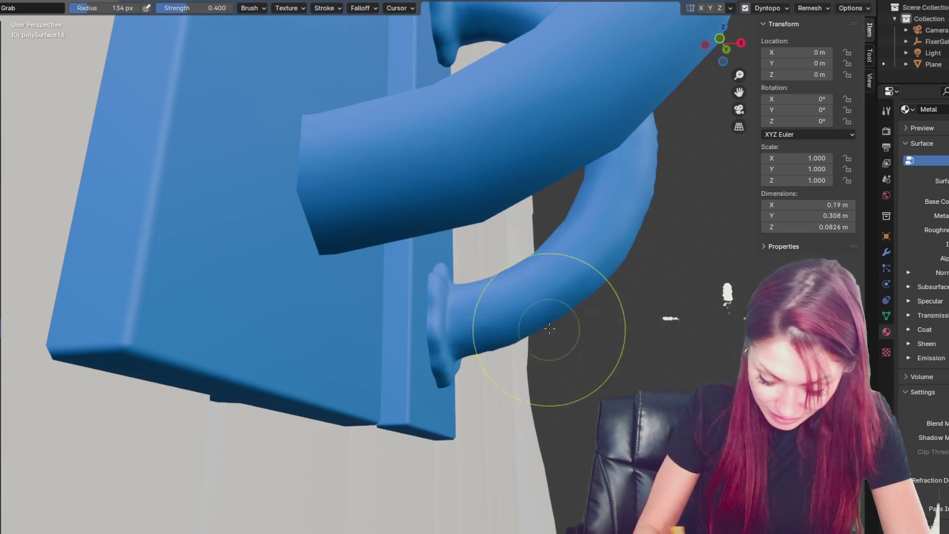
{"action": "left_click_drag", "start_coordinate": [550, 328], "coordinate": [568, 307]}
{"action": "middle_click_drag", "start_coordinate": [567, 307], "coordinate": [595, 329]}
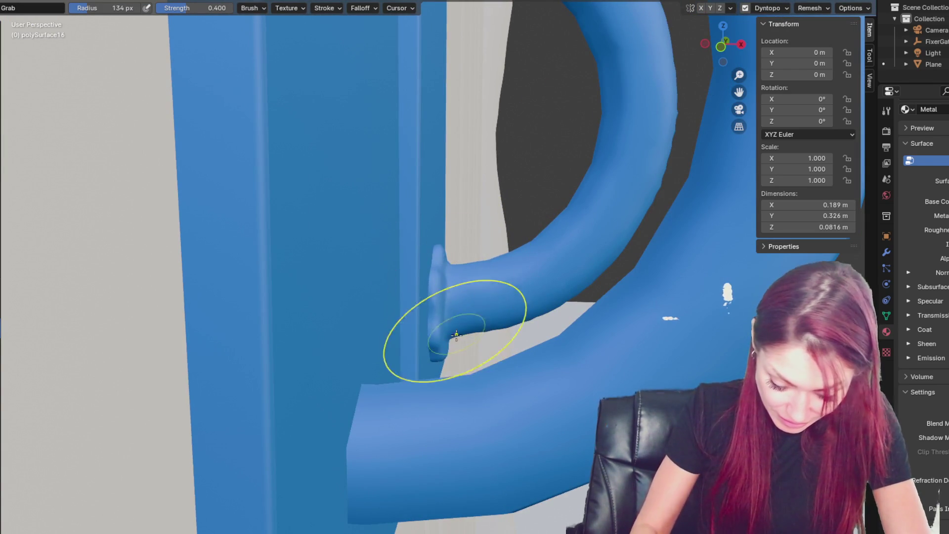
{"action": "mouse_move", "coordinate": [437, 316]}
{"action": "middle_mouse_down"}
{"action": "mouse_move", "coordinate": [435, 302]}
{"action": "mouse_move", "coordinate": [529, 318]}
{"action": "mouse_move", "coordinate": [557, 339]}
{"action": "mouse_move", "coordinate": [550, 313]}
{"action": "mouse_move", "coordinate": [599, 339]}
{"action": "mouse_move", "coordinate": [482, 296]}
{"action": "middle_mouse_up"}
{"action": "scroll", "coordinate": [484, 299], "scroll_direction": "up", "scroll_amount": 4}
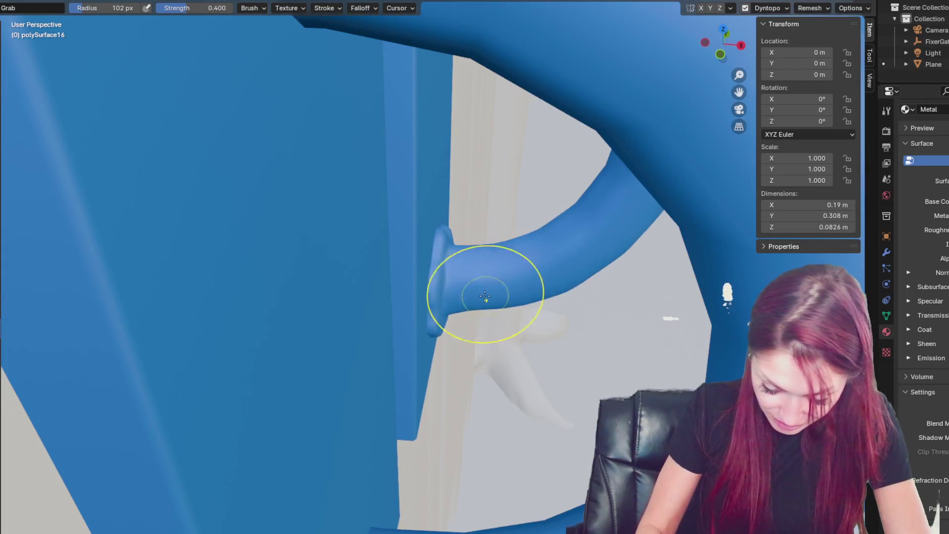
{"action": "mouse_move", "coordinate": [469, 309]}
{"action": "middle_mouse_down"}
{"action": "mouse_move", "coordinate": [603, 328]}
{"action": "mouse_move", "coordinate": [447, 341]}
{"action": "mouse_move", "coordinate": [414, 380]}
{"action": "middle_mouse_up"}
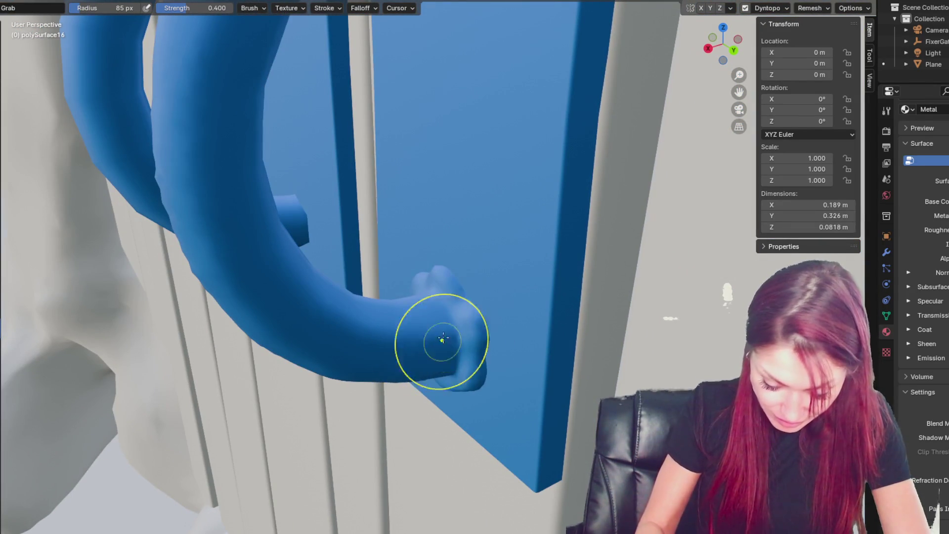
{"action": "scroll", "coordinate": [442, 292], "scroll_direction": "down", "scroll_amount": 5}
{"action": "mouse_move", "coordinate": [442, 292]}
{"action": "middle_mouse_down"}
{"action": "mouse_move", "coordinate": [720, 275]}
{"action": "mouse_move", "coordinate": [567, 237]}
{"action": "mouse_move", "coordinate": [597, 226]}
{"action": "mouse_move", "coordinate": [592, 234]}
{"action": "mouse_move", "coordinate": [561, 199]}
{"action": "mouse_move", "coordinate": [576, 250]}
{"action": "mouse_move", "coordinate": [434, 265]}
{"action": "mouse_move", "coordinate": [519, 262]}
{"action": "mouse_move", "coordinate": [462, 236]}
{"action": "mouse_move", "coordinate": [638, 227]}
{"action": "middle_mouse_up"}
{"action": "scroll", "coordinate": [638, 227], "scroll_direction": "up", "scroll_amount": 2}
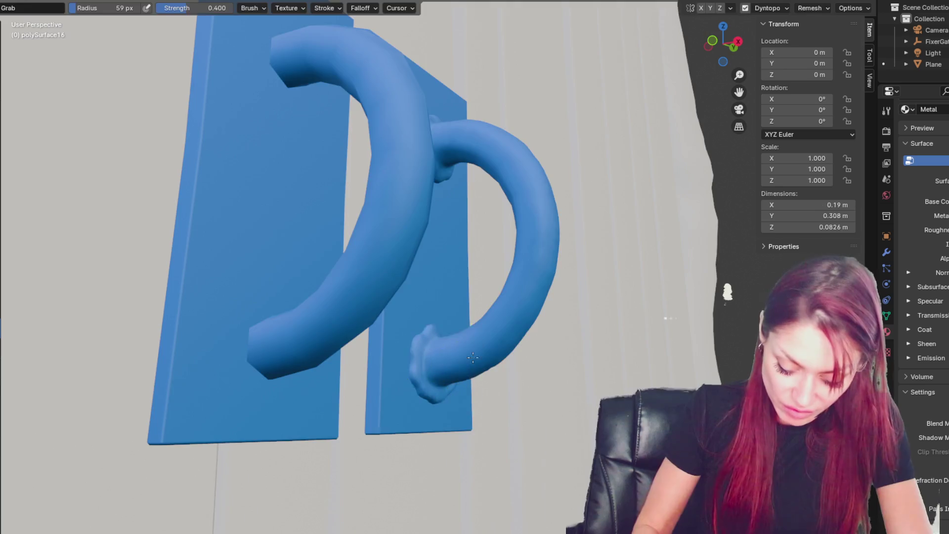
{"action": "middle_click_drag", "start_coordinate": [621, 261], "coordinate": [457, 378]}
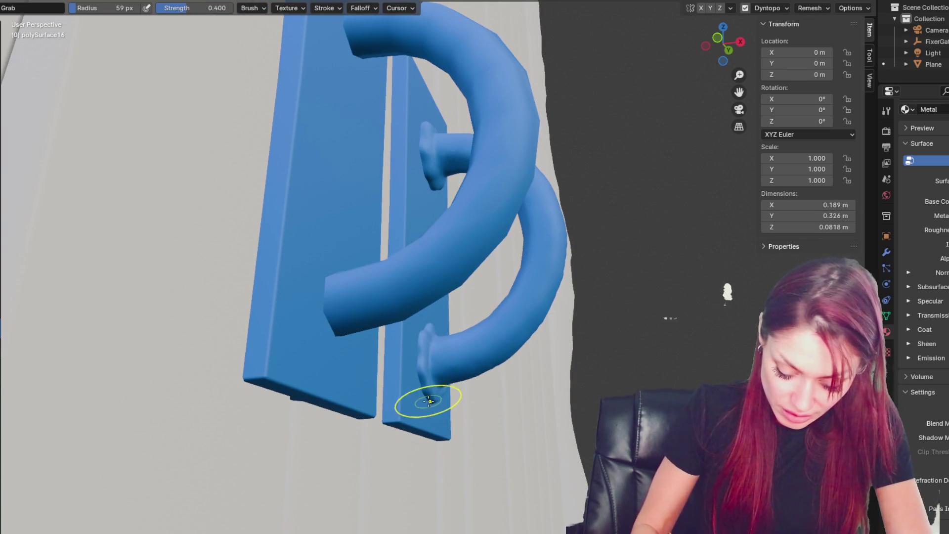
{"action": "mouse_move", "coordinate": [430, 408]}
{"action": "middle_mouse_down"}
{"action": "mouse_move", "coordinate": [417, 360]}
{"action": "mouse_move", "coordinate": [430, 336]}
{"action": "mouse_move", "coordinate": [462, 362]}
{"action": "mouse_move", "coordinate": [408, 415]}
{"action": "mouse_move", "coordinate": [396, 296]}
{"action": "middle_mouse_up"}
Step: Drag the right handle's lower end down onto the plate, checking it from several angles
{"action": "key", "text": "x"}
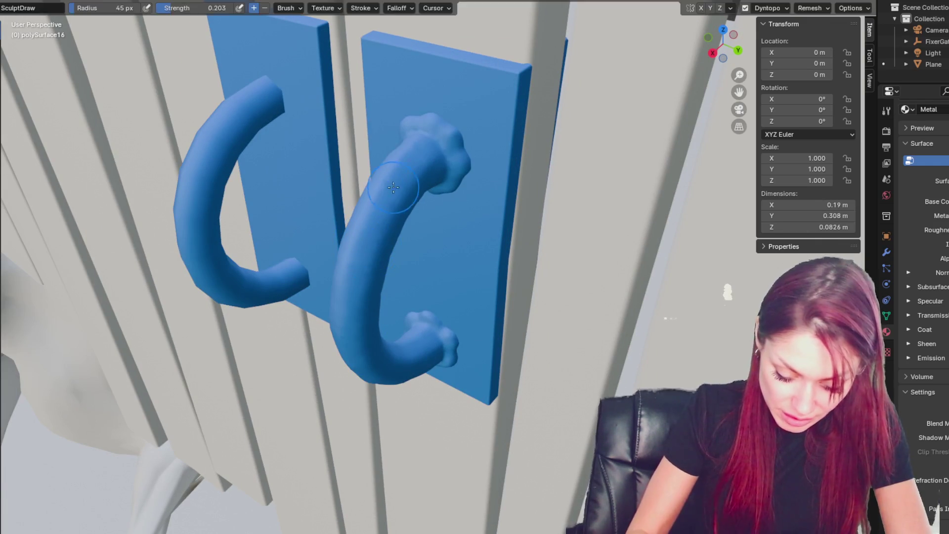
{"action": "middle_click_drag", "start_coordinate": [408, 227], "coordinate": [433, 169]}
{"action": "middle_click_drag", "start_coordinate": [424, 250], "coordinate": [482, 225]}
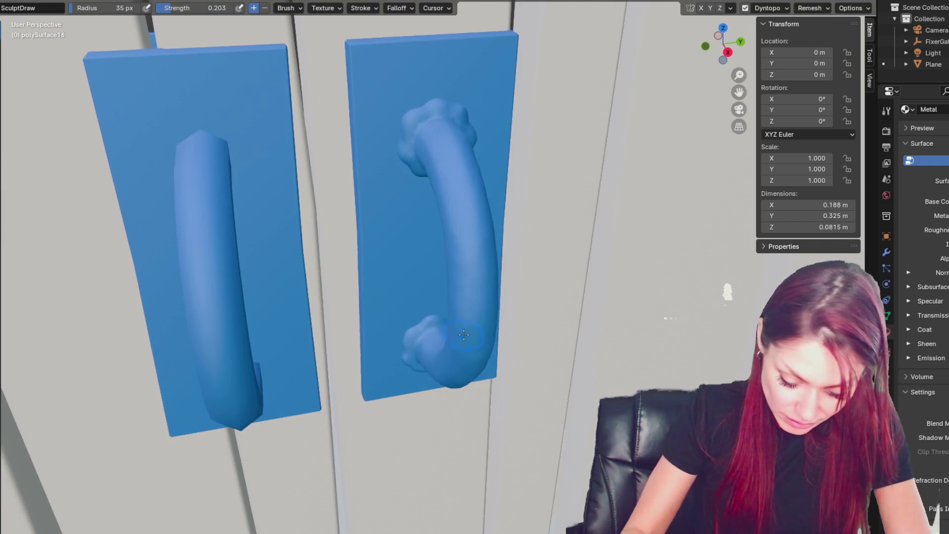
{"action": "middle_click_drag", "start_coordinate": [463, 334], "coordinate": [522, 200]}
{"action": "mouse_move", "coordinate": [507, 266]}
{"action": "middle_mouse_down"}
{"action": "mouse_move", "coordinate": [510, 240]}
{"action": "mouse_move", "coordinate": [517, 273]}
{"action": "mouse_move", "coordinate": [463, 367]}
{"action": "middle_mouse_up"}
{"action": "left_click_drag", "start_coordinate": [464, 367], "coordinate": [455, 380]}
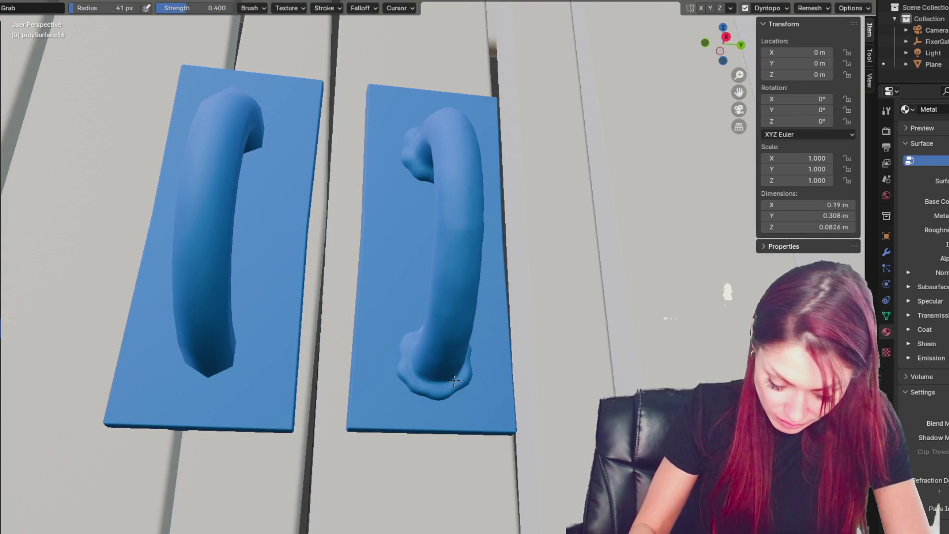
{"action": "middle_click_drag", "start_coordinate": [419, 375], "coordinate": [456, 380]}
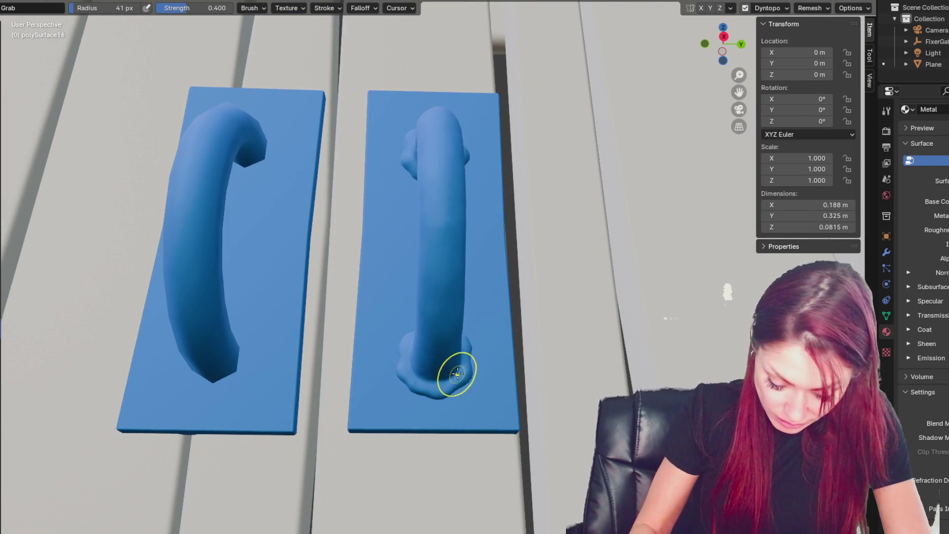
{"action": "middle_click_drag", "start_coordinate": [458, 282], "coordinate": [507, 288]}
{"action": "mouse_move", "coordinate": [479, 346]}
{"action": "middle_mouse_down"}
{"action": "mouse_move", "coordinate": [526, 359]}
{"action": "mouse_move", "coordinate": [523, 316]}
{"action": "mouse_move", "coordinate": [548, 302]}
{"action": "mouse_move", "coordinate": [509, 178]}
{"action": "mouse_move", "coordinate": [522, 236]}
{"action": "middle_mouse_up"}
{"action": "mouse_move", "coordinate": [456, 342]}
{"action": "middle_mouse_down"}
{"action": "mouse_move", "coordinate": [370, 314]}
{"action": "mouse_move", "coordinate": [641, 346]}
{"action": "mouse_move", "coordinate": [657, 339]}
{"action": "mouse_move", "coordinate": [653, 328]}
{"action": "middle_mouse_up"}
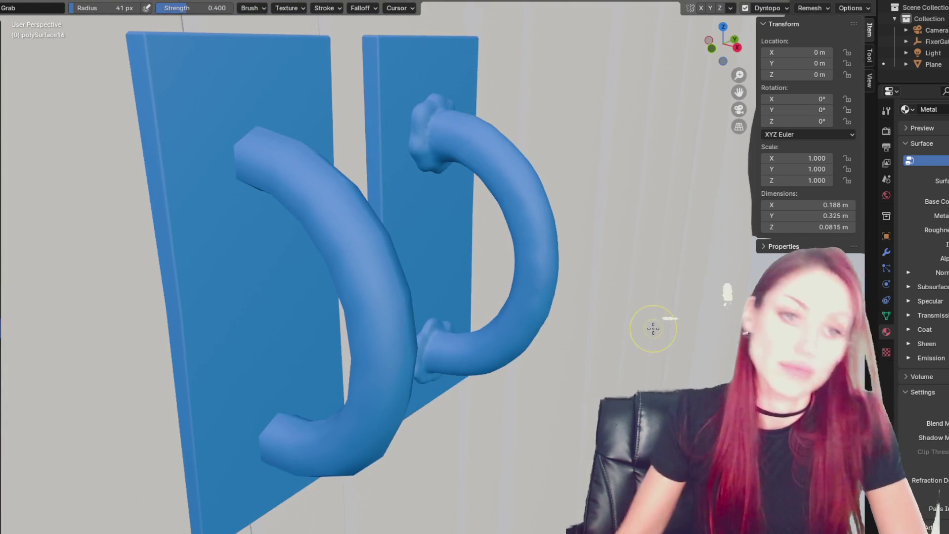
{"action": "scroll", "coordinate": [640, 313], "scroll_direction": "down", "scroll_amount": 3}
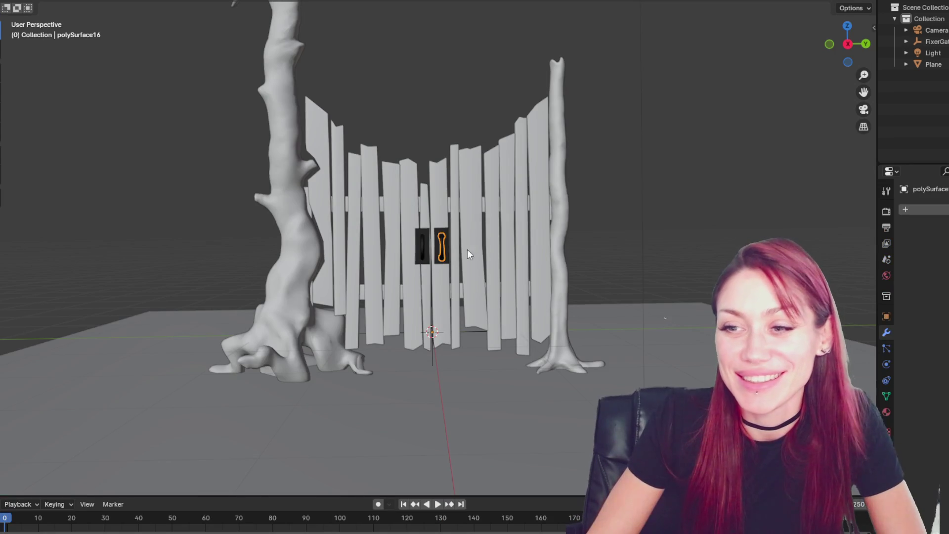
Step: Delete the plain left handle
{"action": "left_click", "coordinate": [423, 245]}
{"action": "key", "text": "KP_Decimal"}
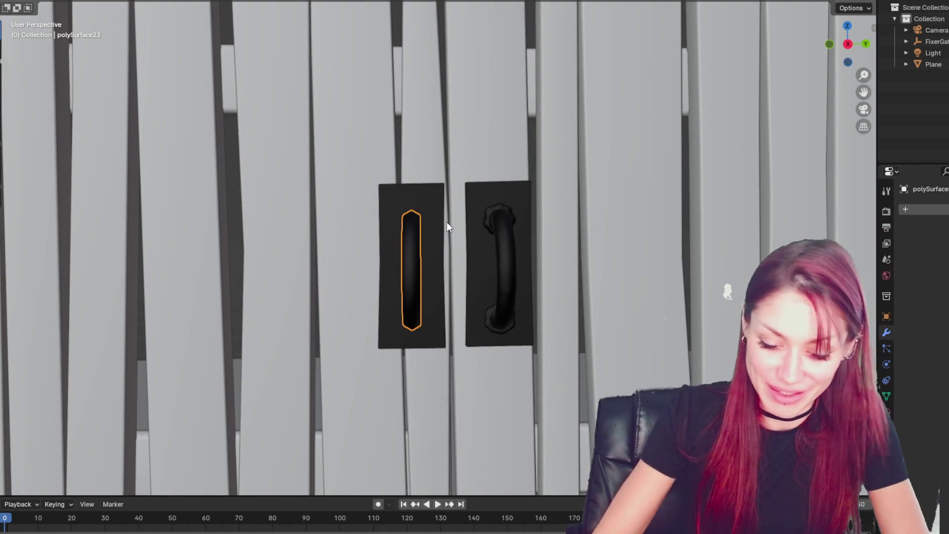
{"action": "key", "text": "Delete"}
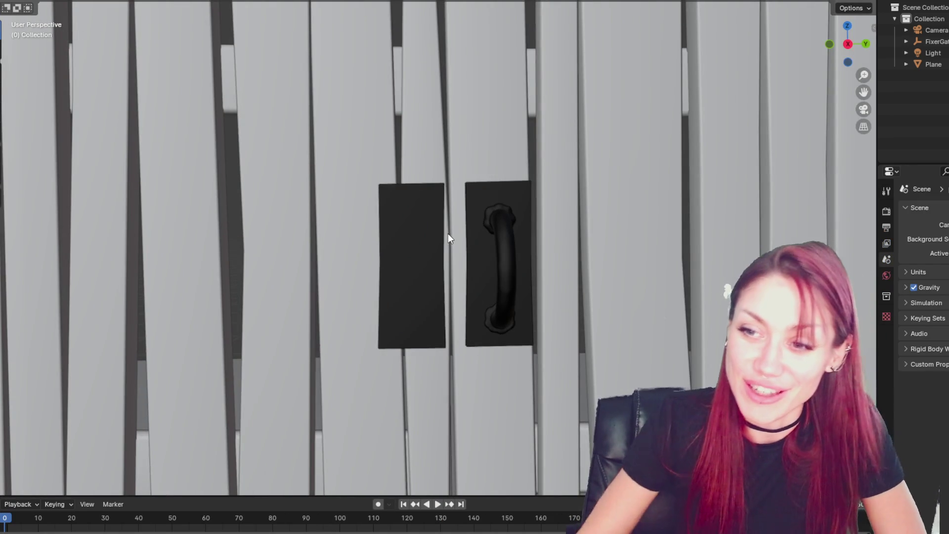
{"action": "scroll", "coordinate": [499, 257], "scroll_direction": "up", "scroll_amount": 1}
Step: Copy the knobbly right handle and slide the pasted copy onto the left door
{"action": "left_click", "coordinate": [504, 255]}
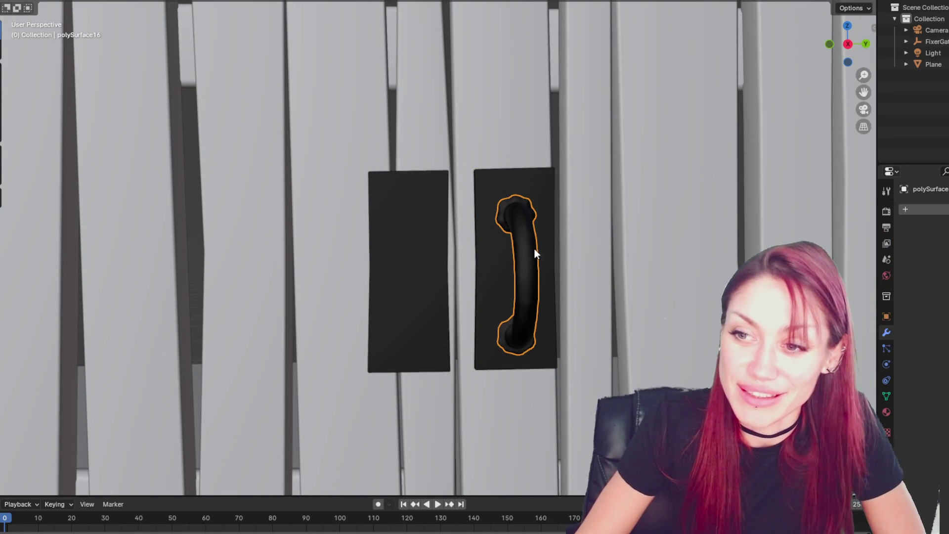
{"action": "key", "text": "c"}
{"action": "left_click", "coordinate": [72, 0]}
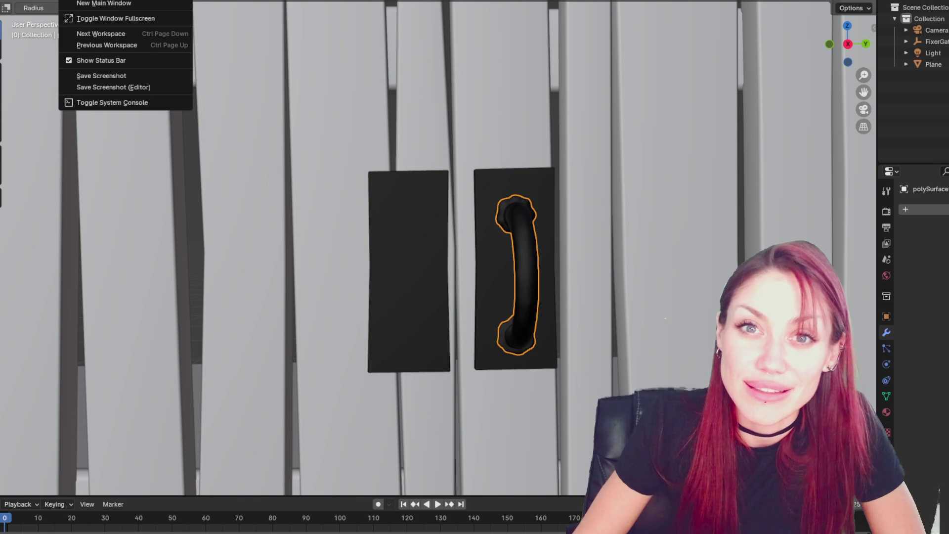
{"action": "scroll", "coordinate": [195, 197], "scroll_direction": "down", "scroll_amount": 5}
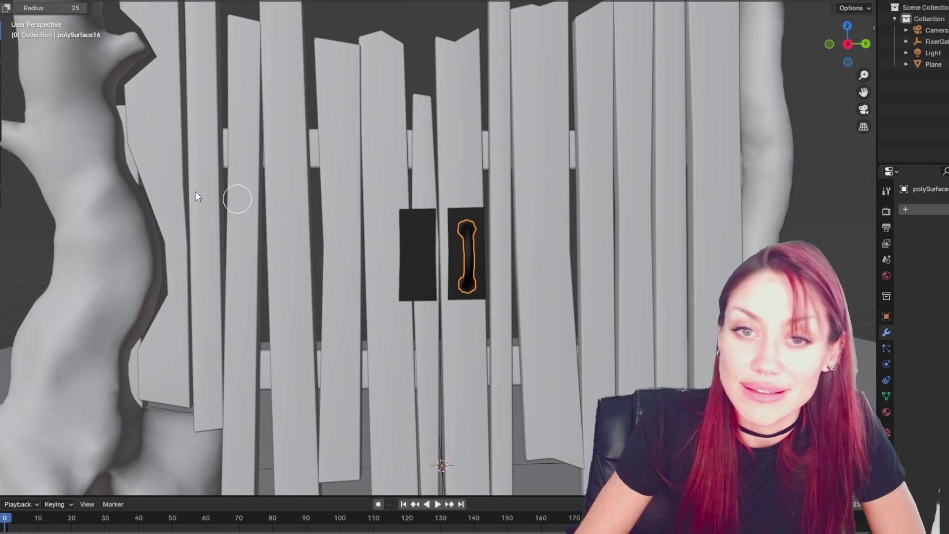
{"action": "key", "text": "Escape"}
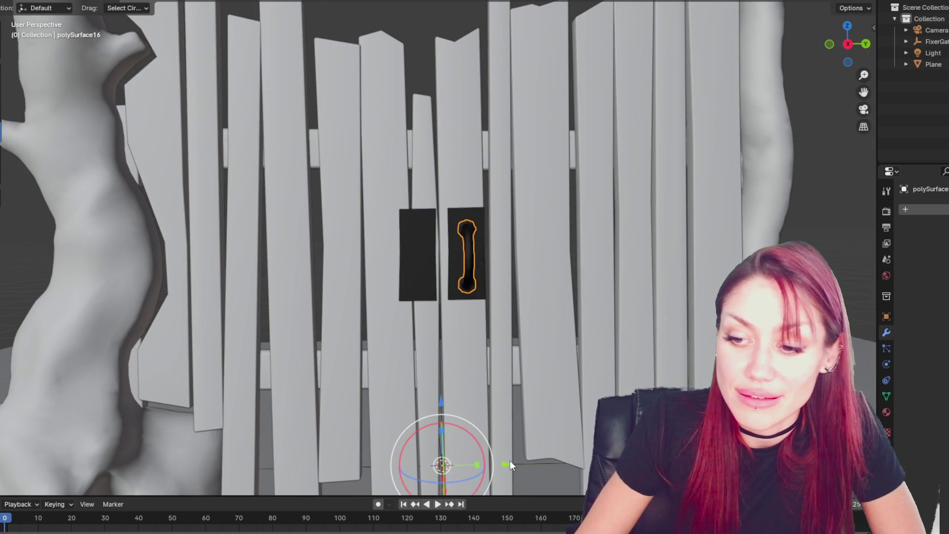
{"action": "key", "text": "ctrl+v"}
{"action": "left_click_drag", "start_coordinate": [511, 466], "coordinate": [458, 464]}
{"action": "left_click", "coordinate": [470, 257]}
{"action": "scroll", "coordinate": [470, 256], "scroll_direction": "up", "scroll_amount": 5}
{"action": "mouse_move", "coordinate": [492, 249]}
{"action": "middle_mouse_down"}
{"action": "mouse_move", "coordinate": [287, 209]}
{"action": "mouse_move", "coordinate": [545, 230]}
{"action": "mouse_move", "coordinate": [462, 227]}
{"action": "mouse_move", "coordinate": [561, 206]}
{"action": "middle_mouse_up"}
Step: Reposition the right handle and set the Grab brush radius to 133 px
{"action": "key", "text": "g"}
{"action": "left_click", "coordinate": [488, 211]}
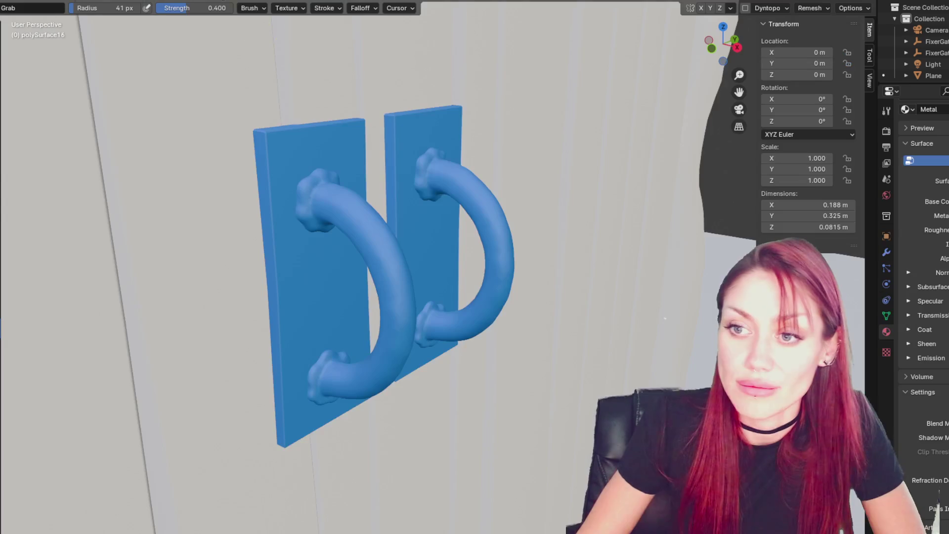
{"action": "key", "text": "f"}
{"action": "left_click", "coordinate": [517, 186]}
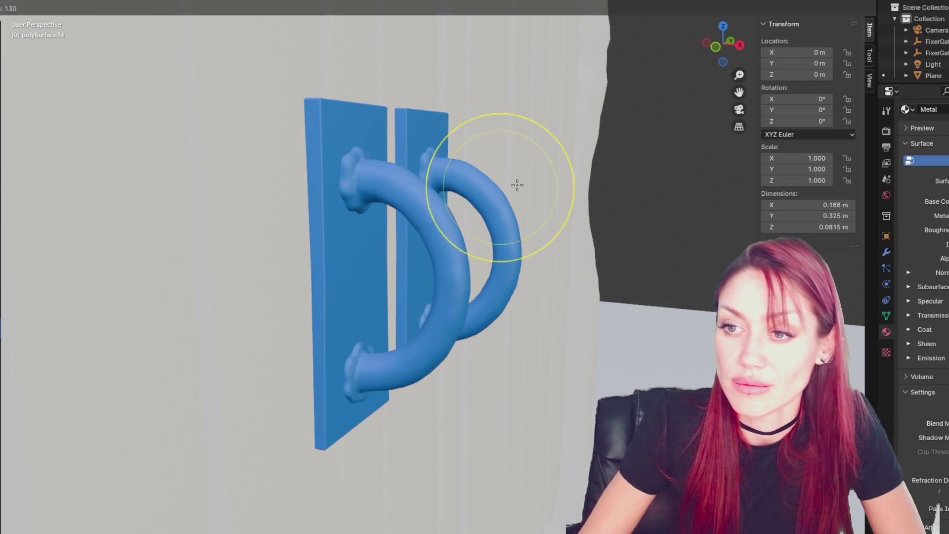
{"action": "left_click_drag", "start_coordinate": [485, 186], "coordinate": [501, 193]}
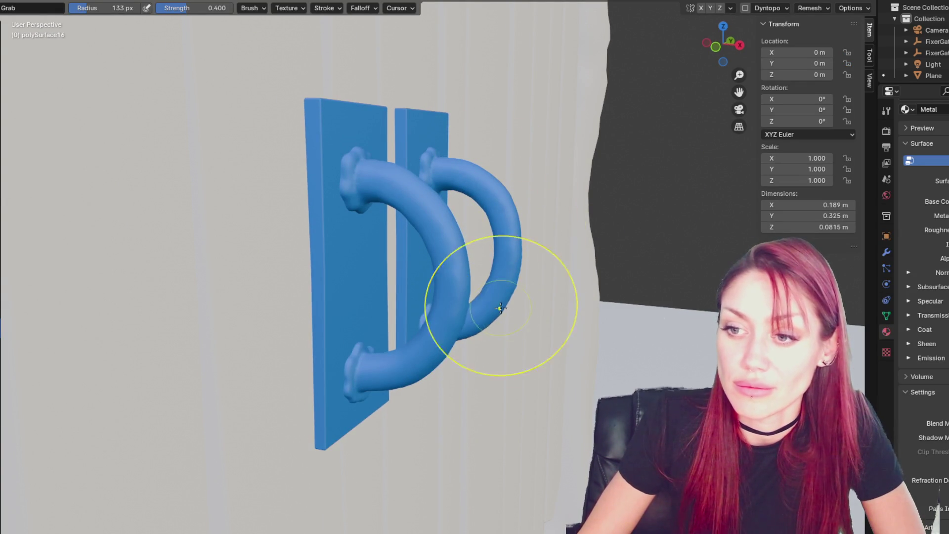
{"action": "key", "text": "ctrl+z"}
Step: Pull the ring's lower curve into a rounder shape, then return to Object Mode
{"action": "middle_click_drag", "start_coordinate": [489, 313], "coordinate": [535, 308]}
{"action": "left_click_drag", "start_coordinate": [445, 339], "coordinate": [494, 296]}
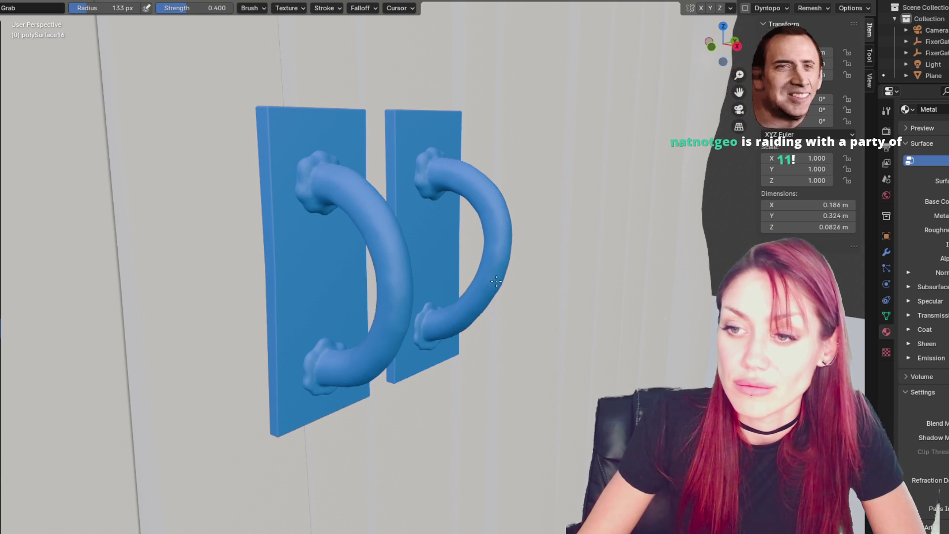
{"action": "mouse_move", "coordinate": [466, 276]}
{"action": "middle_mouse_down"}
{"action": "mouse_move", "coordinate": [429, 270]}
{"action": "mouse_move", "coordinate": [479, 259]}
{"action": "mouse_move", "coordinate": [549, 266]}
{"action": "mouse_move", "coordinate": [377, 297]}
{"action": "middle_mouse_up"}
{"action": "scroll", "coordinate": [376, 317], "scroll_direction": "up", "scroll_amount": 3}
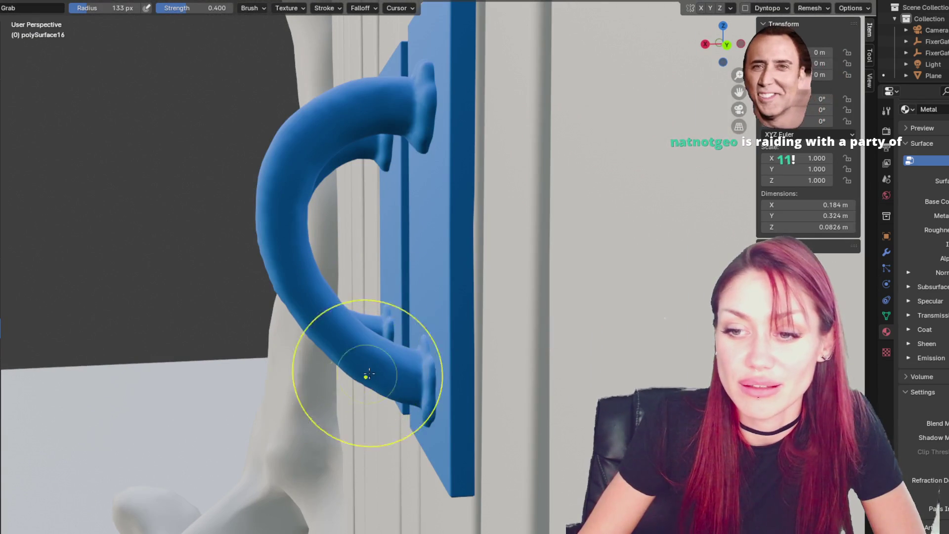
{"action": "left_click_drag", "start_coordinate": [373, 339], "coordinate": [456, 322]}
{"action": "scroll", "coordinate": [456, 322], "scroll_direction": "down", "scroll_amount": 3}
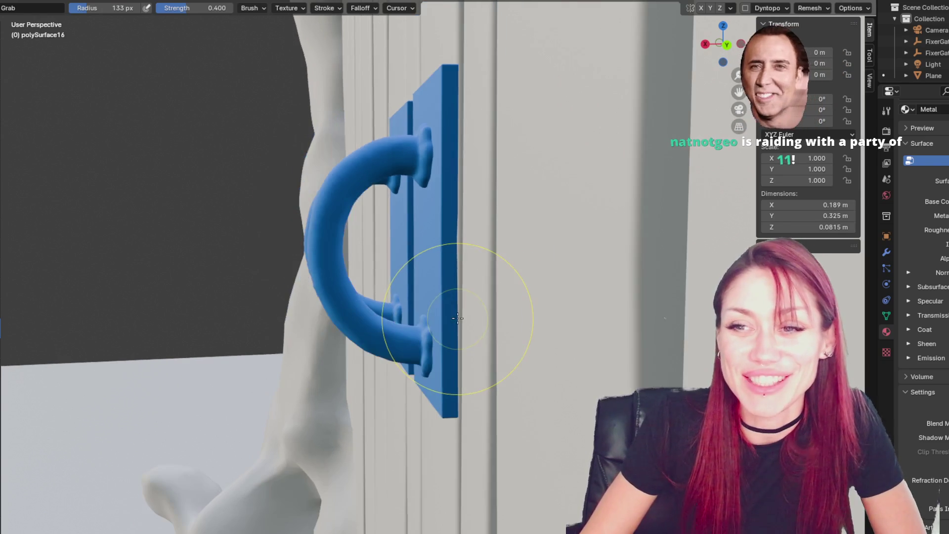
{"action": "key", "text": "ctrl+Tab"}
{"action": "middle_click_drag", "start_coordinate": [569, 290], "coordinate": [546, 286]}
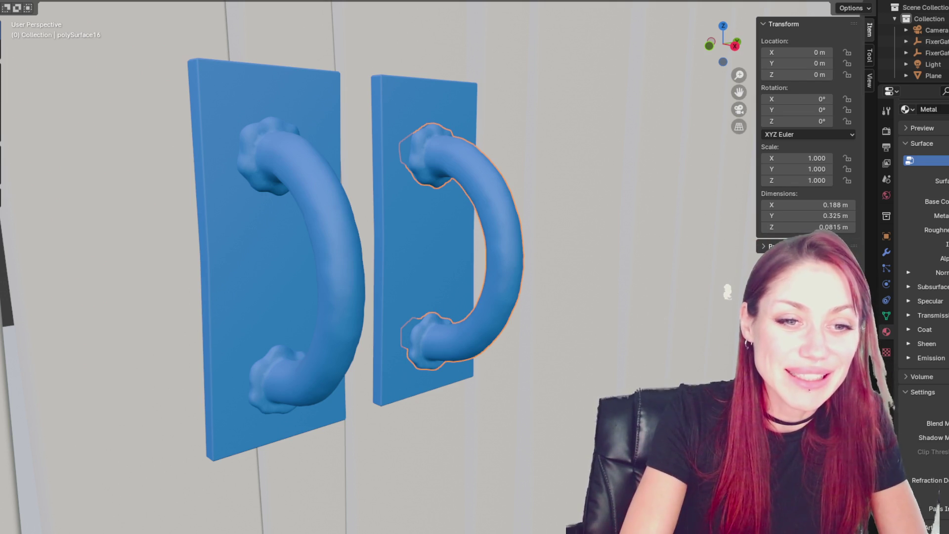
Step: Nudge the right handle slightly to a new position
{"action": "mouse_move", "coordinate": [418, 498]}
{"action": "middle_mouse_down"}
{"action": "mouse_move", "coordinate": [455, 377]}
{"action": "mouse_move", "coordinate": [312, 372]}
{"action": "mouse_move", "coordinate": [441, 381]}
{"action": "mouse_move", "coordinate": [420, 372]}
{"action": "mouse_move", "coordinate": [402, 345]}
{"action": "mouse_move", "coordinate": [583, 353]}
{"action": "middle_mouse_up"}
{"action": "scroll", "coordinate": [583, 353], "scroll_direction": "up", "scroll_amount": 3}
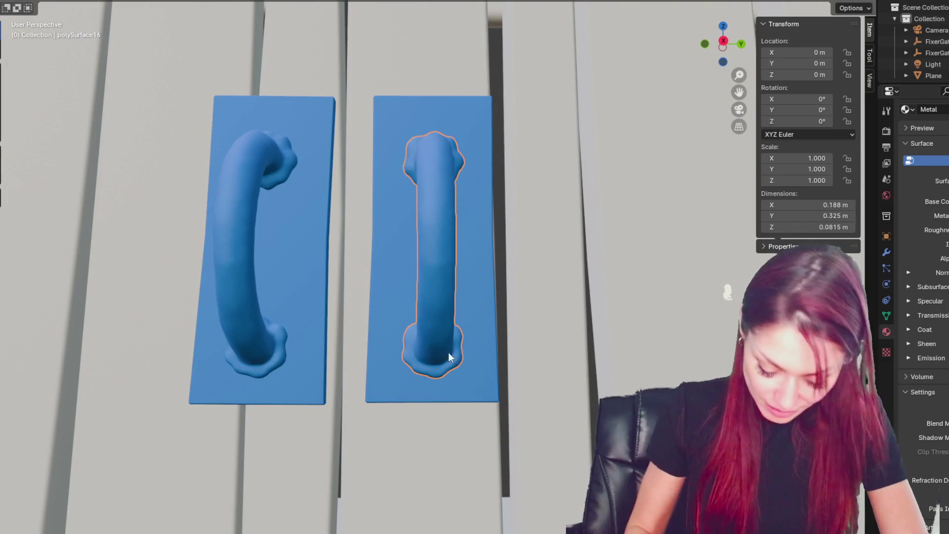
{"action": "key", "text": "g"}
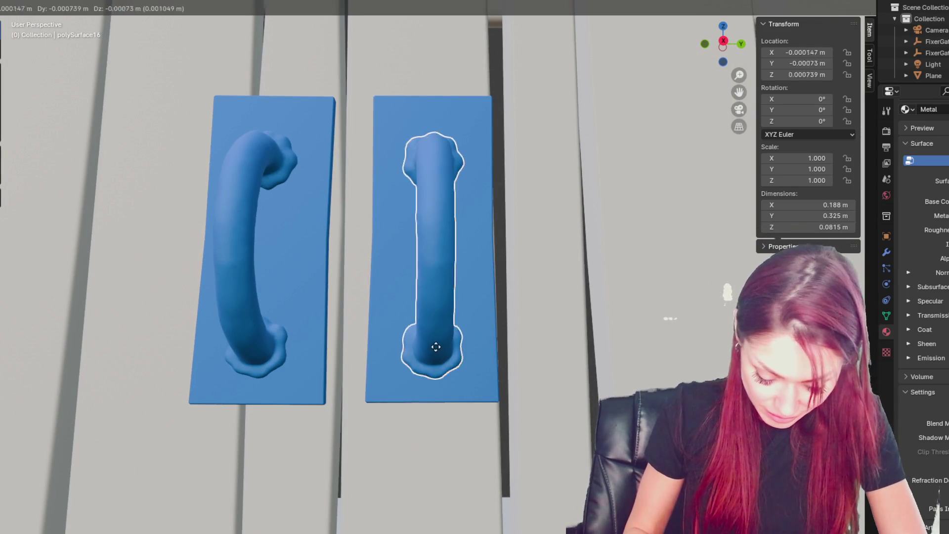
{"action": "left_click", "coordinate": [438, 336]}
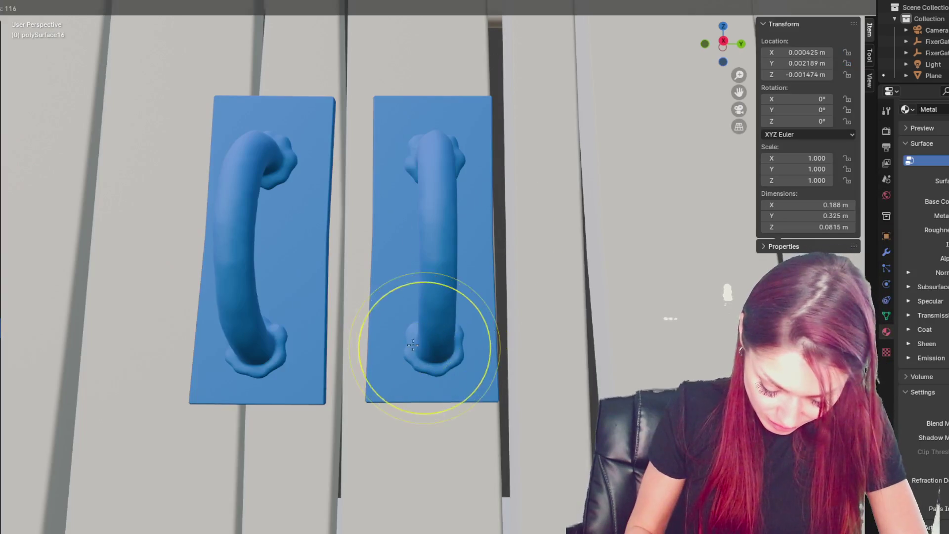
{"action": "mouse_move", "coordinate": [413, 344]}
{"action": "middle_mouse_down"}
{"action": "mouse_move", "coordinate": [497, 370]}
{"action": "mouse_move", "coordinate": [517, 353]}
{"action": "mouse_move", "coordinate": [516, 336]}
{"action": "middle_mouse_up"}
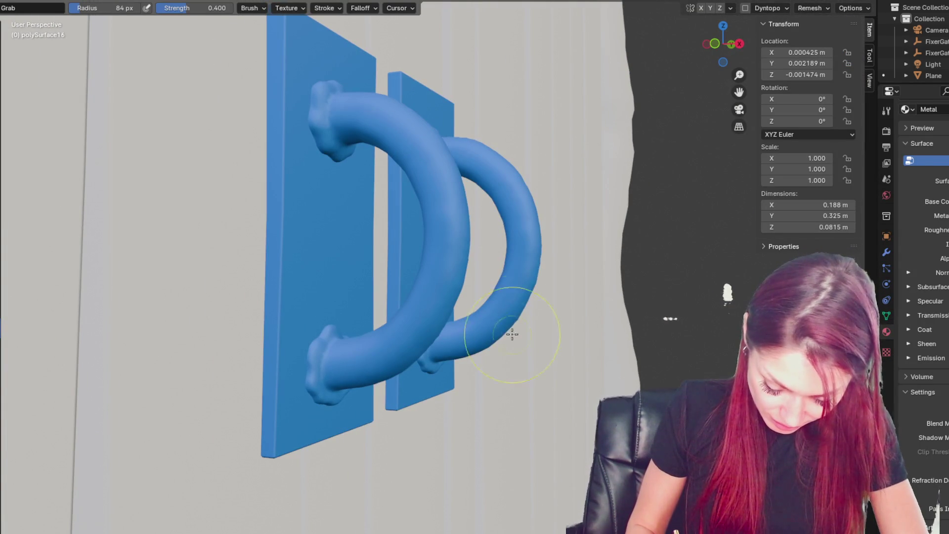
{"action": "middle_click_drag", "start_coordinate": [544, 274], "coordinate": [419, 217]}
Step: Switch to the Blob brush and add a blobby ridge to the right handle
{"action": "key", "text": "shift+c"}
{"action": "scroll", "coordinate": [419, 218], "scroll_direction": "up", "scroll_amount": 5}
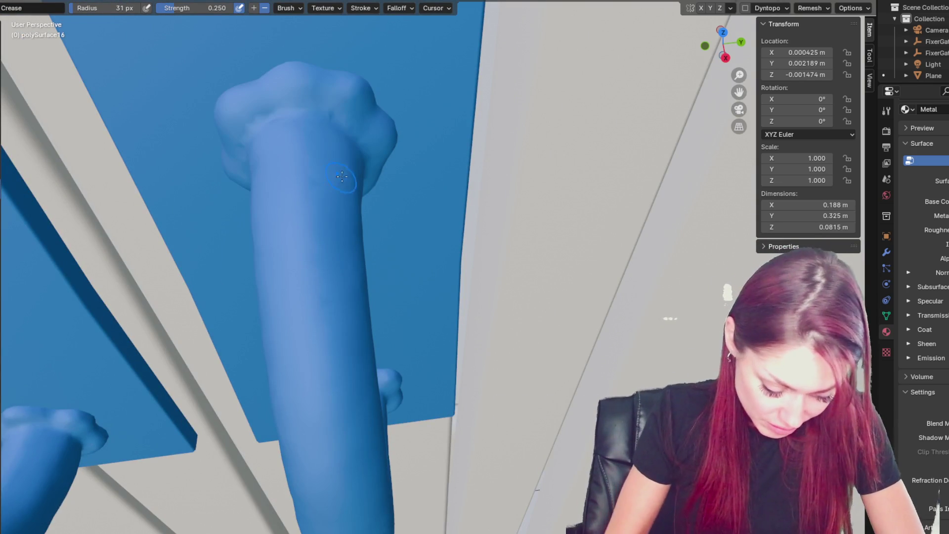
{"action": "key", "text": "b"}
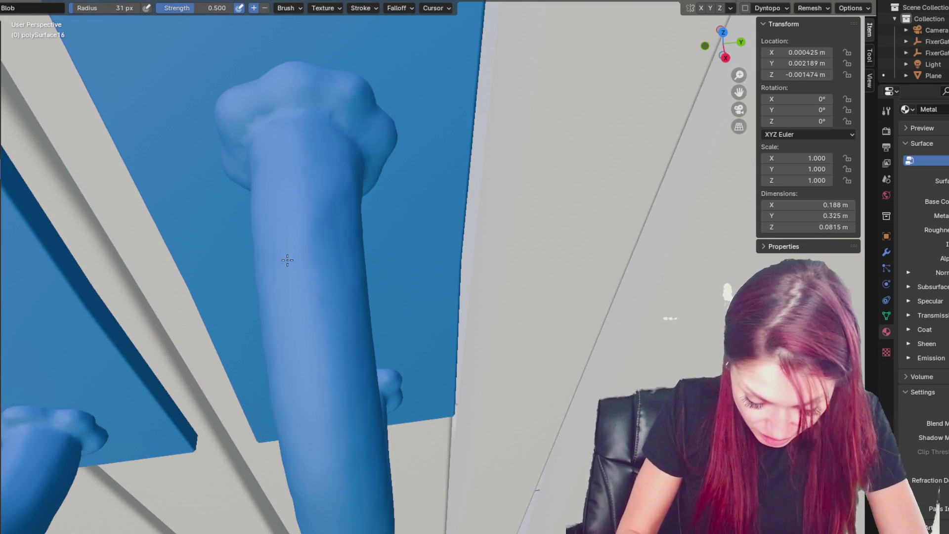
{"action": "middle_click_drag", "start_coordinate": [346, 270], "coordinate": [357, 129]}
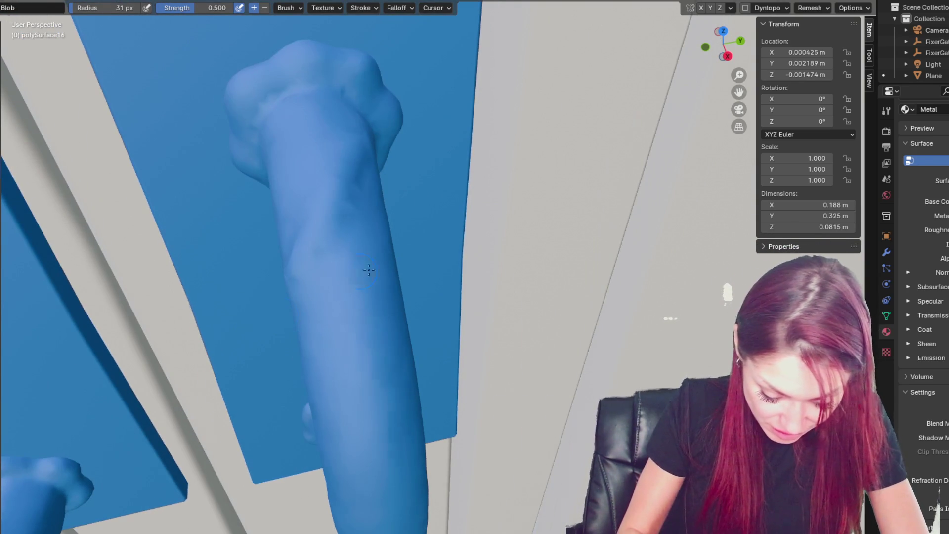
{"action": "middle_click_drag", "start_coordinate": [369, 269], "coordinate": [432, 97]}
{"action": "mouse_move", "coordinate": [443, 49]}
{"action": "middle_mouse_down"}
{"action": "mouse_move", "coordinate": [483, 214]}
{"action": "mouse_move", "coordinate": [316, 133]}
{"action": "middle_mouse_up"}
{"action": "mouse_move", "coordinate": [244, 220]}
{"action": "middle_mouse_down"}
{"action": "mouse_move", "coordinate": [332, 194]}
{"action": "mouse_move", "coordinate": [380, 121]}
{"action": "middle_mouse_up"}
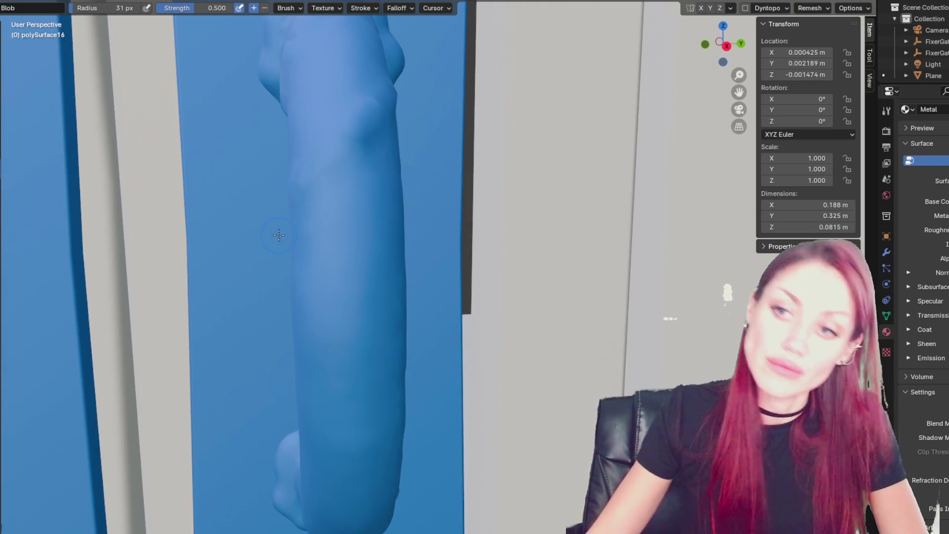
{"action": "scroll", "coordinate": [279, 235], "scroll_direction": "down", "scroll_amount": 5}
{"action": "scroll", "coordinate": [287, 244], "scroll_direction": "up", "scroll_amount": 3}
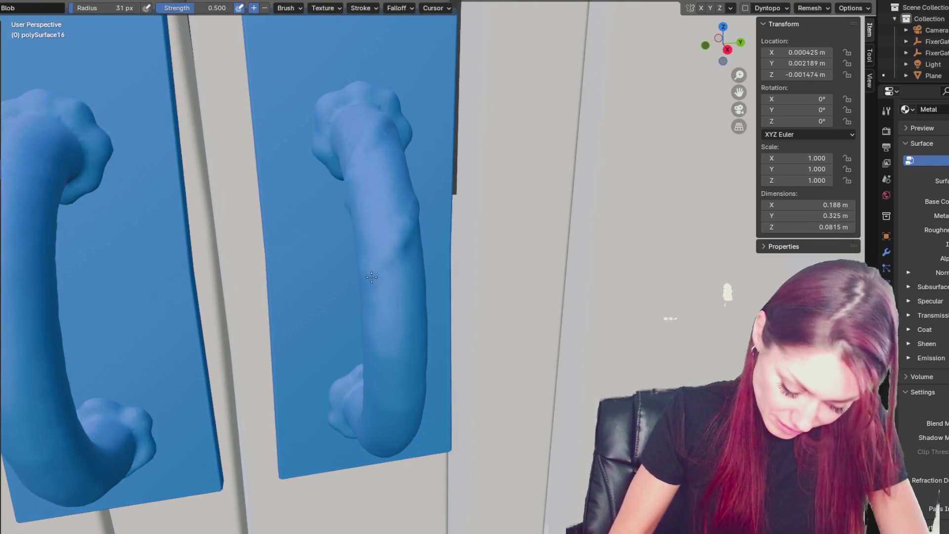
{"action": "scroll", "coordinate": [372, 278], "scroll_direction": "down", "scroll_amount": 4}
{"action": "scroll", "coordinate": [372, 241], "scroll_direction": "up", "scroll_amount": 4}
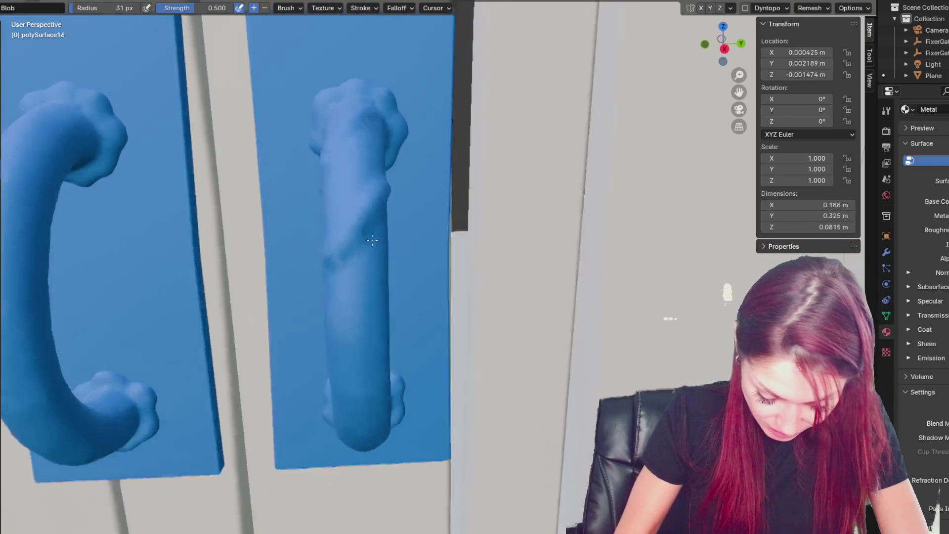
{"action": "scroll", "coordinate": [373, 240], "scroll_direction": "down", "scroll_amount": 2}
{"action": "left_click_drag", "start_coordinate": [420, 269], "coordinate": [383, 312]}
Step: Add blob bumps along the right handle's edge
{"action": "scroll", "coordinate": [383, 313], "scroll_direction": "up", "scroll_amount": 2}
{"action": "scroll", "coordinate": [383, 313], "scroll_direction": "down", "scroll_amount": 2}
{"action": "mouse_move", "coordinate": [383, 313]}
{"action": "middle_mouse_down"}
{"action": "mouse_move", "coordinate": [286, 303]}
{"action": "mouse_move", "coordinate": [444, 297]}
{"action": "mouse_move", "coordinate": [609, 198]}
{"action": "middle_mouse_up"}
{"action": "scroll", "coordinate": [444, 297], "scroll_direction": "up", "scroll_amount": 3}
{"action": "left_click_drag", "start_coordinate": [610, 199], "coordinate": [616, 178]}
{"action": "mouse_move", "coordinate": [617, 275]}
{"action": "middle_mouse_down"}
{"action": "mouse_move", "coordinate": [534, 307]}
{"action": "mouse_move", "coordinate": [528, 320]}
{"action": "mouse_move", "coordinate": [444, 287]}
{"action": "mouse_move", "coordinate": [384, 246]}
{"action": "middle_mouse_up"}
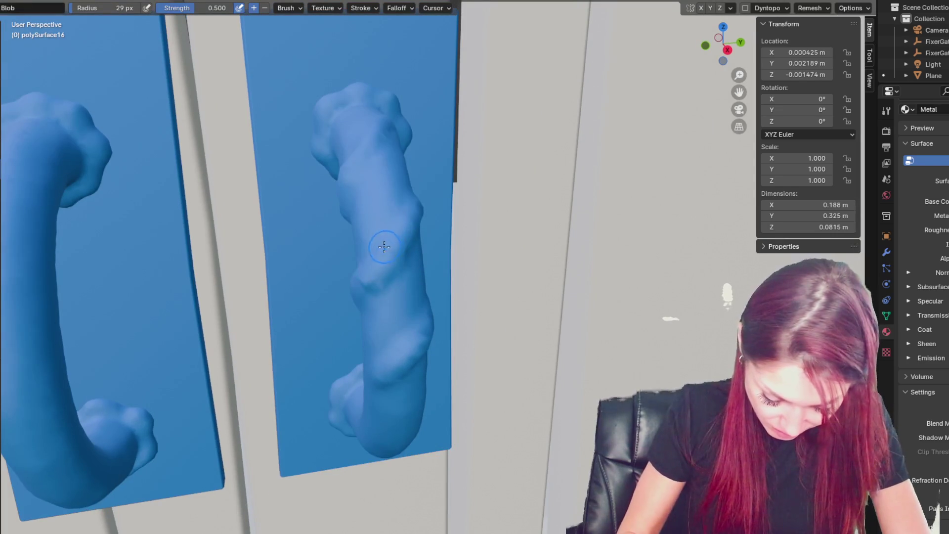
{"action": "mouse_move", "coordinate": [411, 197]}
{"action": "middle_mouse_down"}
{"action": "mouse_move", "coordinate": [344, 271]}
{"action": "mouse_move", "coordinate": [424, 248]}
{"action": "middle_mouse_up"}
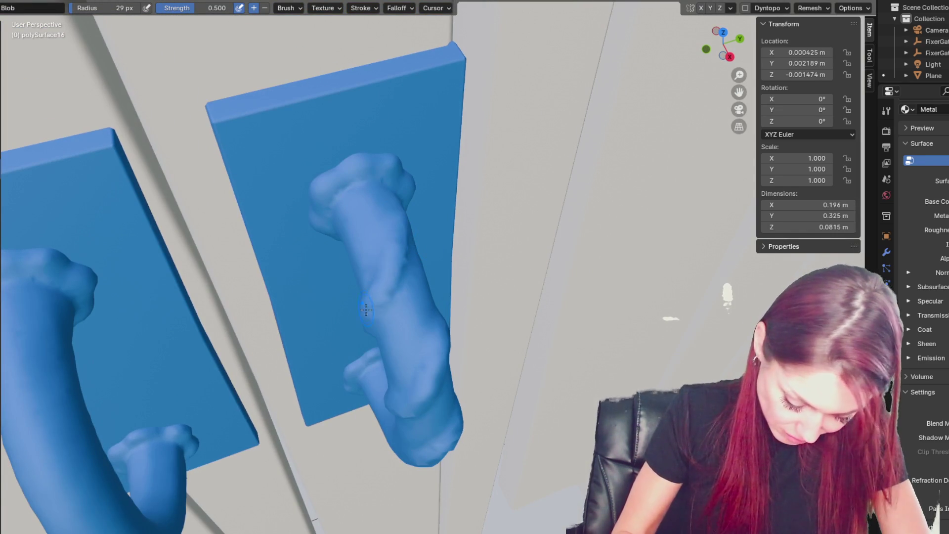
{"action": "scroll", "coordinate": [389, 271], "scroll_direction": "down", "scroll_amount": 10}
{"action": "mouse_move", "coordinate": [430, 207]}
{"action": "middle_mouse_down"}
{"action": "mouse_move", "coordinate": [524, 220]}
{"action": "mouse_move", "coordinate": [532, 168]}
{"action": "middle_mouse_up"}
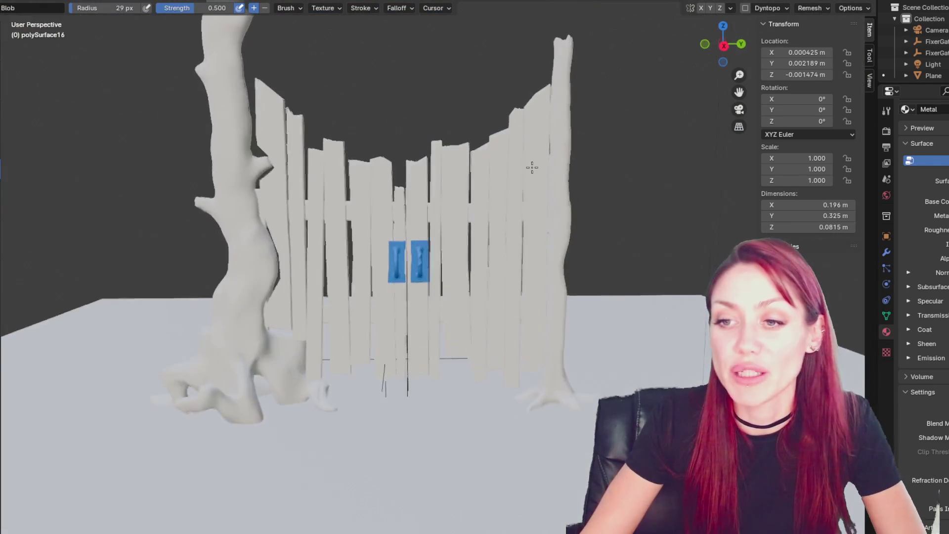
Step: Frame a straight front view of the gate and tree arch, then switch to Unity
{"action": "scroll", "coordinate": [457, 155], "scroll_direction": "up", "scroll_amount": 3}
{"action": "middle_click_drag", "start_coordinate": [456, 155], "coordinate": [521, 158]}
{"action": "scroll", "coordinate": [521, 158], "scroll_direction": "down", "scroll_amount": 4}
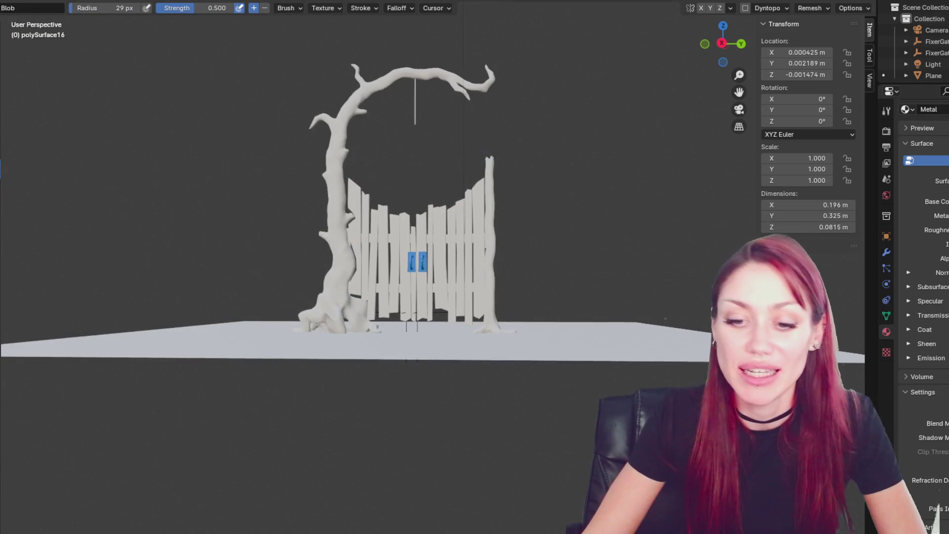
{"action": "key", "text": "alt+Tab"}
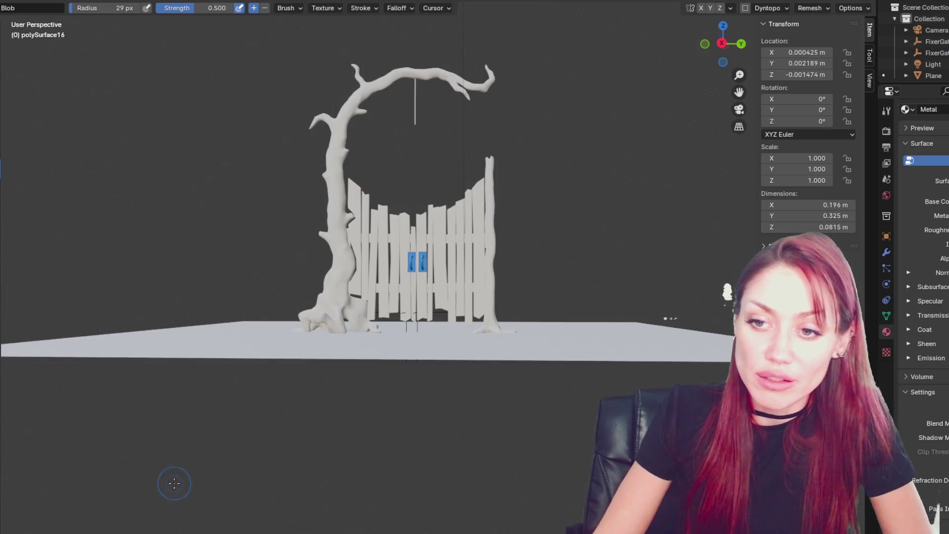
Step: Back in Blender, orbit to an angled side view of the gate
{"action": "mouse_move", "coordinate": [174, 483]}
{"action": "middle_mouse_down"}
{"action": "mouse_move", "coordinate": [534, 314]}
{"action": "mouse_move", "coordinate": [567, 271]}
{"action": "mouse_move", "coordinate": [285, 251]}
{"action": "mouse_move", "coordinate": [641, 254]}
{"action": "mouse_move", "coordinate": [671, 231]}
{"action": "mouse_move", "coordinate": [628, 251]}
{"action": "mouse_move", "coordinate": [601, 237]}
{"action": "middle_mouse_up"}
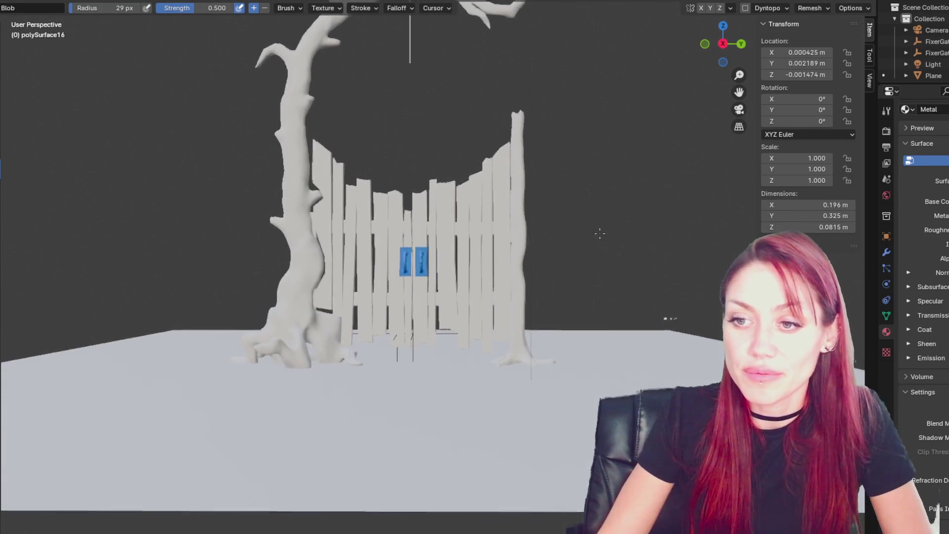
Step: Zoom in to bring the right handle into close view
{"action": "scroll", "coordinate": [600, 237], "scroll_direction": "up", "scroll_amount": 5}
{"action": "scroll", "coordinate": [600, 237], "scroll_direction": "down", "scroll_amount": 3}
{"action": "scroll", "coordinate": [503, 269], "scroll_direction": "down", "scroll_amount": 8}
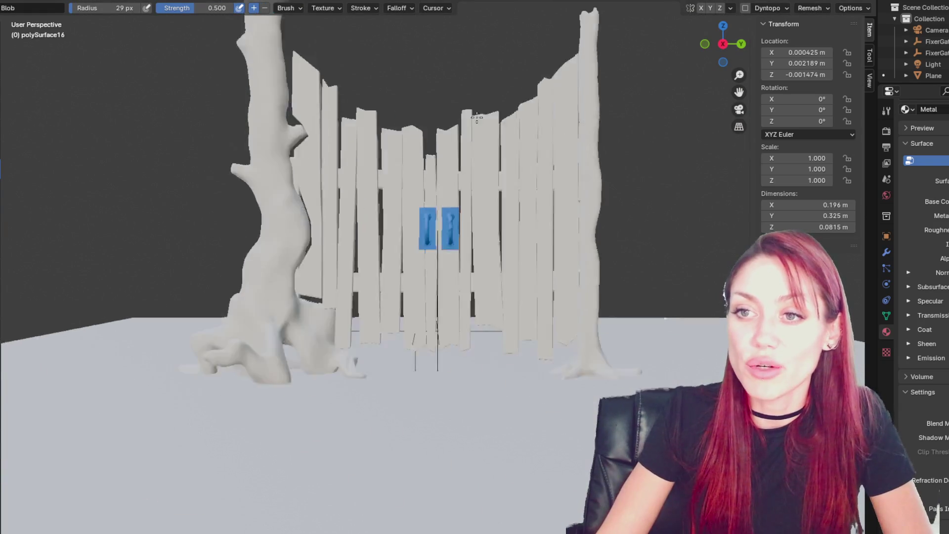
{"action": "scroll", "coordinate": [503, 268], "scroll_direction": "down", "scroll_amount": 2}
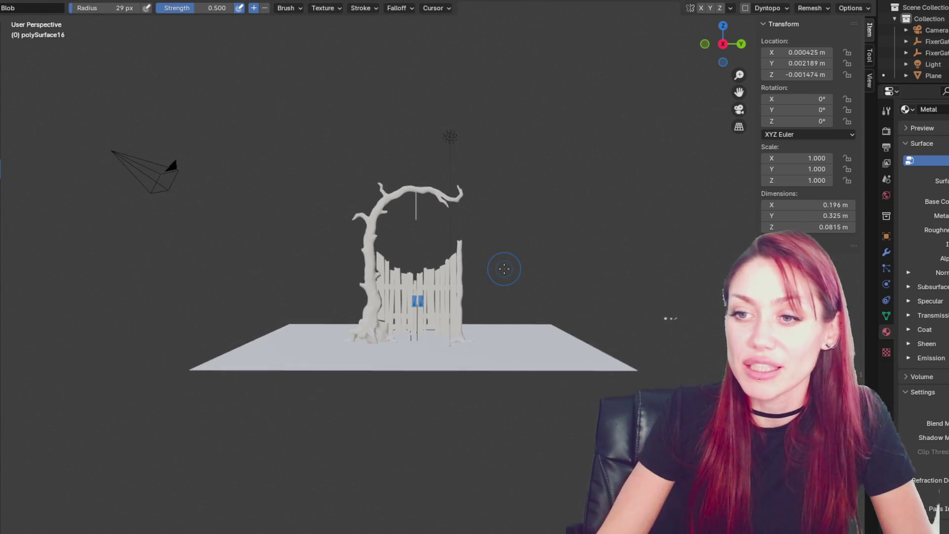
{"action": "scroll", "coordinate": [502, 271], "scroll_direction": "up", "scroll_amount": 8}
{"action": "scroll", "coordinate": [443, 239], "scroll_direction": "up", "scroll_amount": 10}
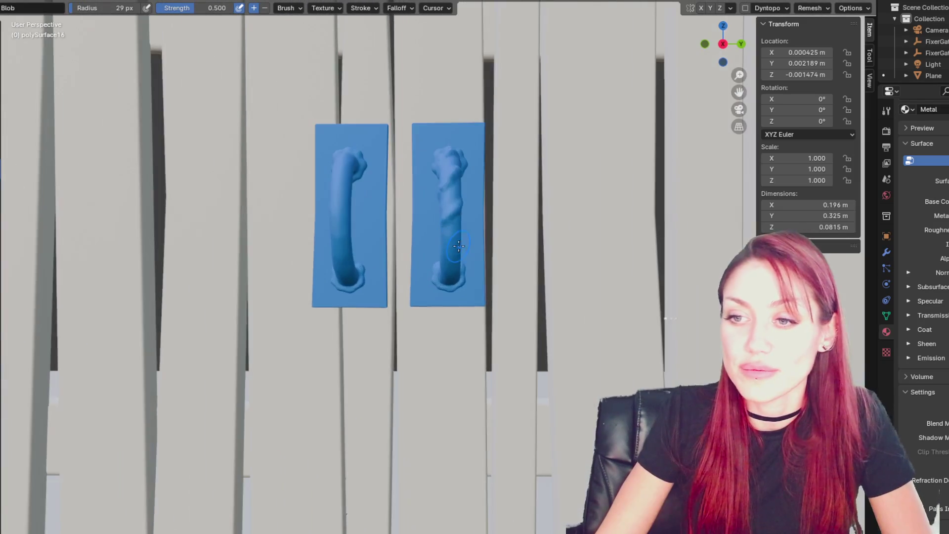
{"action": "scroll", "coordinate": [399, 273], "scroll_direction": "up", "scroll_amount": 2}
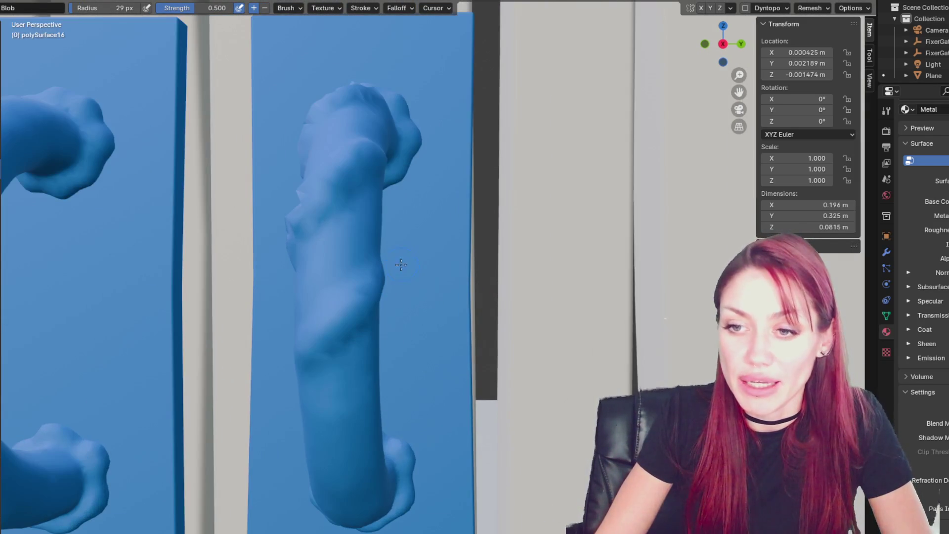
{"action": "mouse_move", "coordinate": [423, 258]}
{"action": "middle_mouse_down"}
{"action": "mouse_move", "coordinate": [475, 297]}
{"action": "mouse_move", "coordinate": [526, 298]}
{"action": "mouse_move", "coordinate": [494, 326]}
{"action": "mouse_move", "coordinate": [502, 333]}
{"action": "mouse_move", "coordinate": [429, 361]}
{"action": "mouse_move", "coordinate": [539, 338]}
{"action": "mouse_move", "coordinate": [569, 327]}
{"action": "mouse_move", "coordinate": [561, 317]}
{"action": "middle_mouse_up"}
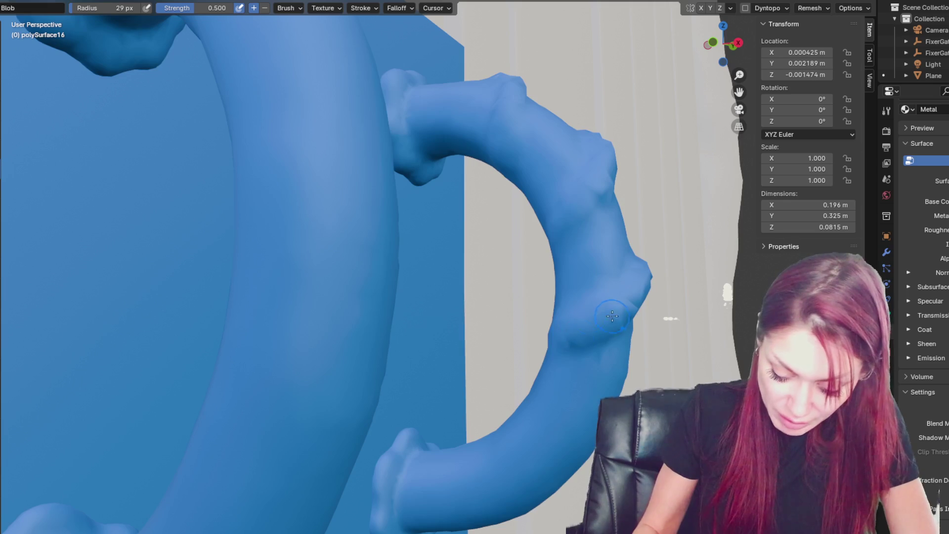
Step: Work around the right handle from several sides, adding Blob lumps along its shaft
{"action": "mouse_move", "coordinate": [634, 243]}
{"action": "middle_mouse_down"}
{"action": "mouse_move", "coordinate": [603, 247]}
{"action": "mouse_move", "coordinate": [614, 247]}
{"action": "middle_mouse_up"}
{"action": "middle_click_drag", "start_coordinate": [479, 138], "coordinate": [529, 146]}
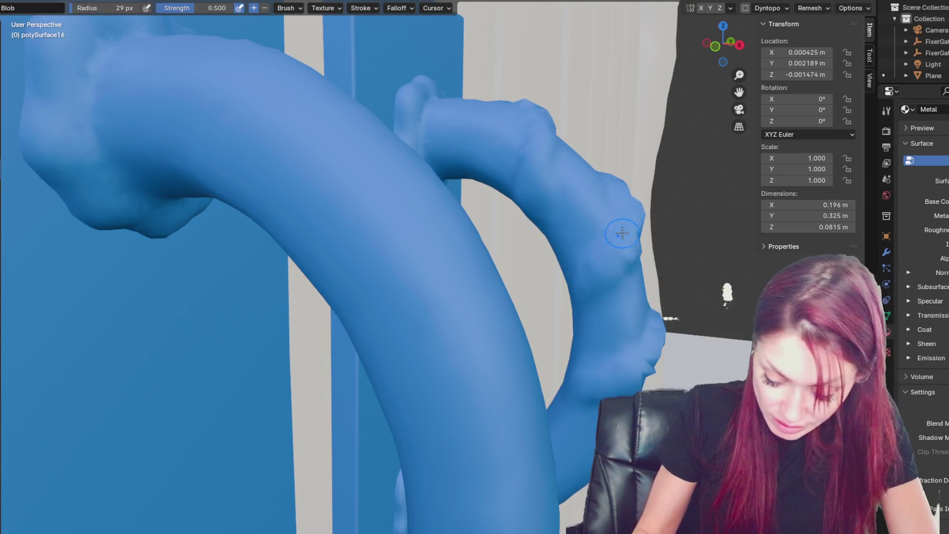
{"action": "mouse_move", "coordinate": [612, 346]}
{"action": "middle_mouse_down"}
{"action": "mouse_move", "coordinate": [625, 385]}
{"action": "mouse_move", "coordinate": [591, 408]}
{"action": "middle_mouse_up"}
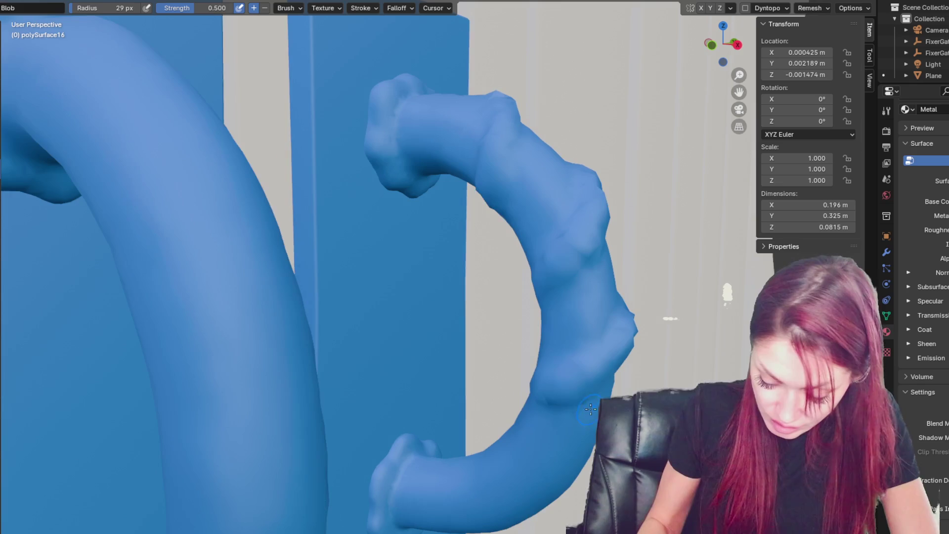
{"action": "middle_click_drag", "start_coordinate": [614, 369], "coordinate": [564, 383]}
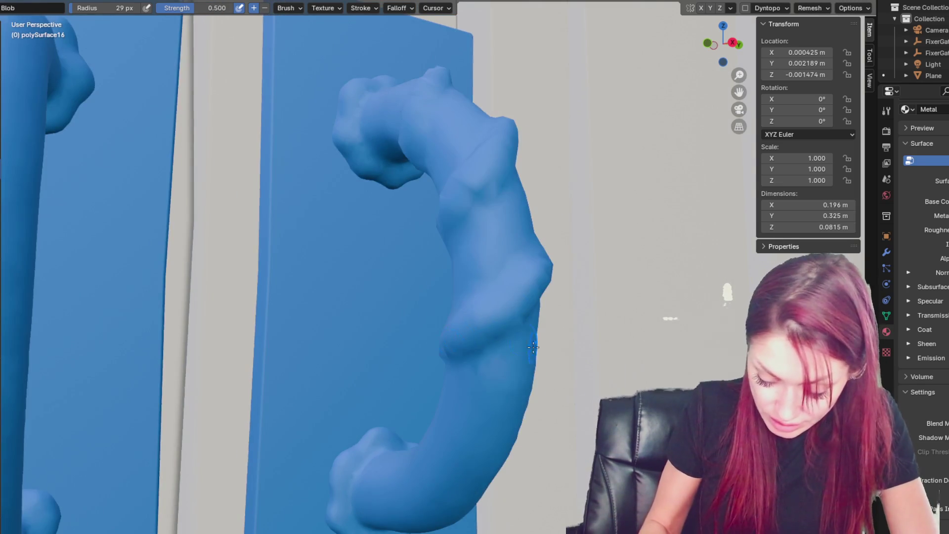
{"action": "scroll", "coordinate": [532, 347], "scroll_direction": "down", "scroll_amount": 5}
{"action": "mouse_move", "coordinate": [491, 356]}
{"action": "middle_mouse_down"}
{"action": "mouse_move", "coordinate": [267, 301]}
{"action": "mouse_move", "coordinate": [232, 198]}
{"action": "middle_mouse_up"}
{"action": "mouse_move", "coordinate": [296, 203]}
{"action": "middle_mouse_down"}
{"action": "mouse_move", "coordinate": [222, 188]}
{"action": "mouse_move", "coordinate": [277, 193]}
{"action": "mouse_move", "coordinate": [350, 172]}
{"action": "mouse_move", "coordinate": [381, 184]}
{"action": "mouse_move", "coordinate": [386, 201]}
{"action": "mouse_move", "coordinate": [435, 191]}
{"action": "middle_mouse_up"}
{"action": "scroll", "coordinate": [394, 189], "scroll_direction": "up", "scroll_amount": 4}
{"action": "middle_click_drag", "start_coordinate": [443, 226], "coordinate": [385, 178]}
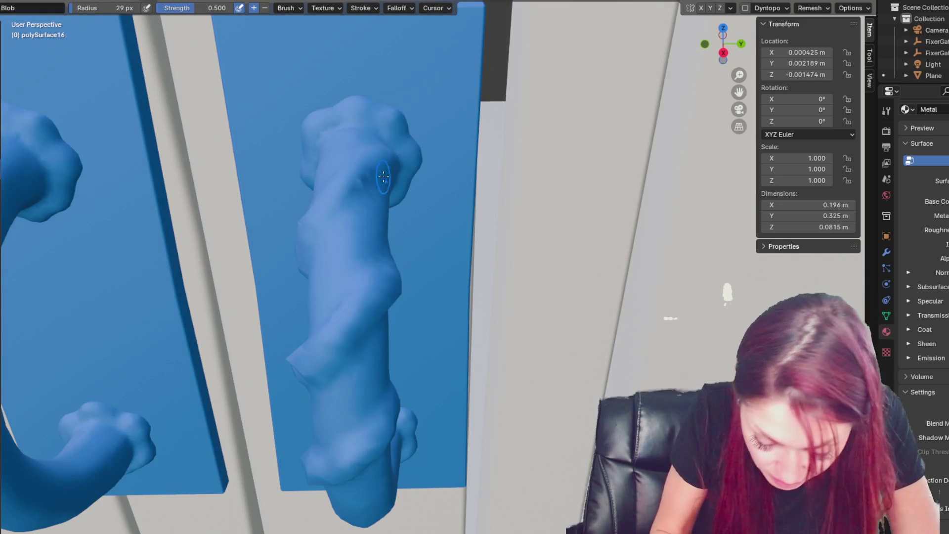
Step: Switch to the Crease brush, enable Dyntopo, and enlarge the radius to 39 px
{"action": "mouse_move", "coordinate": [353, 219]}
{"action": "middle_mouse_down"}
{"action": "mouse_move", "coordinate": [355, 182]}
{"action": "mouse_move", "coordinate": [339, 172]}
{"action": "mouse_move", "coordinate": [361, 186]}
{"action": "middle_mouse_up"}
{"action": "key", "text": "shift+c"}
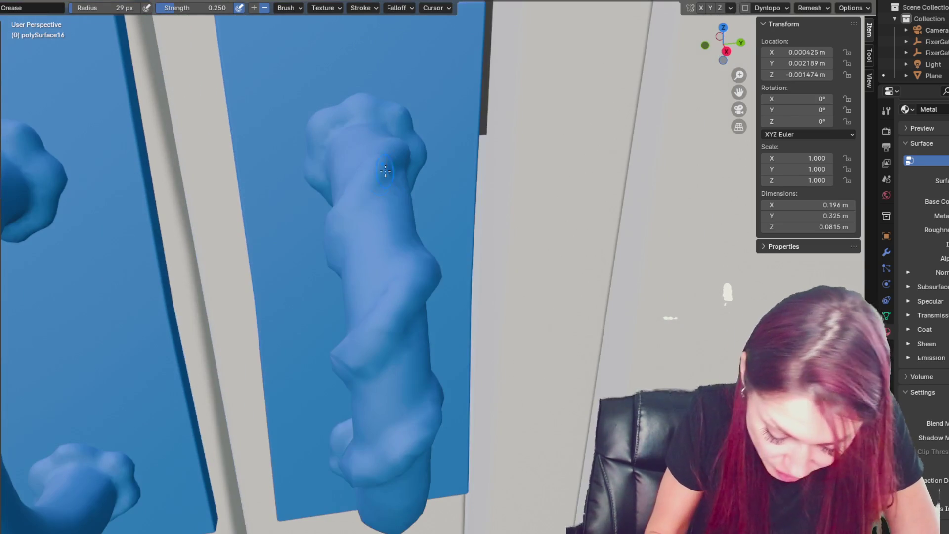
{"action": "mouse_move", "coordinate": [348, 238]}
{"action": "middle_mouse_down"}
{"action": "mouse_move", "coordinate": [390, 249]}
{"action": "mouse_move", "coordinate": [394, 208]}
{"action": "mouse_move", "coordinate": [340, 227]}
{"action": "middle_mouse_up"}
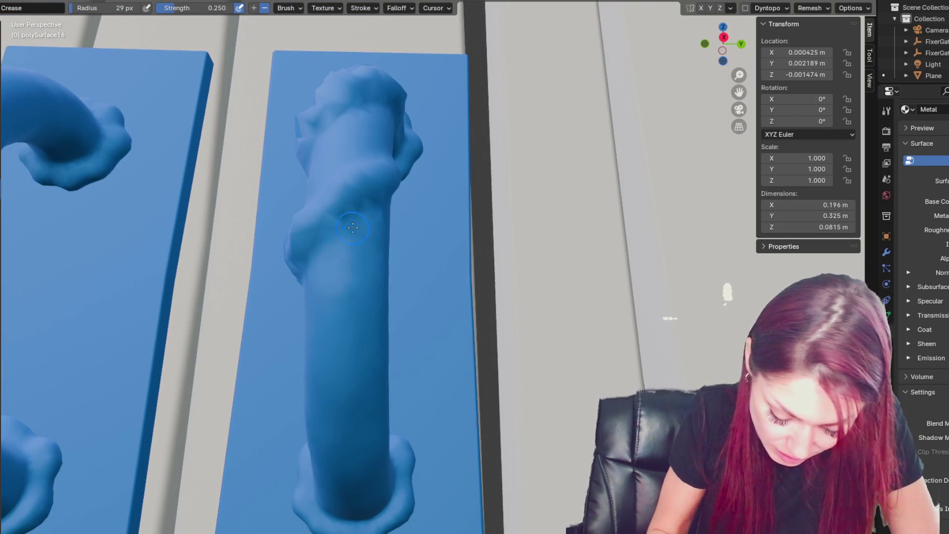
{"action": "left_click", "coordinate": [744, 8]}
{"action": "key", "text": "bracketright"}
{"action": "key", "text": "bracketright"}
{"action": "key", "text": "bracketright"}
{"action": "middle_click_drag", "start_coordinate": [311, 234], "coordinate": [440, 260]}
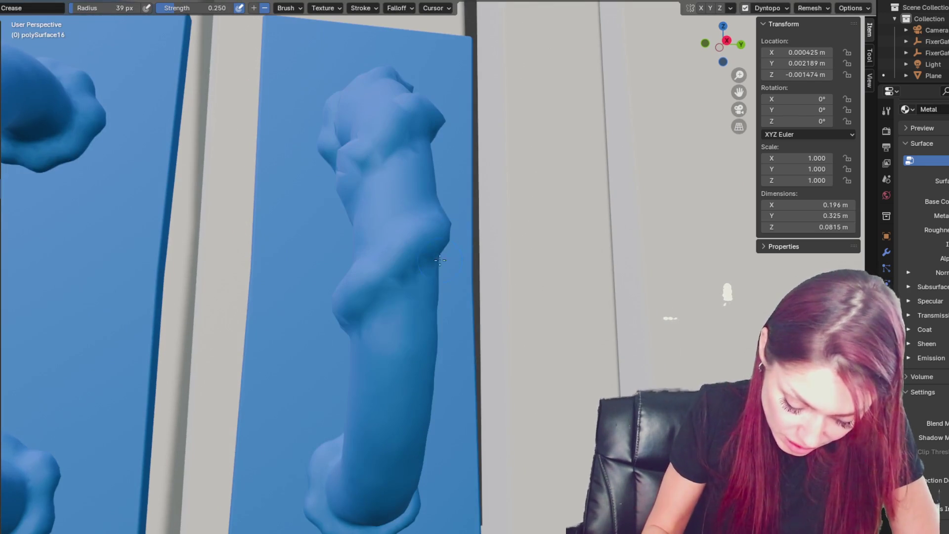
Step: Set the Dyntopo detail size to 8 px
{"action": "left_click", "coordinate": [780, 8]}
{"action": "left_click", "coordinate": [784, 29]}
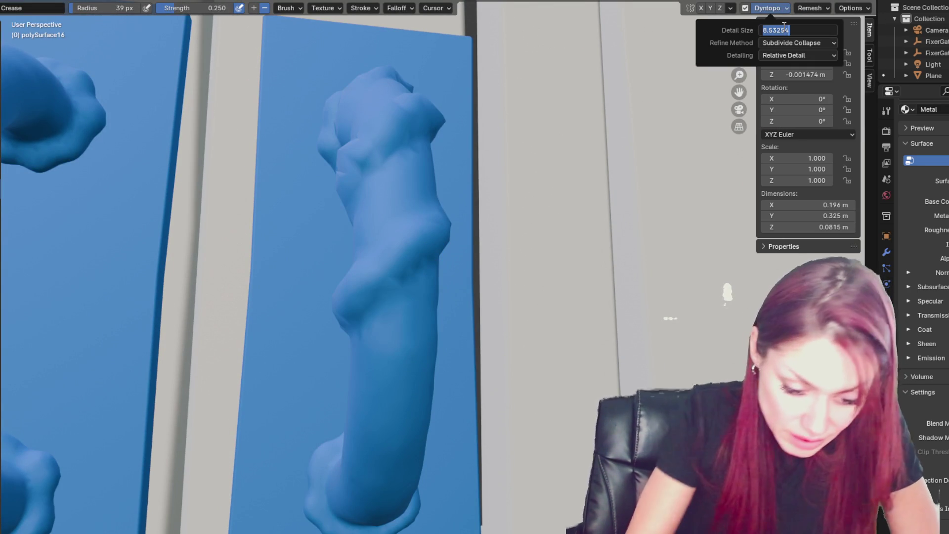
{"action": "type", "text": "8"}
{"action": "key", "text": "Return"}
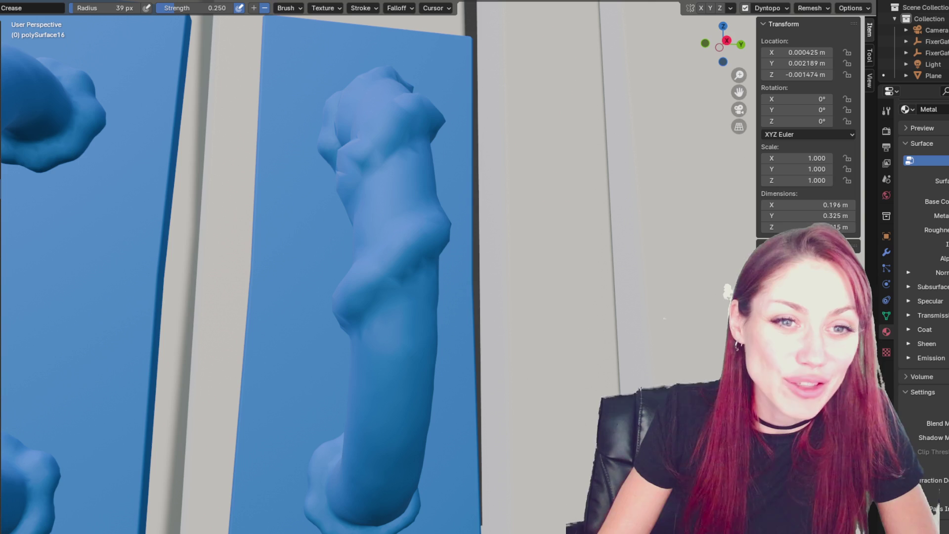
Step: Carve crease dents into the right handle, shrinking the brush to 33 px
{"action": "scroll", "coordinate": [297, 232], "scroll_direction": "down", "scroll_amount": 5}
{"action": "mouse_move", "coordinate": [297, 231]}
{"action": "middle_mouse_down"}
{"action": "mouse_move", "coordinate": [383, 287]}
{"action": "mouse_move", "coordinate": [455, 223]}
{"action": "middle_mouse_up"}
{"action": "scroll", "coordinate": [383, 287], "scroll_direction": "up", "scroll_amount": 5}
{"action": "left_click_drag", "start_coordinate": [474, 197], "coordinate": [457, 243]}
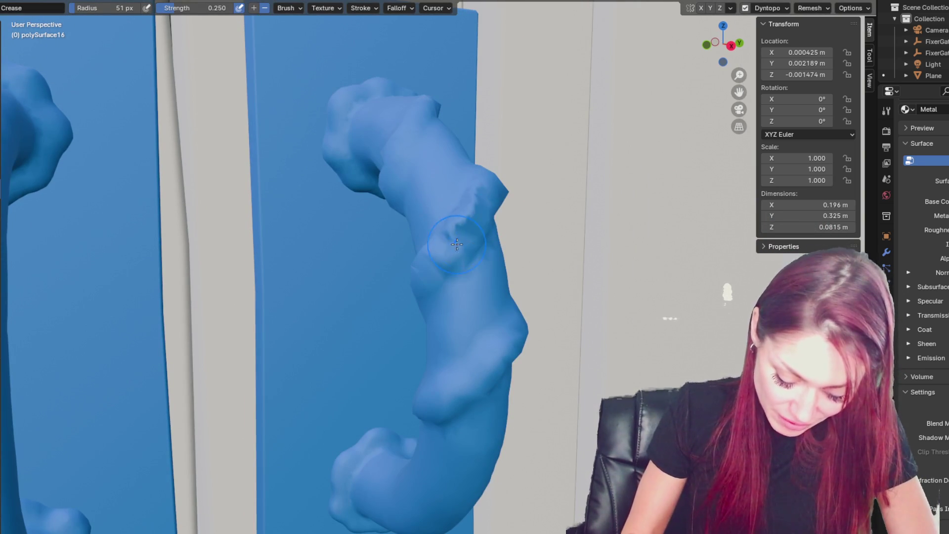
{"action": "scroll", "coordinate": [451, 216], "scroll_direction": "down", "scroll_amount": 3}
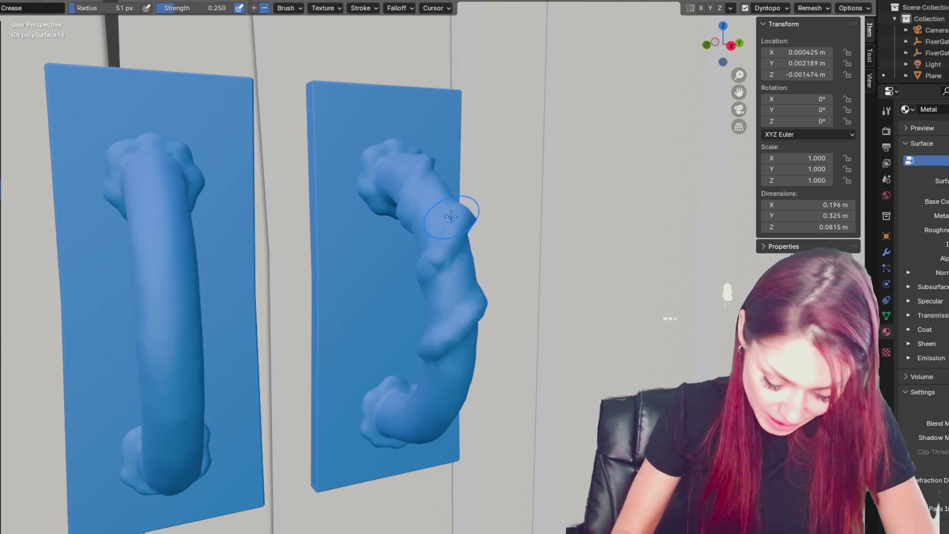
{"action": "middle_click_drag", "start_coordinate": [451, 216], "coordinate": [390, 282]}
{"action": "key", "text": "bracketleft"}
{"action": "key", "text": "bracketleft"}
{"action": "key", "text": "bracketleft"}
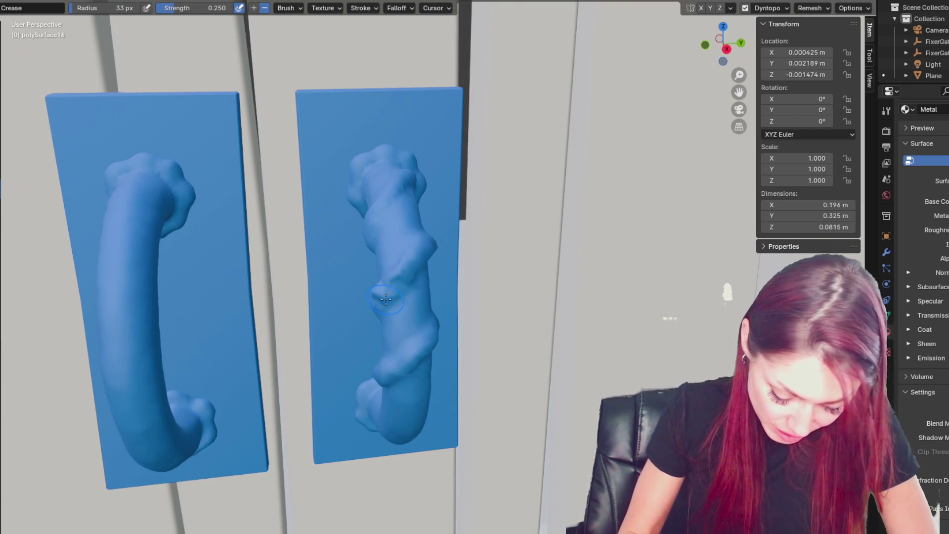
{"action": "left_click_drag", "start_coordinate": [385, 300], "coordinate": [386, 301]}
Step: Draw a raised ridge diagonally across the right handle with the Draw brush
{"action": "key", "text": "x"}
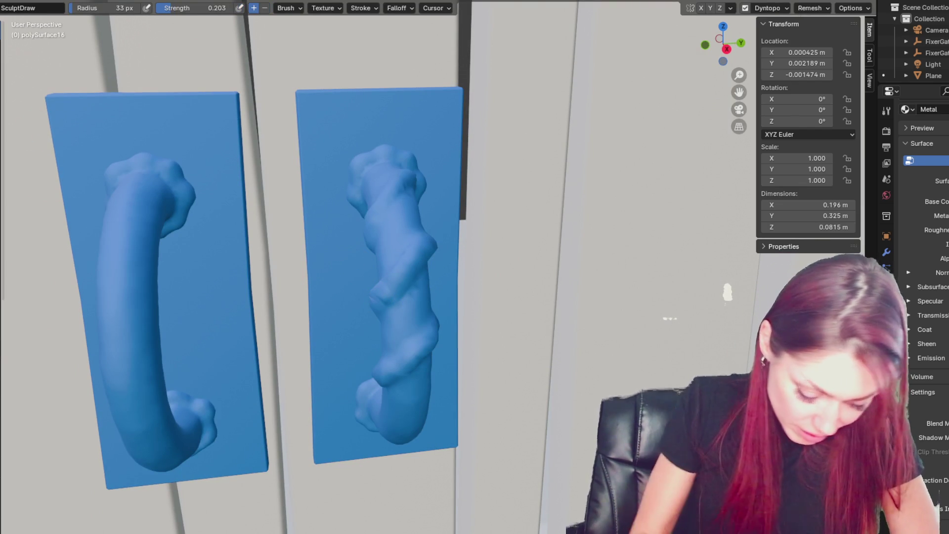
{"action": "left_click_drag", "start_coordinate": [396, 284], "coordinate": [416, 261]}
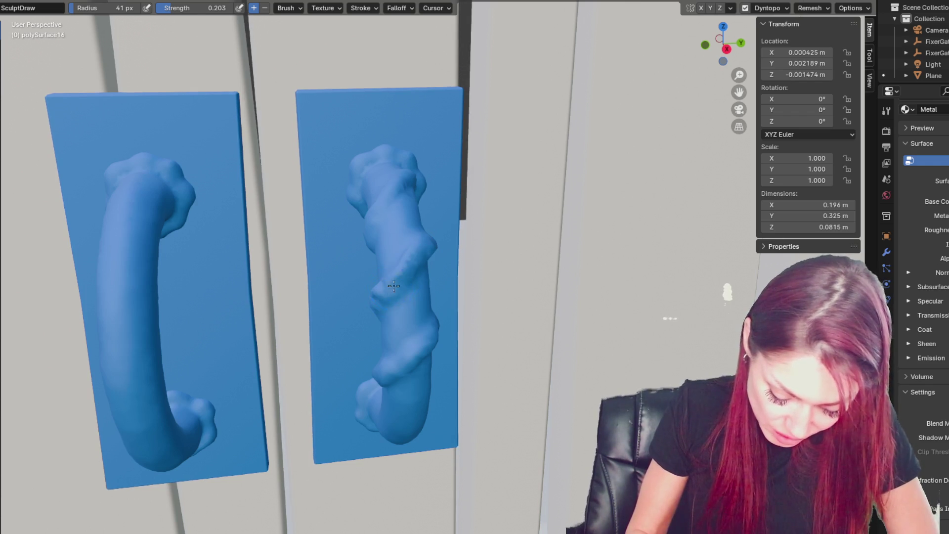
{"action": "mouse_move", "coordinate": [385, 294]}
{"action": "middle_mouse_down"}
{"action": "mouse_move", "coordinate": [453, 269]}
{"action": "mouse_move", "coordinate": [395, 346]}
{"action": "middle_mouse_up"}
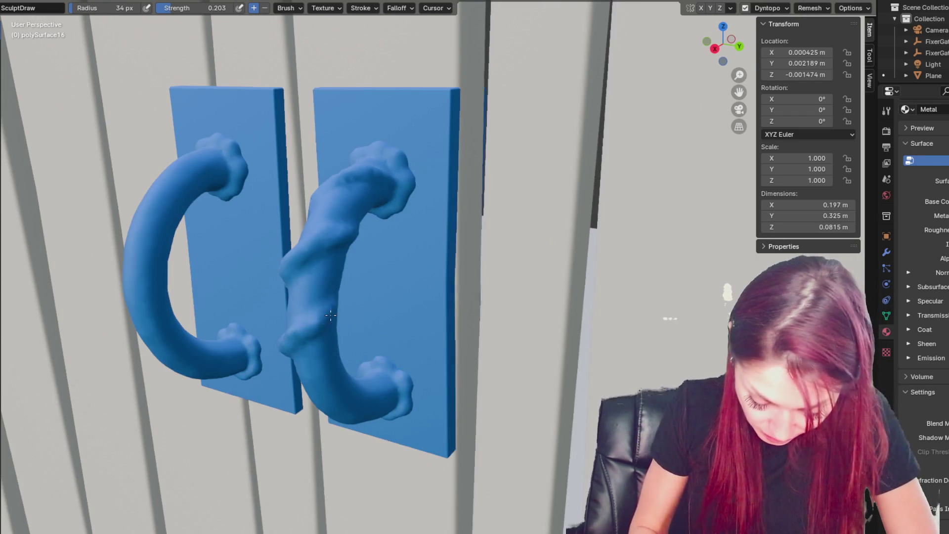
{"action": "scroll", "coordinate": [376, 364], "scroll_direction": "up", "scroll_amount": 3}
{"action": "middle_click_drag", "start_coordinate": [335, 251], "coordinate": [433, 215]}
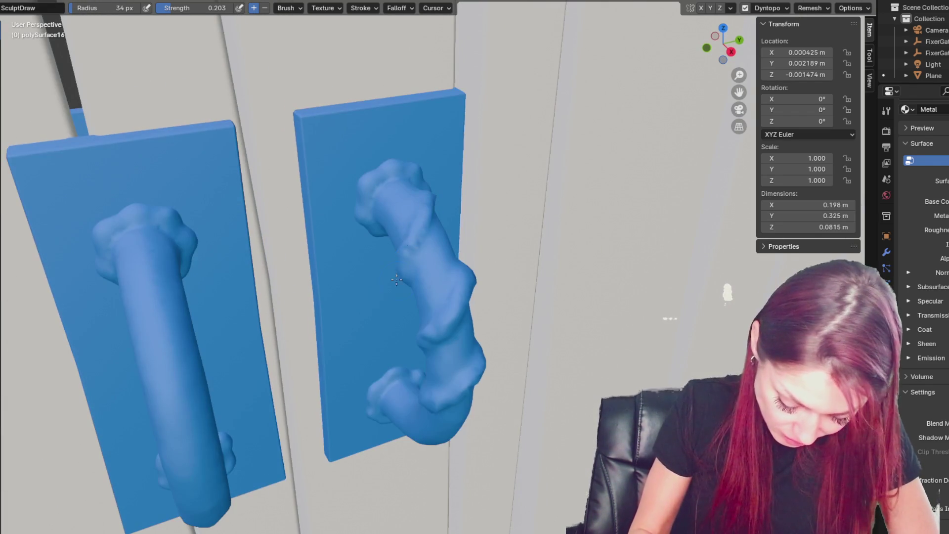
{"action": "middle_click_drag", "start_coordinate": [396, 279], "coordinate": [454, 207]}
{"action": "middle_click_drag", "start_coordinate": [495, 243], "coordinate": [469, 263]}
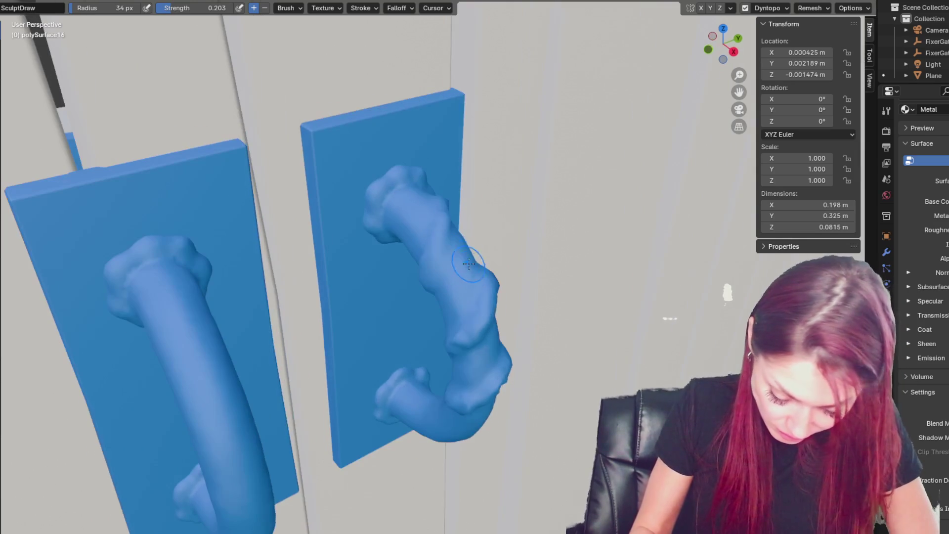
{"action": "mouse_move", "coordinate": [433, 214]}
{"action": "middle_mouse_down"}
{"action": "mouse_move", "coordinate": [360, 265]}
{"action": "mouse_move", "coordinate": [375, 291]}
{"action": "mouse_move", "coordinate": [398, 297]}
{"action": "middle_mouse_up"}
Step: Orbit to face the hooks head-on and switch to the Blob brush
{"action": "key", "text": "shift+c"}
{"action": "key", "text": "x"}
{"action": "middle_click_drag", "start_coordinate": [380, 345], "coordinate": [456, 273]}
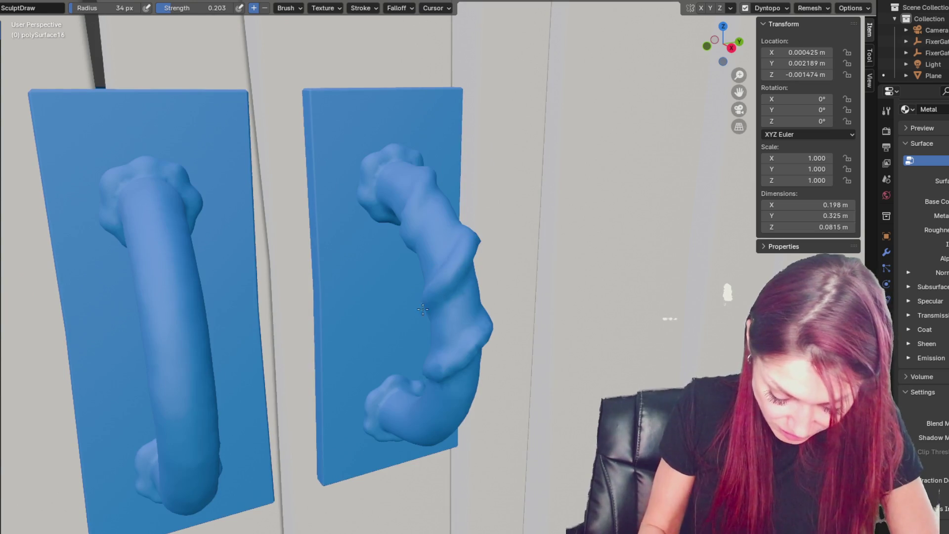
{"action": "middle_click_drag", "start_coordinate": [423, 309], "coordinate": [466, 258]}
{"action": "middle_click_drag", "start_coordinate": [455, 268], "coordinate": [435, 243]}
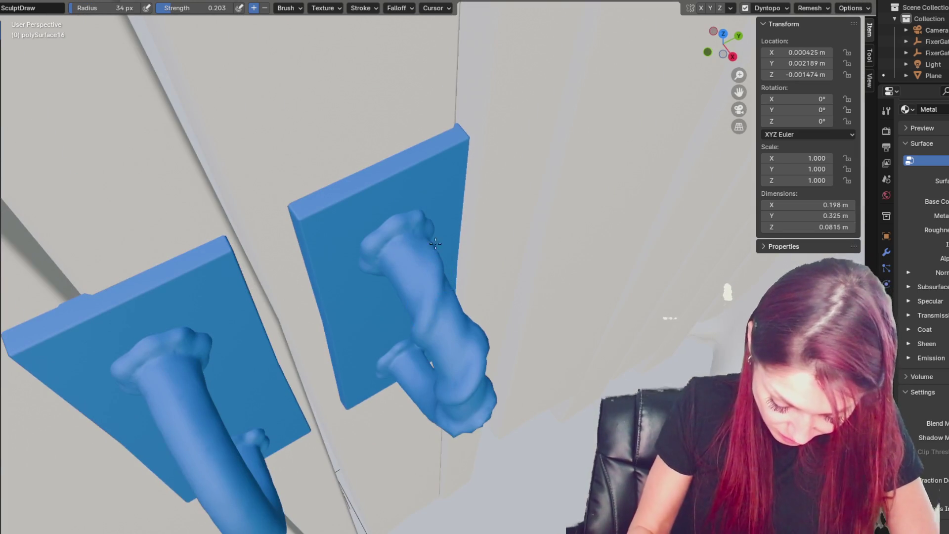
{"action": "mouse_move", "coordinate": [447, 303]}
{"action": "middle_mouse_down"}
{"action": "mouse_move", "coordinate": [359, 271]}
{"action": "mouse_move", "coordinate": [370, 258]}
{"action": "mouse_move", "coordinate": [346, 280]}
{"action": "middle_mouse_up"}
{"action": "left_click", "coordinate": [10, 174]}
{"action": "mouse_move", "coordinate": [352, 347]}
{"action": "middle_mouse_down"}
{"action": "mouse_move", "coordinate": [410, 357]}
{"action": "mouse_move", "coordinate": [474, 349]}
{"action": "middle_mouse_up"}
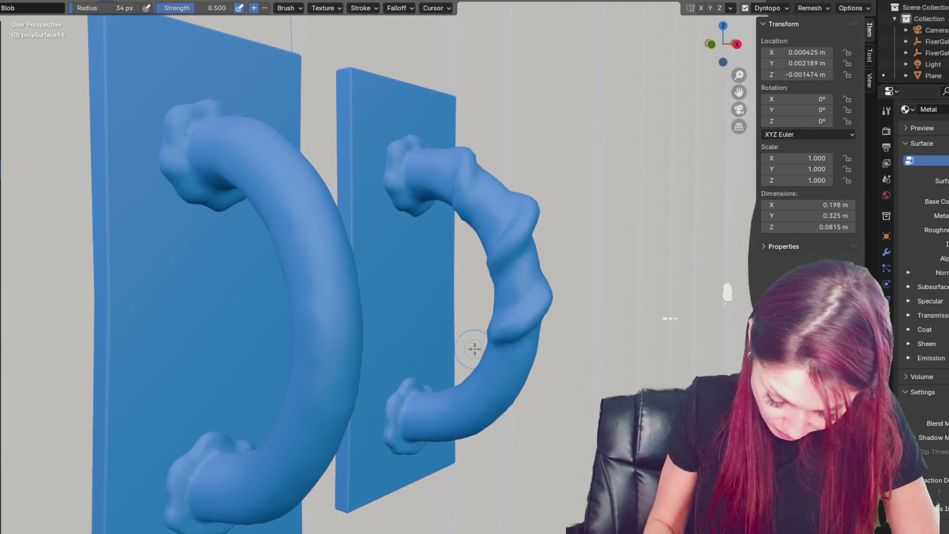
Step: Pull the middle of the right hook outward with the Grab brush
{"action": "key", "text": "g"}
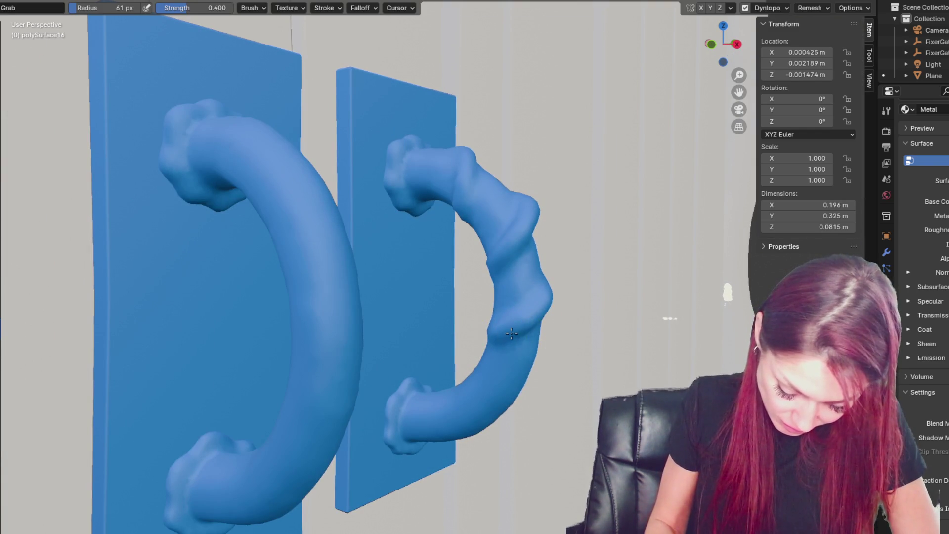
{"action": "mouse_move", "coordinate": [529, 370]}
{"action": "left_mouse_down"}
{"action": "mouse_move", "coordinate": [499, 339]}
{"action": "mouse_move", "coordinate": [514, 318]}
{"action": "mouse_move", "coordinate": [503, 242]}
{"action": "left_mouse_up"}
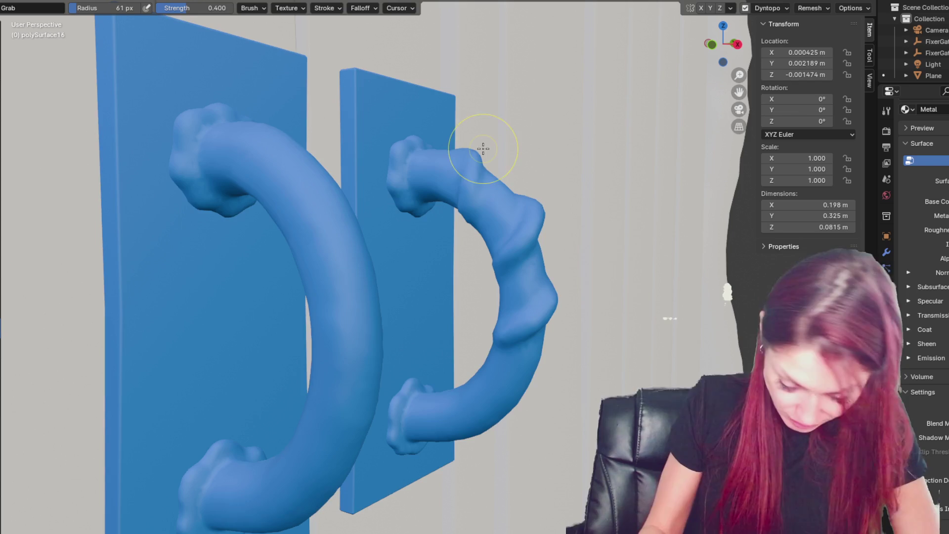
{"action": "middle_click_drag", "start_coordinate": [483, 148], "coordinate": [464, 147]}
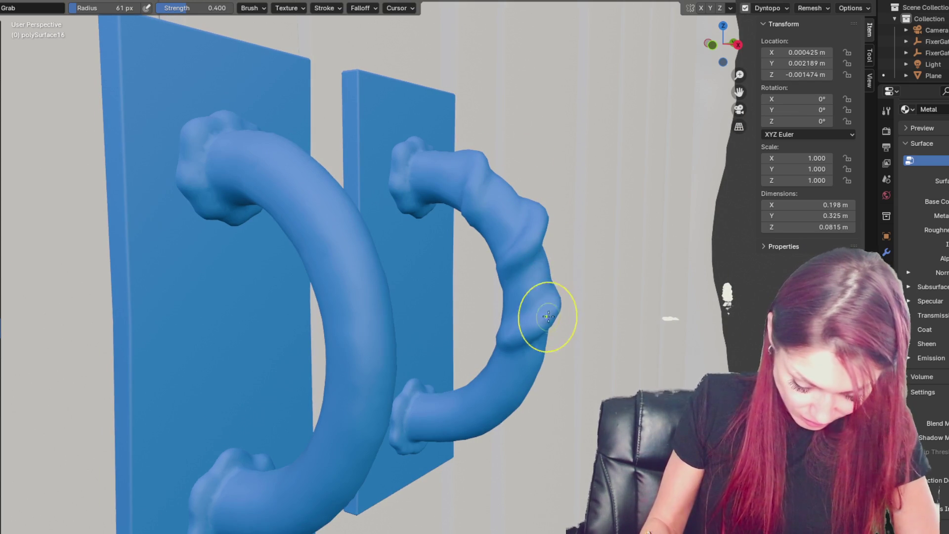
{"action": "middle_click_drag", "start_coordinate": [544, 322], "coordinate": [501, 327]}
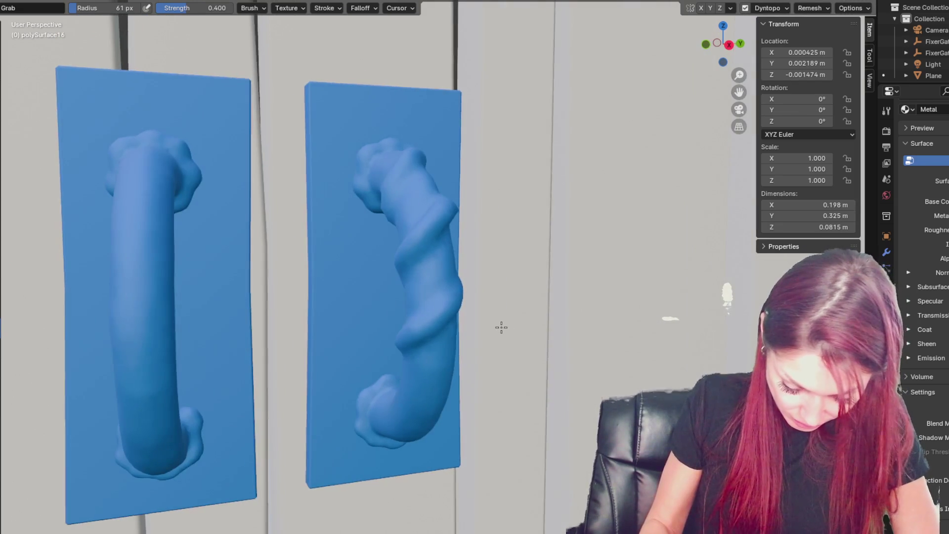
Step: Set the brush radius to 45 px and switch back to the Blob brush
{"action": "key", "text": "f"}
{"action": "left_click", "coordinate": [400, 157]}
{"action": "middle_click_drag", "start_coordinate": [399, 157], "coordinate": [438, 186]}
{"action": "key", "text": "x"}
{"action": "mouse_move", "coordinate": [425, 346]}
{"action": "middle_mouse_down"}
{"action": "mouse_move", "coordinate": [409, 361]}
{"action": "mouse_move", "coordinate": [411, 383]}
{"action": "mouse_move", "coordinate": [403, 336]}
{"action": "mouse_move", "coordinate": [421, 303]}
{"action": "mouse_move", "coordinate": [286, 354]}
{"action": "middle_mouse_up"}
{"action": "key", "text": "shift+space"}
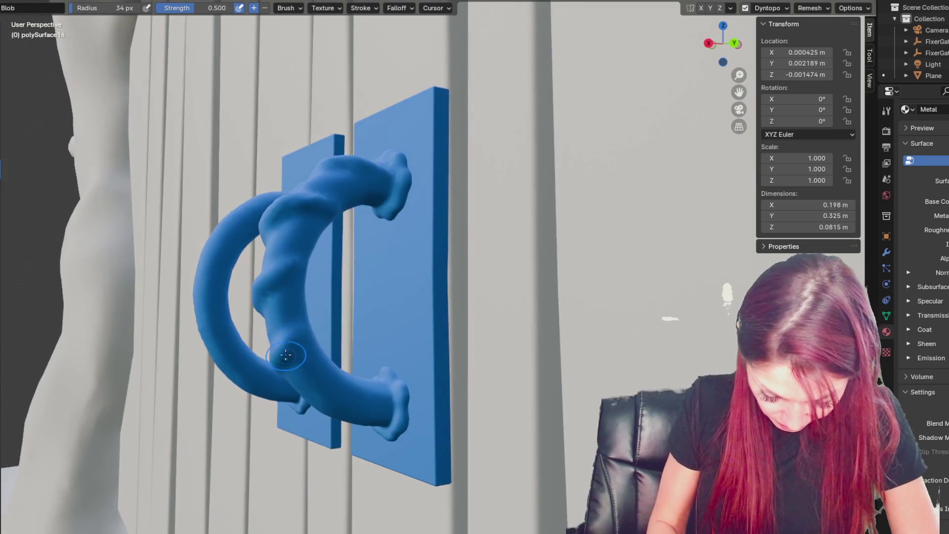
Step: Orbit and zoom around both handle hooks, inspecting them from the left side and front-on
{"action": "mouse_move", "coordinate": [292, 267]}
{"action": "middle_mouse_down"}
{"action": "mouse_move", "coordinate": [348, 344]}
{"action": "mouse_move", "coordinate": [336, 366]}
{"action": "middle_mouse_up"}
{"action": "mouse_move", "coordinate": [325, 413]}
{"action": "middle_mouse_down"}
{"action": "mouse_move", "coordinate": [504, 377]}
{"action": "mouse_move", "coordinate": [415, 387]}
{"action": "mouse_move", "coordinate": [453, 399]}
{"action": "middle_mouse_up"}
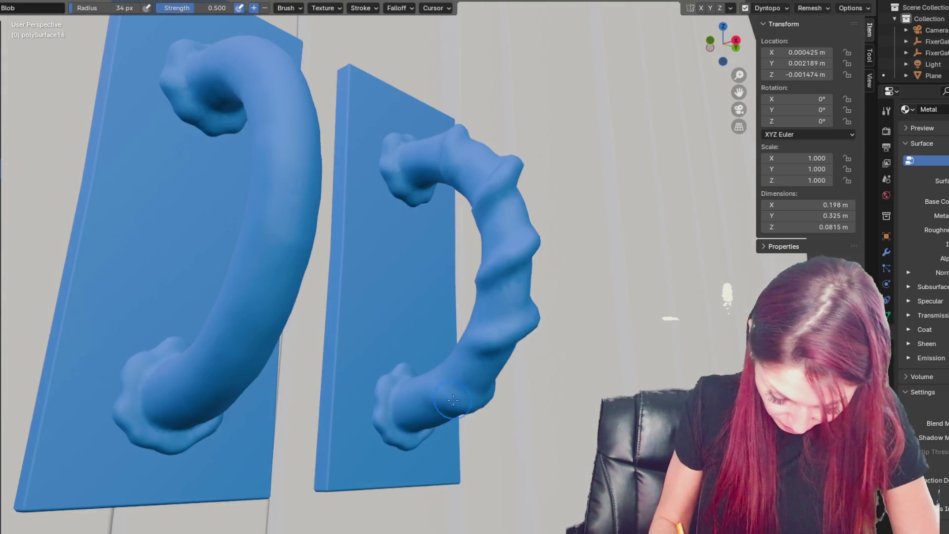
{"action": "scroll", "coordinate": [467, 401], "scroll_direction": "up", "scroll_amount": 2}
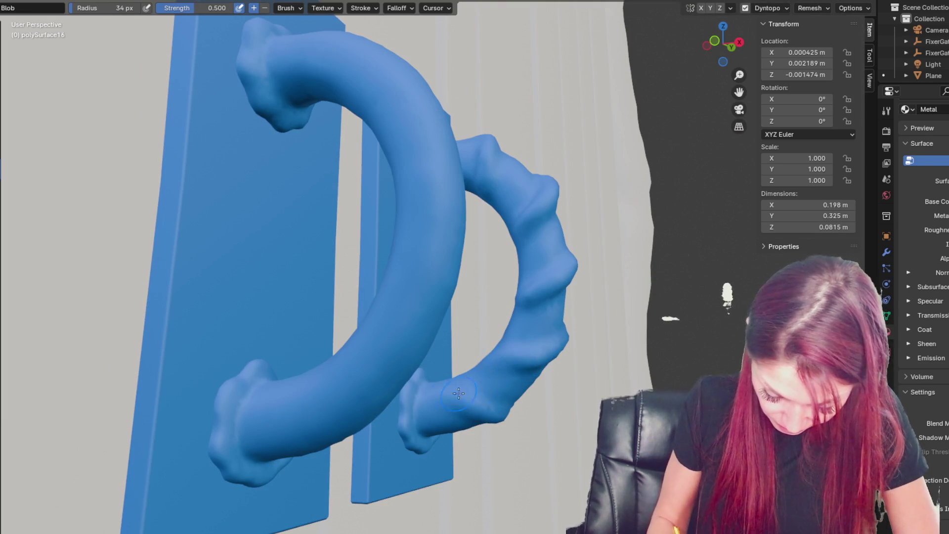
{"action": "middle_click_drag", "start_coordinate": [433, 390], "coordinate": [470, 408]}
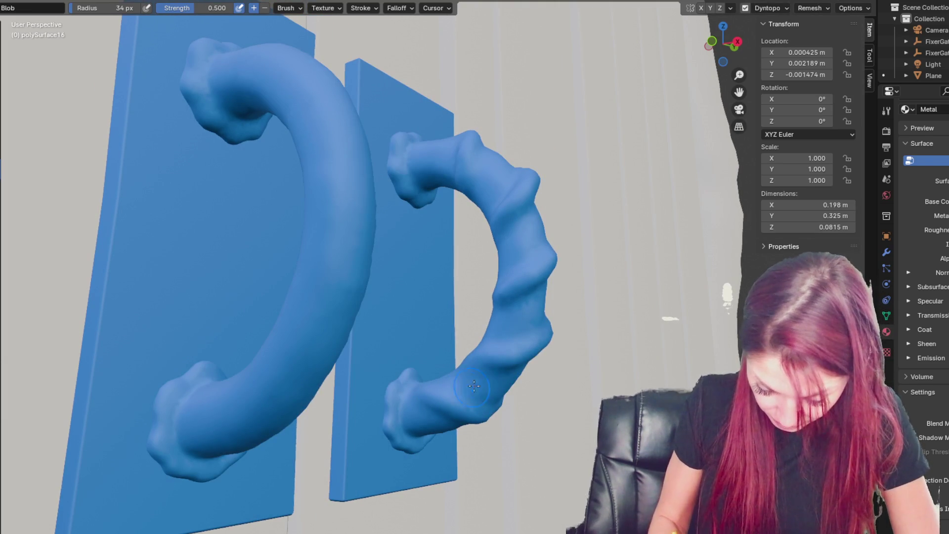
{"action": "mouse_move", "coordinate": [477, 367]}
{"action": "middle_mouse_down"}
{"action": "mouse_move", "coordinate": [491, 364]}
{"action": "mouse_move", "coordinate": [393, 361]}
{"action": "mouse_move", "coordinate": [384, 352]}
{"action": "middle_mouse_up"}
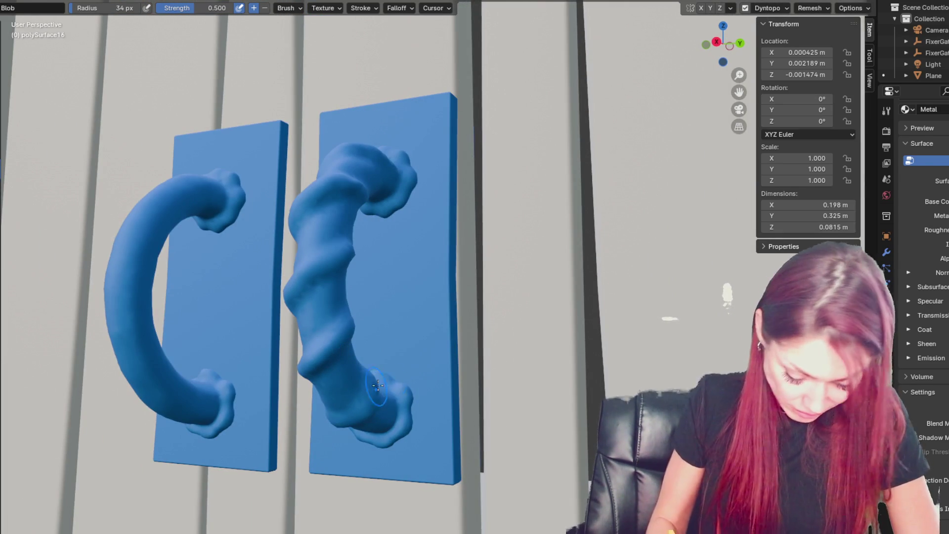
{"action": "middle_click_drag", "start_coordinate": [376, 404], "coordinate": [446, 402]}
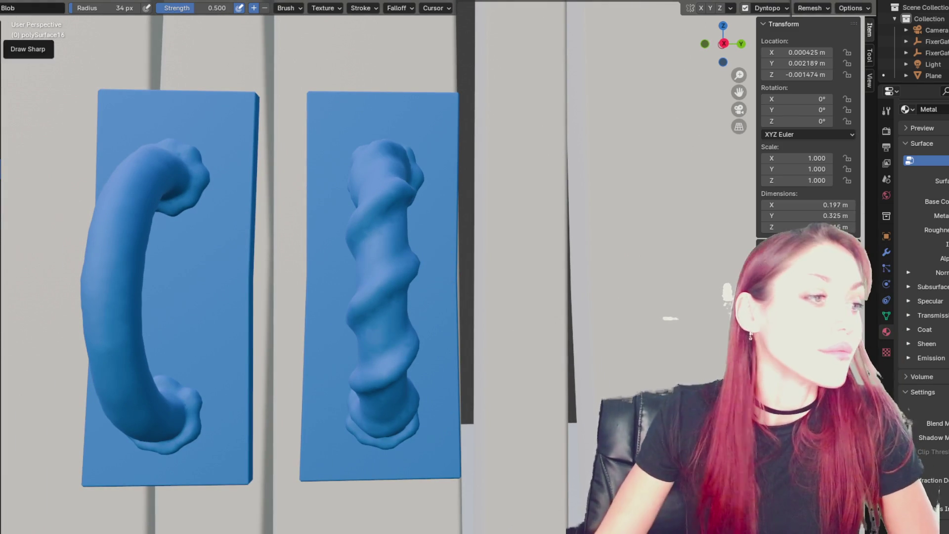
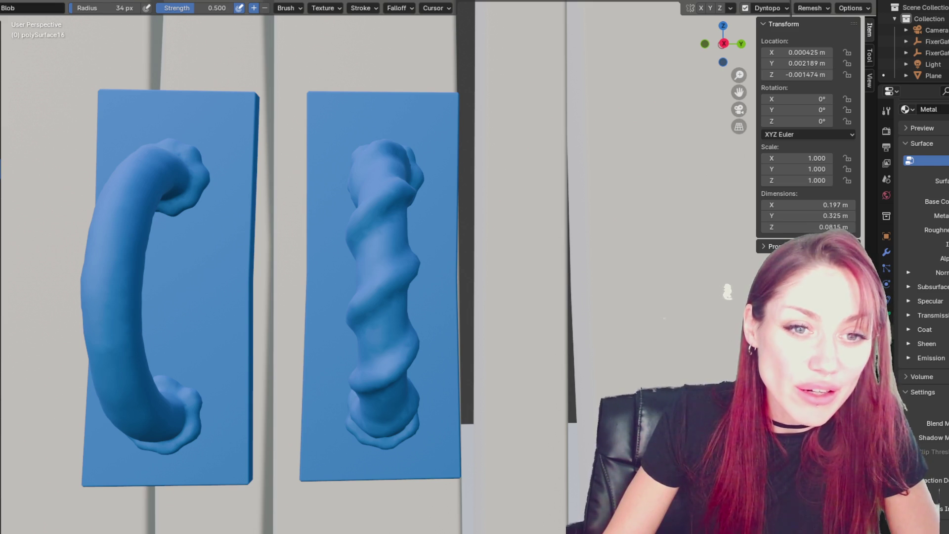
Step: Add a raised Blob ridge along the twisted right-hand handle and check it from several angles
{"action": "mouse_move", "coordinate": [411, 267]}
{"action": "middle_mouse_down"}
{"action": "mouse_move", "coordinate": [408, 197]}
{"action": "mouse_move", "coordinate": [216, 237]}
{"action": "mouse_move", "coordinate": [324, 239]}
{"action": "mouse_move", "coordinate": [465, 178]}
{"action": "mouse_move", "coordinate": [492, 202]}
{"action": "mouse_move", "coordinate": [362, 179]}
{"action": "middle_mouse_up"}
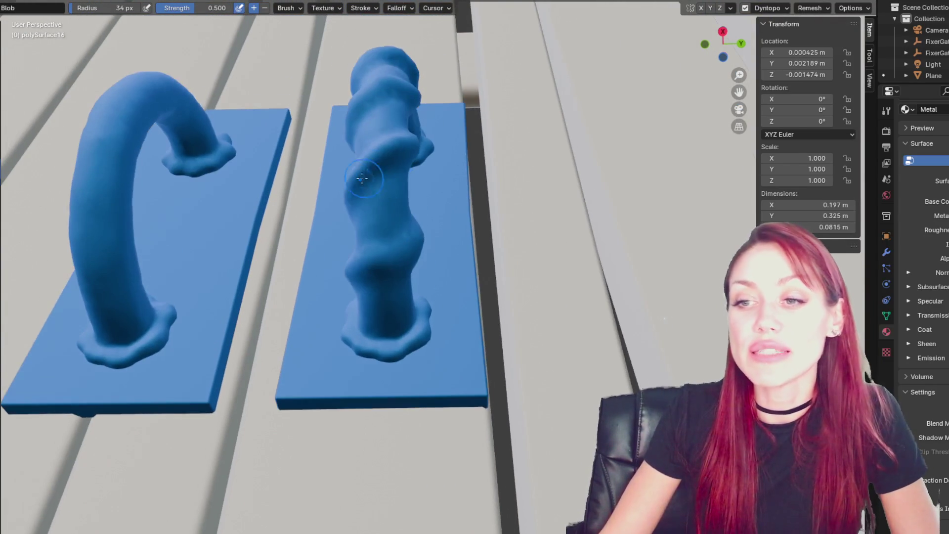
{"action": "left_click_drag", "start_coordinate": [362, 178], "coordinate": [387, 168]}
{"action": "middle_click_drag", "start_coordinate": [419, 224], "coordinate": [524, 232]}
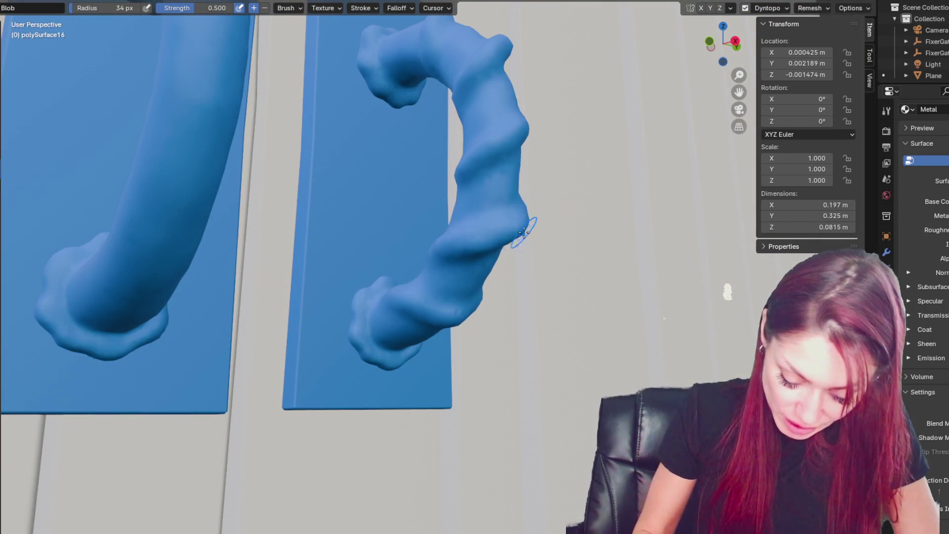
{"action": "mouse_move", "coordinate": [523, 231]}
{"action": "middle_mouse_down"}
{"action": "mouse_move", "coordinate": [553, 261]}
{"action": "mouse_move", "coordinate": [539, 232]}
{"action": "middle_mouse_up"}
{"action": "middle_click_drag", "start_coordinate": [492, 202], "coordinate": [523, 225]}
{"action": "mouse_move", "coordinate": [459, 147]}
{"action": "middle_mouse_down"}
{"action": "mouse_move", "coordinate": [388, 137]}
{"action": "mouse_move", "coordinate": [517, 187]}
{"action": "mouse_move", "coordinate": [382, 185]}
{"action": "middle_mouse_up"}
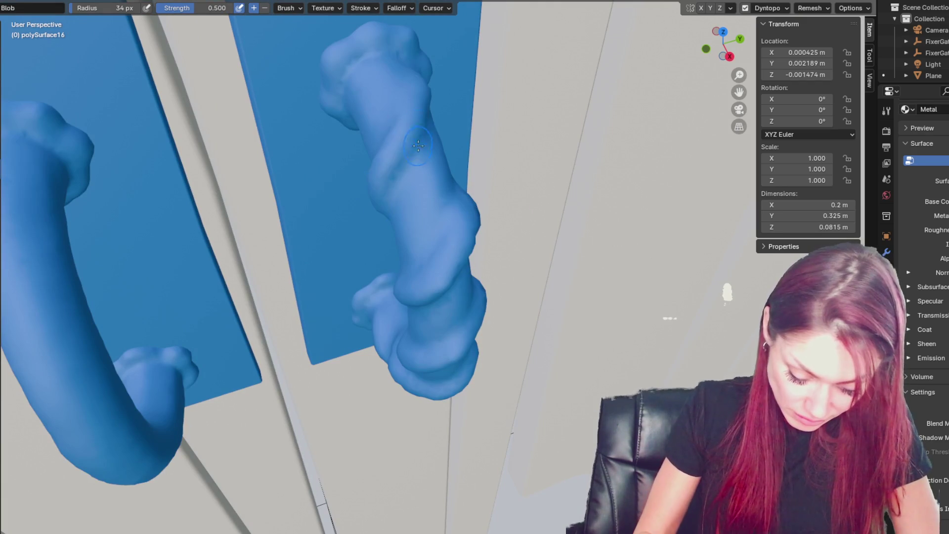
Step: Switch to Crease, then Draw, and build up another spiral ridge on the handle
{"action": "key", "text": "shift+c"}
{"action": "mouse_move", "coordinate": [424, 126]}
{"action": "middle_mouse_down"}
{"action": "mouse_move", "coordinate": [429, 155]}
{"action": "mouse_move", "coordinate": [468, 128]}
{"action": "mouse_move", "coordinate": [466, 218]}
{"action": "mouse_move", "coordinate": [524, 284]}
{"action": "middle_mouse_up"}
{"action": "key", "text": "x"}
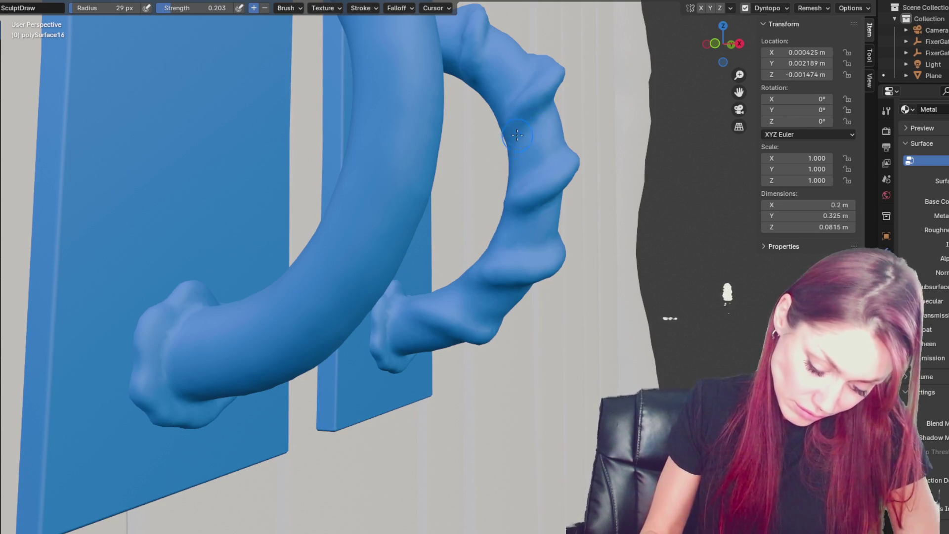
{"action": "left_click_drag", "start_coordinate": [475, 39], "coordinate": [463, 58]}
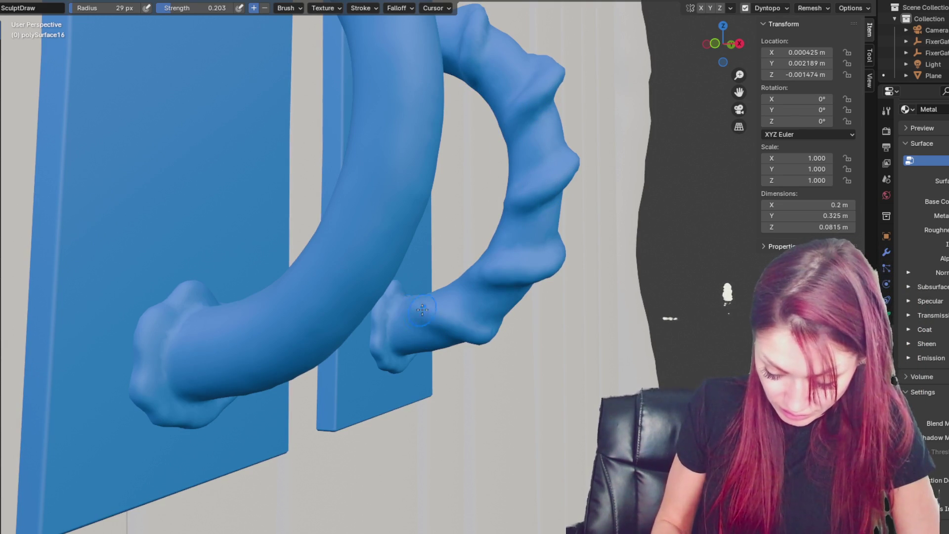
{"action": "middle_click_drag", "start_coordinate": [474, 341], "coordinate": [451, 301]}
Step: With the Grab brush, pull the handle's lower part and push out its outer-edge bulge
{"action": "key", "text": "g"}
{"action": "mouse_move", "coordinate": [400, 285]}
{"action": "left_mouse_down"}
{"action": "mouse_move", "coordinate": [410, 304]}
{"action": "mouse_move", "coordinate": [445, 307]}
{"action": "left_mouse_up"}
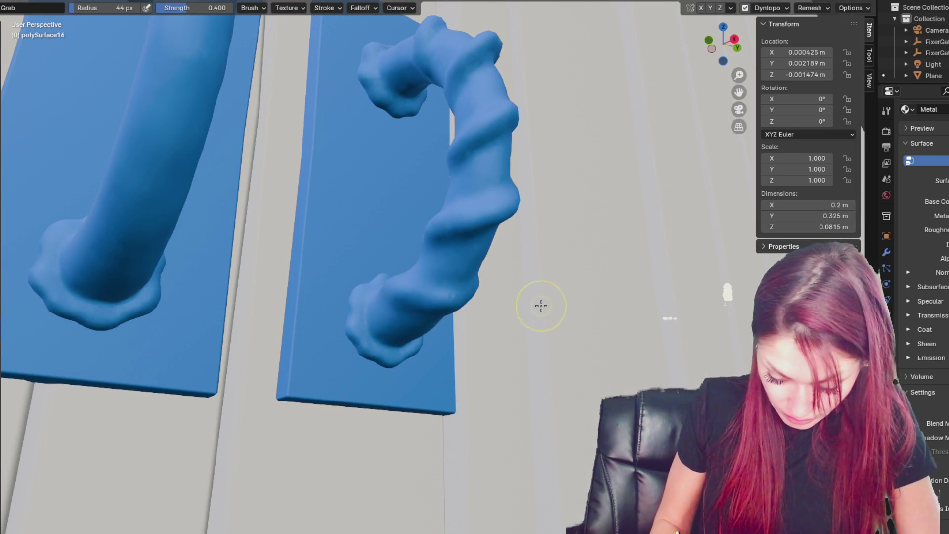
{"action": "mouse_move", "coordinate": [524, 107]}
{"action": "middle_mouse_down"}
{"action": "mouse_move", "coordinate": [522, 90]}
{"action": "mouse_move", "coordinate": [530, 141]}
{"action": "middle_mouse_up"}
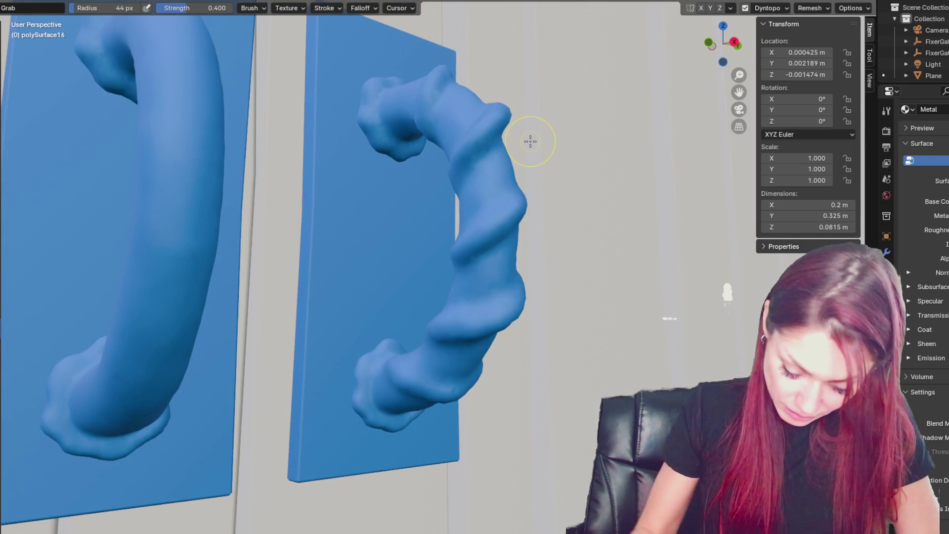
{"action": "key", "text": "f"}
{"action": "mouse_move", "coordinate": [527, 193]}
{"action": "left_mouse_down"}
{"action": "mouse_move", "coordinate": [503, 132]}
{"action": "mouse_move", "coordinate": [507, 140]}
{"action": "left_mouse_up"}
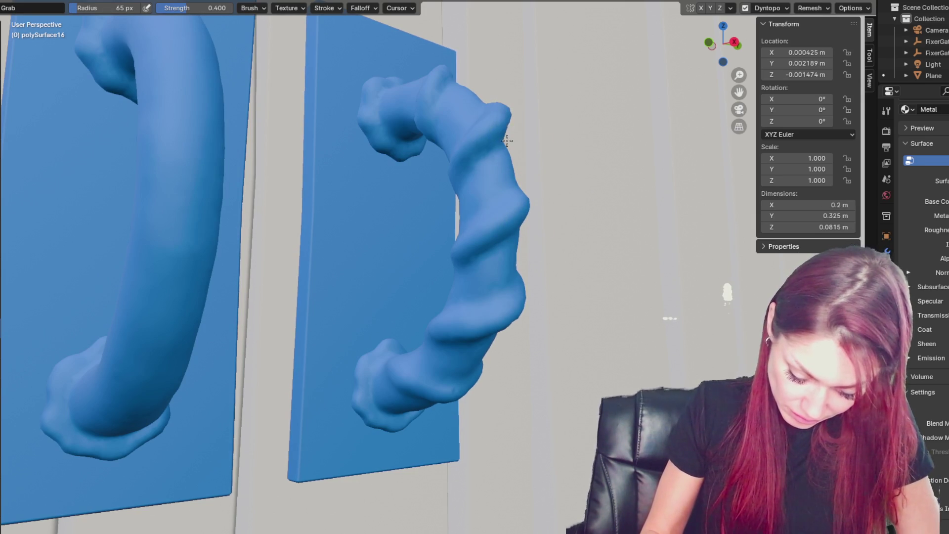
{"action": "key", "text": "f"}
{"action": "left_click", "coordinate": [502, 144]}
{"action": "mouse_move", "coordinate": [502, 143]}
{"action": "middle_mouse_down"}
{"action": "mouse_move", "coordinate": [521, 143]}
{"action": "mouse_move", "coordinate": [485, 149]}
{"action": "mouse_move", "coordinate": [525, 147]}
{"action": "middle_mouse_up"}
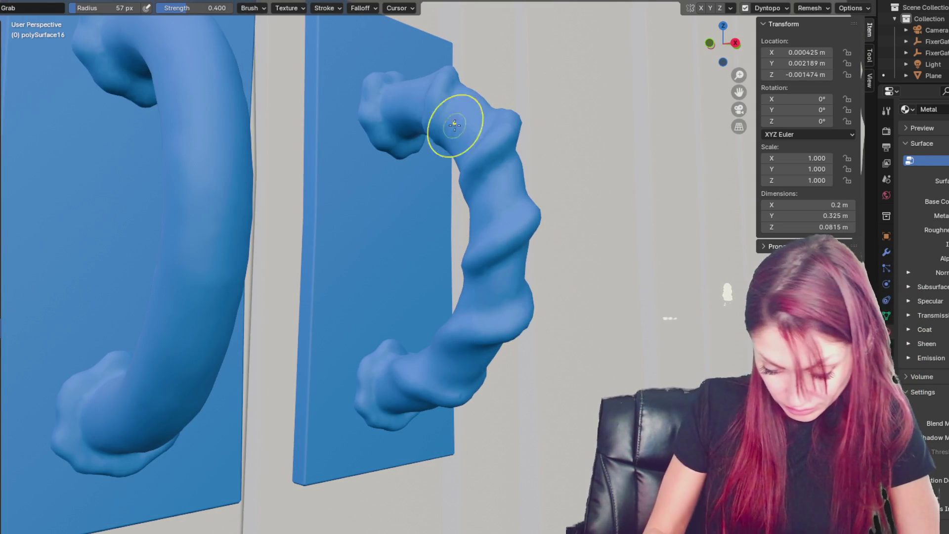
Step: Briefly try Crease, then return to Grab at a 34 px radius near the handle's base
{"action": "middle_click_drag", "start_coordinate": [468, 114], "coordinate": [377, 95]}
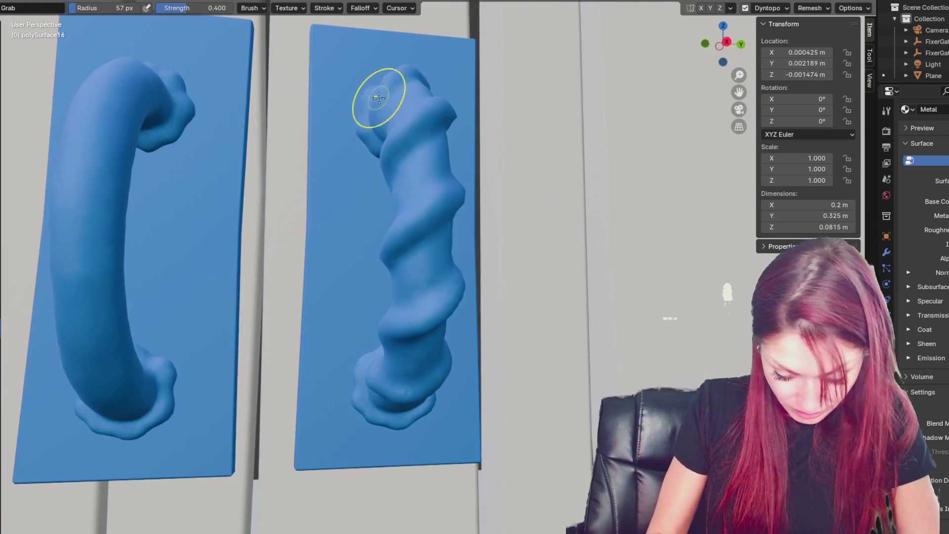
{"action": "mouse_move", "coordinate": [483, 212]}
{"action": "middle_mouse_down"}
{"action": "mouse_move", "coordinate": [394, 95]}
{"action": "mouse_move", "coordinate": [445, 165]}
{"action": "middle_mouse_up"}
{"action": "key", "text": "bracketleft"}
{"action": "key", "text": "bracketleft"}
{"action": "key", "text": "bracketleft"}
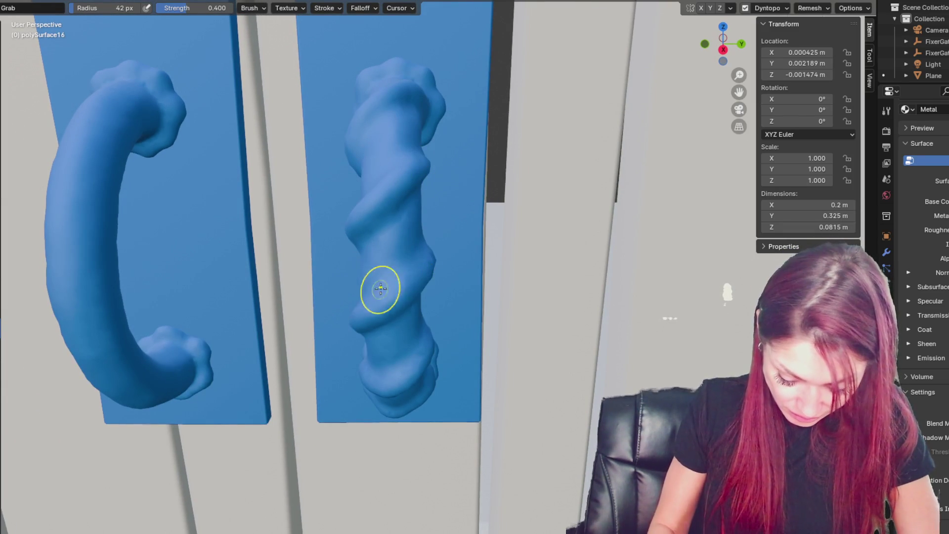
{"action": "key", "text": "shift+c"}
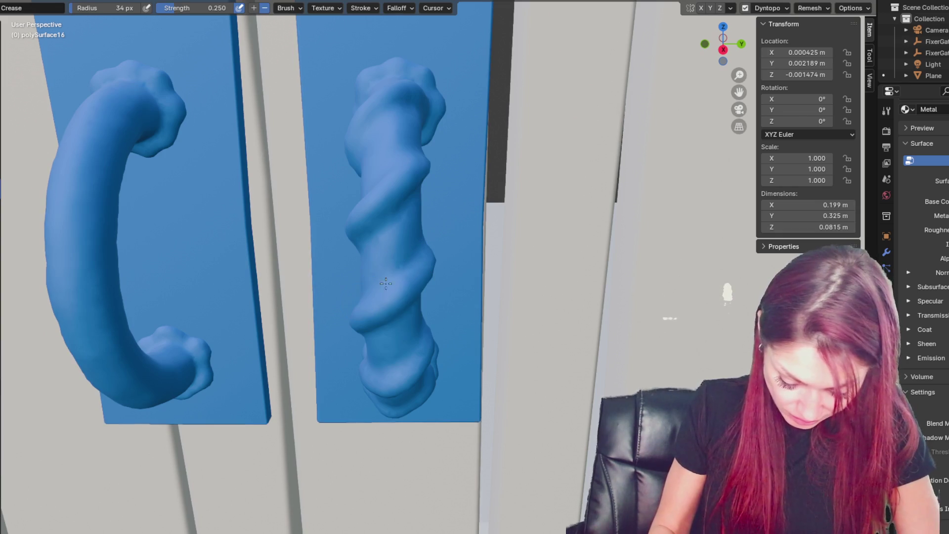
{"action": "middle_click_drag", "start_coordinate": [385, 283], "coordinate": [414, 310]}
{"action": "middle_click_drag", "start_coordinate": [423, 232], "coordinate": [384, 250]}
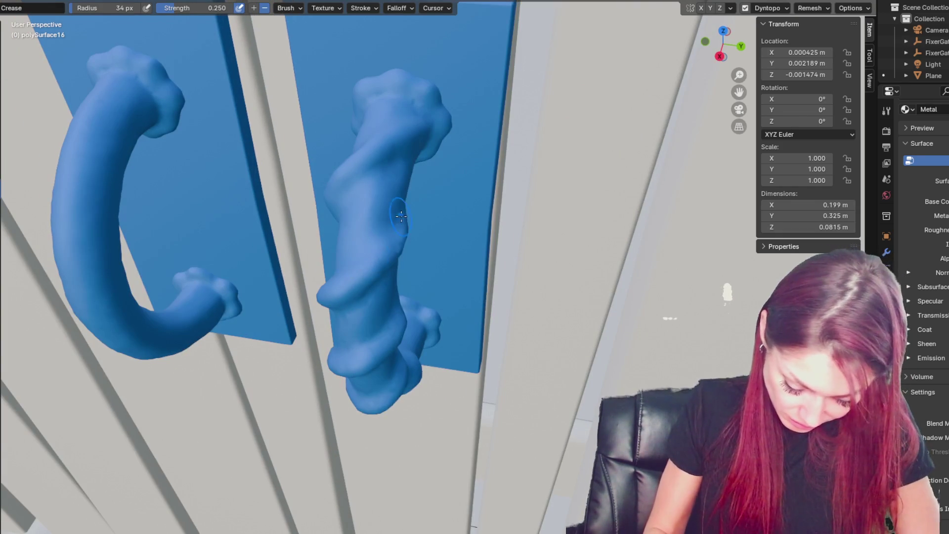
{"action": "key", "text": "g"}
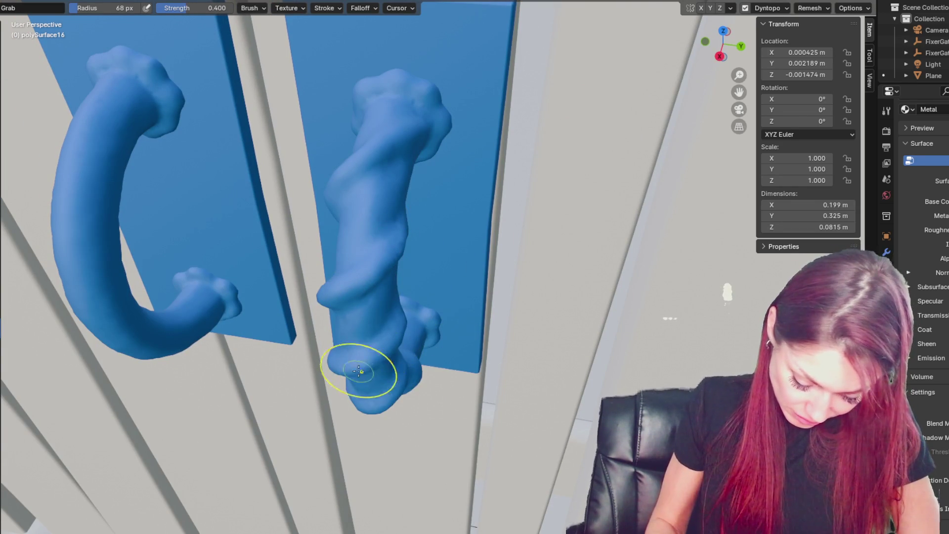
{"action": "middle_click_drag", "start_coordinate": [356, 375], "coordinate": [433, 333]}
{"action": "middle_click_drag", "start_coordinate": [424, 371], "coordinate": [428, 295]}
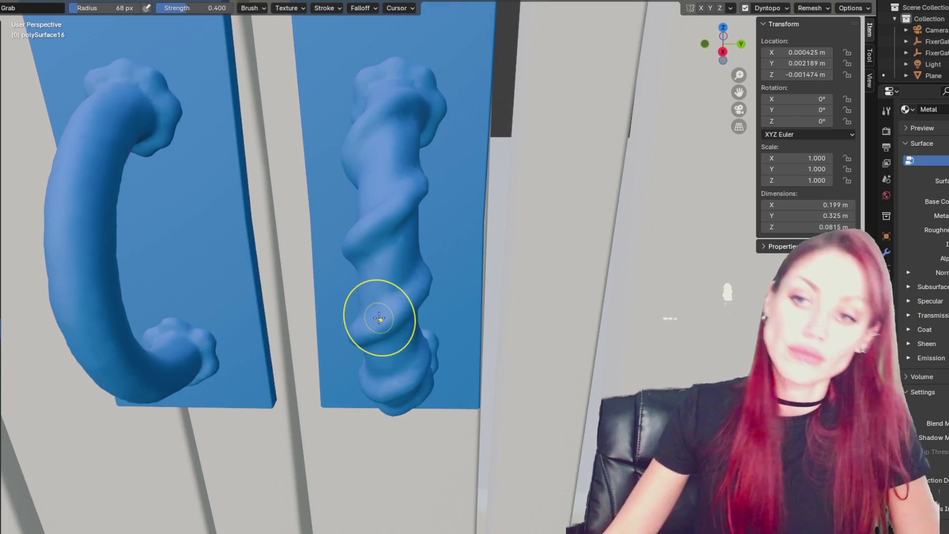
{"action": "scroll", "coordinate": [379, 318], "scroll_direction": "down", "scroll_amount": 4}
{"action": "key", "text": "f"}
{"action": "left_click", "coordinate": [383, 213]}
Step: Pull the twisted handle's top end into shape and view it from beside the tree trunk
{"action": "left_click_drag", "start_coordinate": [383, 213], "coordinate": [392, 208]}
{"action": "middle_click_drag", "start_coordinate": [391, 208], "coordinate": [415, 199]}
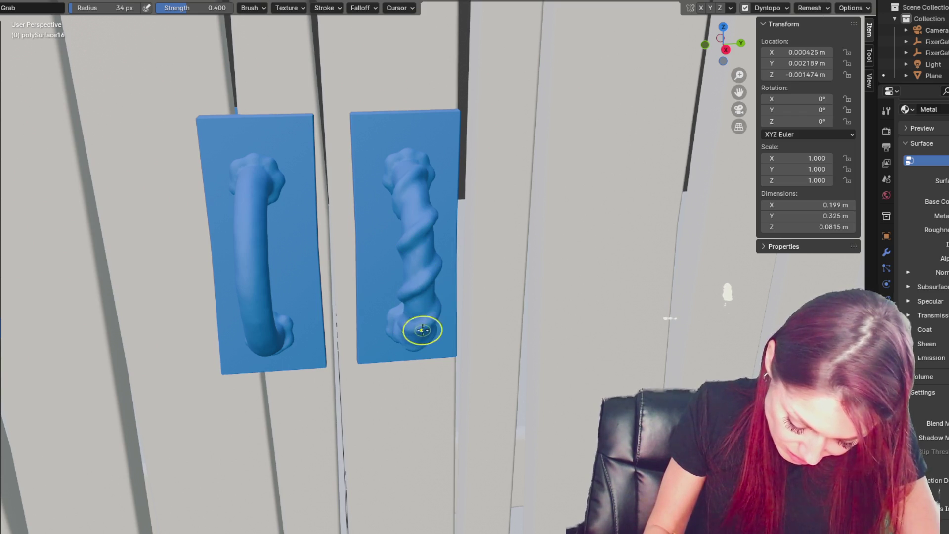
{"action": "mouse_move", "coordinate": [423, 306]}
{"action": "middle_mouse_down"}
{"action": "mouse_move", "coordinate": [411, 208]}
{"action": "mouse_move", "coordinate": [391, 206]}
{"action": "mouse_move", "coordinate": [454, 275]}
{"action": "middle_mouse_up"}
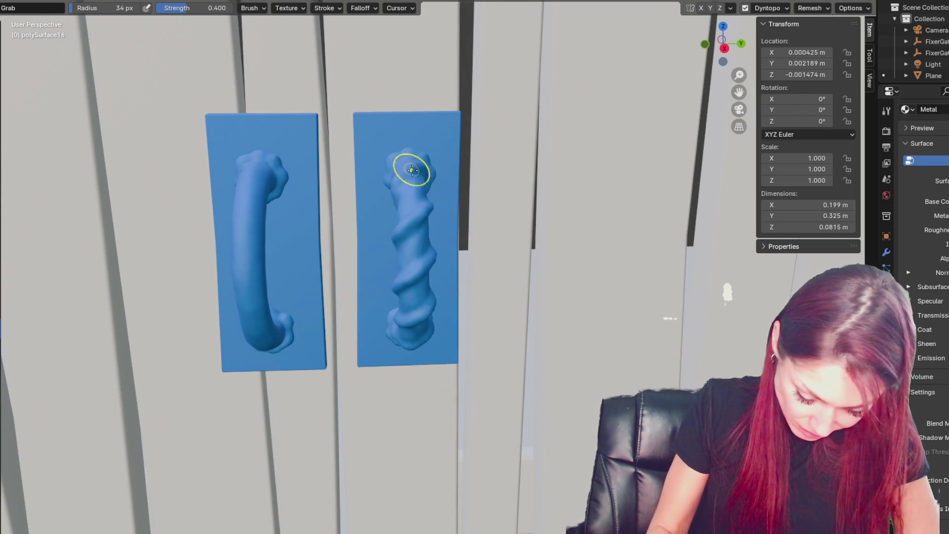
{"action": "scroll", "coordinate": [588, 221], "scroll_direction": "down", "scroll_amount": 5}
{"action": "mouse_move", "coordinate": [589, 220]}
{"action": "middle_mouse_down"}
{"action": "mouse_move", "coordinate": [475, 192]}
{"action": "mouse_move", "coordinate": [459, 243]}
{"action": "middle_mouse_up"}
{"action": "scroll", "coordinate": [458, 243], "scroll_direction": "up", "scroll_amount": 2}
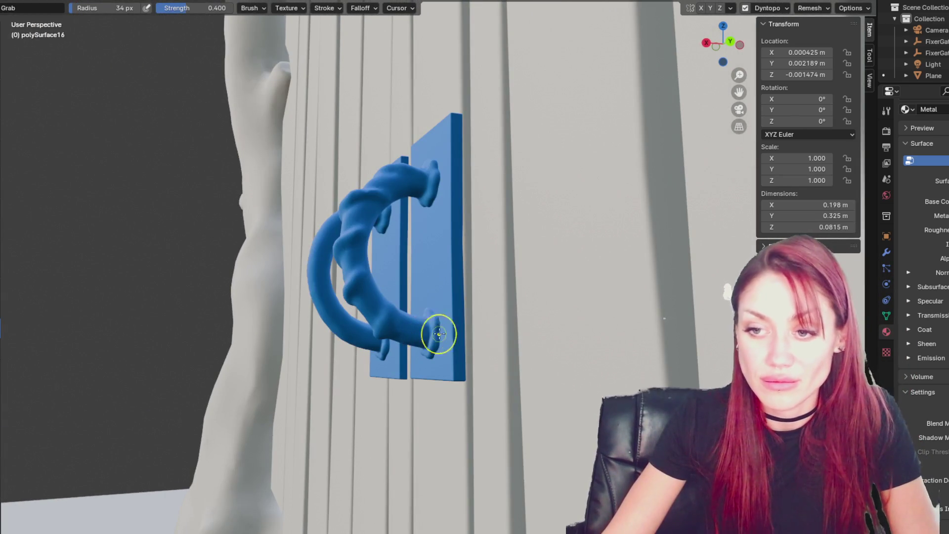
Step: Enlarge the brush, check the handle side-on, and switch to Blob at 29 px, 0.500 strength
{"action": "key", "text": "f"}
{"action": "left_click", "coordinate": [460, 337]}
{"action": "scroll", "coordinate": [461, 339], "scroll_direction": "up", "scroll_amount": 1}
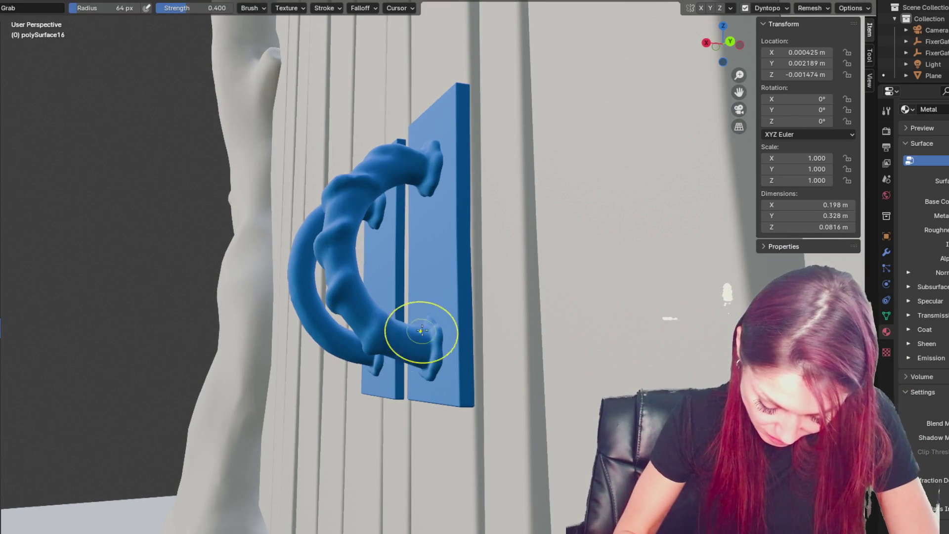
{"action": "mouse_move", "coordinate": [366, 349]}
{"action": "middle_mouse_down"}
{"action": "mouse_move", "coordinate": [400, 328]}
{"action": "mouse_move", "coordinate": [401, 317]}
{"action": "mouse_move", "coordinate": [400, 360]}
{"action": "mouse_move", "coordinate": [514, 343]}
{"action": "mouse_move", "coordinate": [582, 298]}
{"action": "mouse_move", "coordinate": [470, 360]}
{"action": "middle_mouse_up"}
{"action": "key", "text": "x"}
{"action": "key", "text": "shift+c"}
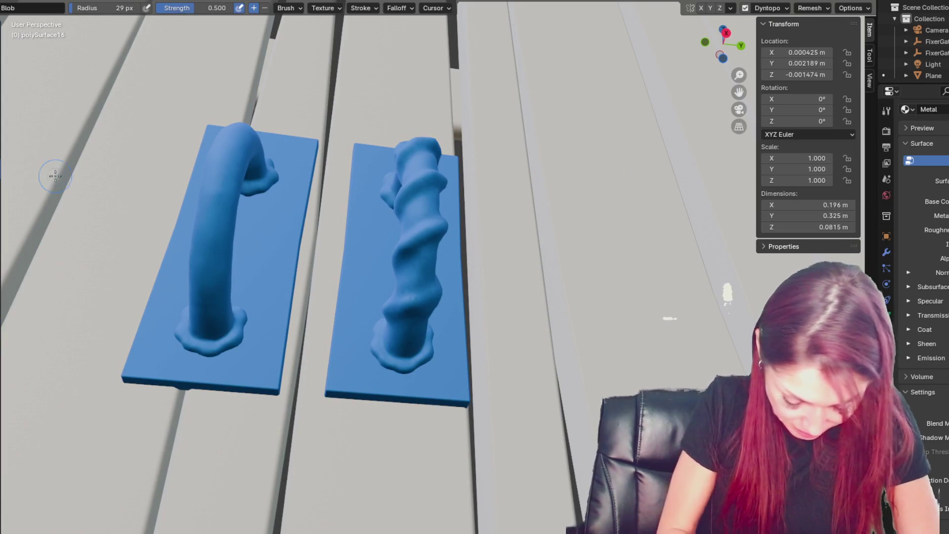
Step: Shrink the brush and crease a tighter groove along the twisted handle's ridges
{"action": "key", "text": "f"}
{"action": "left_click", "coordinate": [415, 321]}
{"action": "mouse_move", "coordinate": [395, 307]}
{"action": "middle_mouse_down"}
{"action": "mouse_move", "coordinate": [388, 296]}
{"action": "mouse_move", "coordinate": [447, 322]}
{"action": "mouse_move", "coordinate": [420, 309]}
{"action": "mouse_move", "coordinate": [396, 314]}
{"action": "mouse_move", "coordinate": [392, 334]}
{"action": "mouse_move", "coordinate": [395, 322]}
{"action": "middle_mouse_up"}
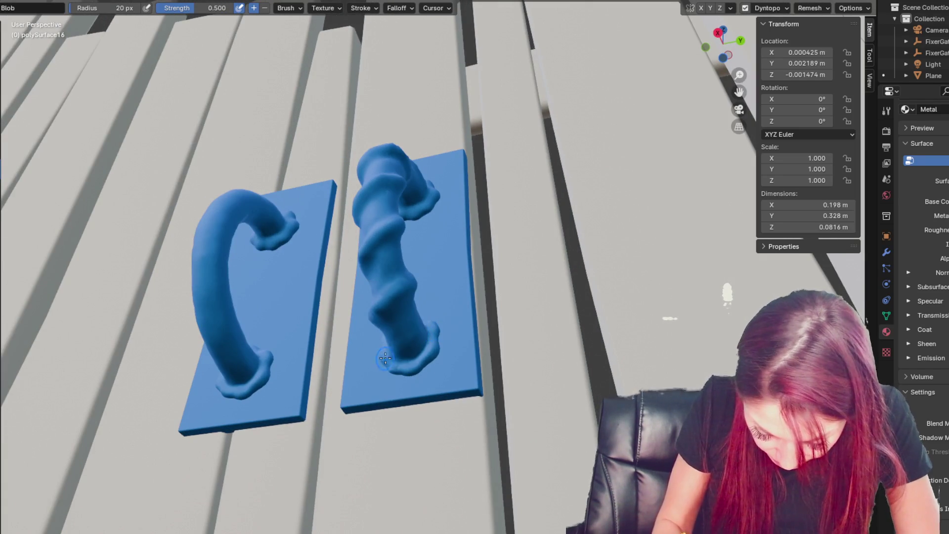
{"action": "mouse_move", "coordinate": [383, 361]}
{"action": "middle_mouse_down"}
{"action": "mouse_move", "coordinate": [398, 344]}
{"action": "mouse_move", "coordinate": [392, 308]}
{"action": "mouse_move", "coordinate": [438, 317]}
{"action": "middle_mouse_up"}
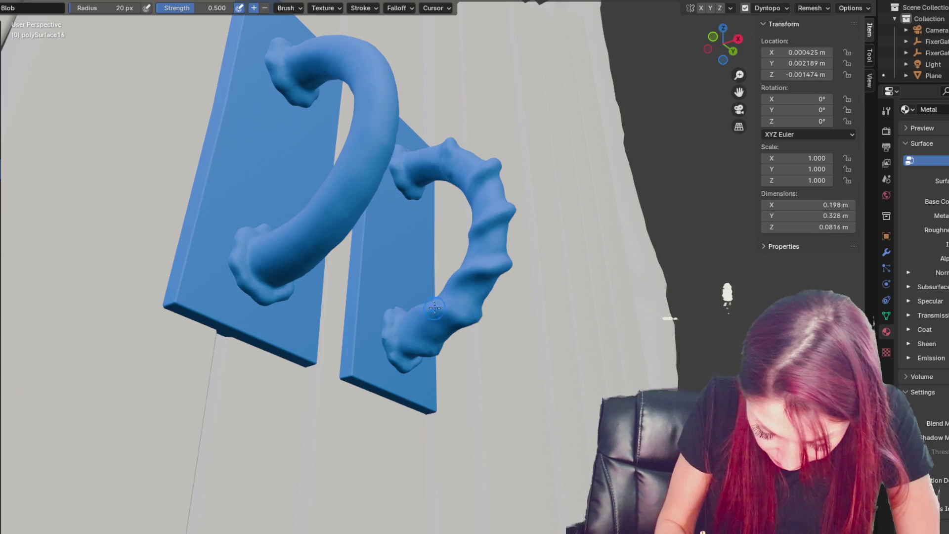
{"action": "middle_click_drag", "start_coordinate": [478, 325], "coordinate": [416, 297]}
{"action": "key", "text": "shift+c"}
{"action": "left_click_drag", "start_coordinate": [416, 297], "coordinate": [392, 305]}
{"action": "mouse_move", "coordinate": [412, 285]}
{"action": "middle_mouse_down"}
{"action": "mouse_move", "coordinate": [471, 307]}
{"action": "mouse_move", "coordinate": [499, 303]}
{"action": "mouse_move", "coordinate": [504, 277]}
{"action": "middle_mouse_up"}
Step: Switch to Grab (64 px, 0.400 strength) and pull the ring handle's outer curve rounder
{"action": "key", "text": "g"}
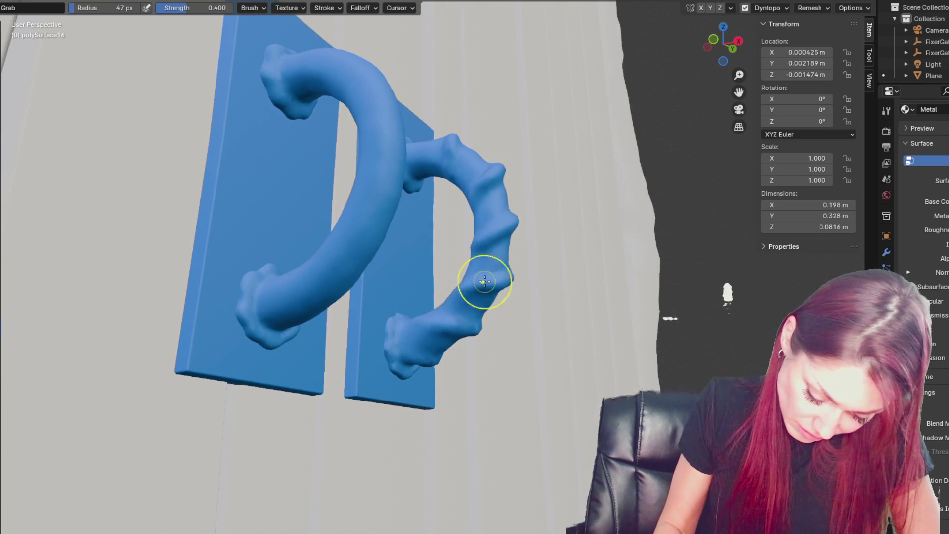
{"action": "mouse_move", "coordinate": [519, 339]}
{"action": "middle_mouse_down"}
{"action": "mouse_move", "coordinate": [560, 334]}
{"action": "mouse_move", "coordinate": [430, 349]}
{"action": "mouse_move", "coordinate": [489, 362]}
{"action": "middle_mouse_up"}
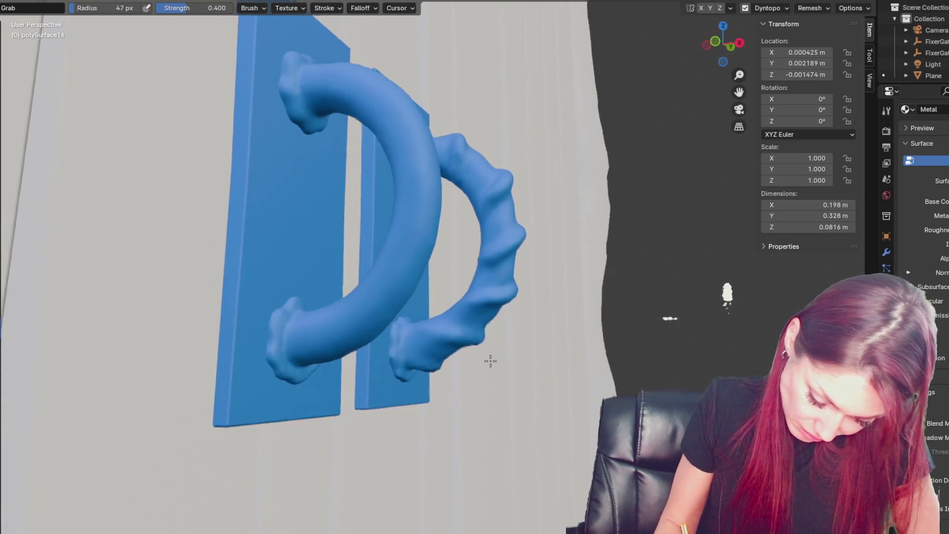
{"action": "left_click_drag", "start_coordinate": [488, 212], "coordinate": [499, 201]}
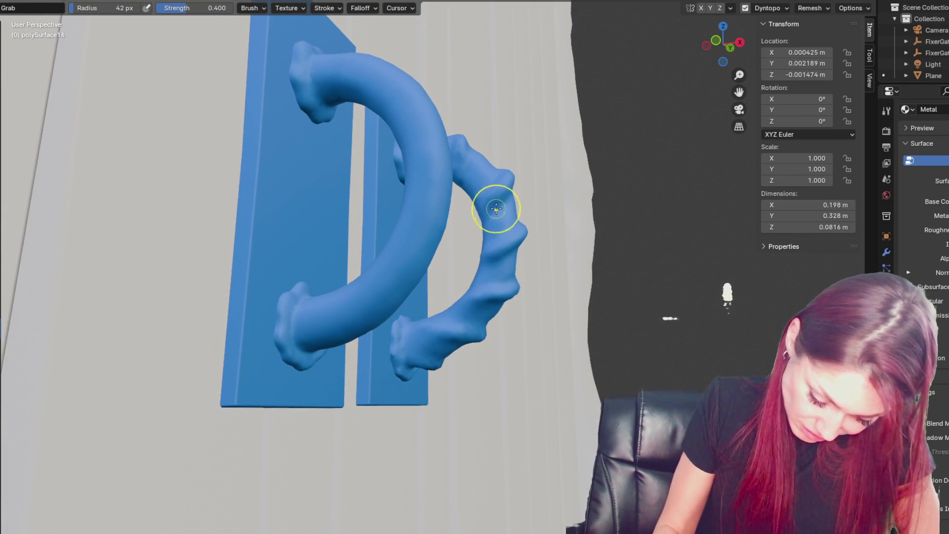
{"action": "mouse_move", "coordinate": [529, 248]}
{"action": "middle_mouse_down"}
{"action": "mouse_move", "coordinate": [544, 282]}
{"action": "mouse_move", "coordinate": [491, 194]}
{"action": "mouse_move", "coordinate": [441, 206]}
{"action": "middle_mouse_up"}
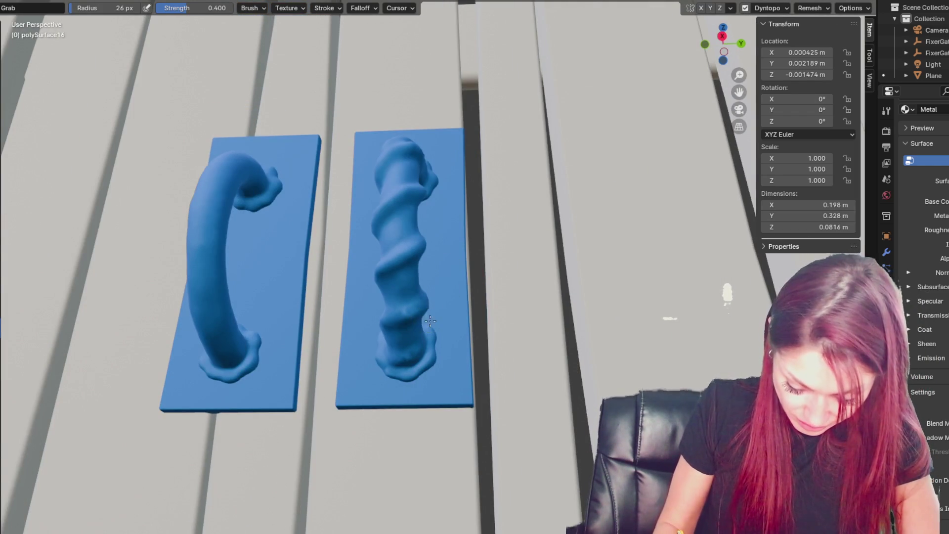
{"action": "middle_click_drag", "start_coordinate": [420, 325], "coordinate": [445, 315]}
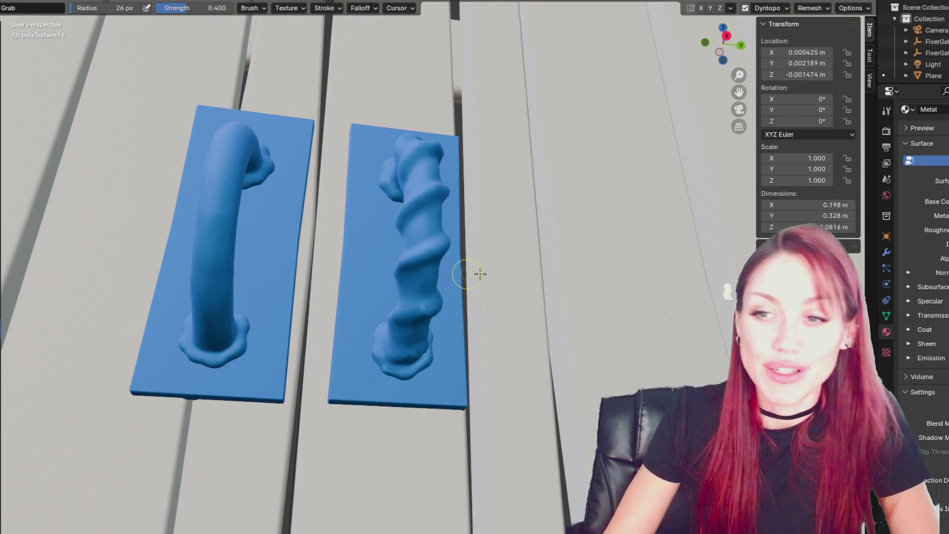
{"action": "mouse_move", "coordinate": [445, 251]}
{"action": "middle_mouse_down"}
{"action": "mouse_move", "coordinate": [441, 335]}
{"action": "mouse_move", "coordinate": [457, 256]}
{"action": "middle_mouse_up"}
Step: Enlarge the Grab brush and reshape the bottom of the twisted handle near its base
{"action": "key", "text": "f"}
{"action": "left_click", "coordinate": [474, 256]}
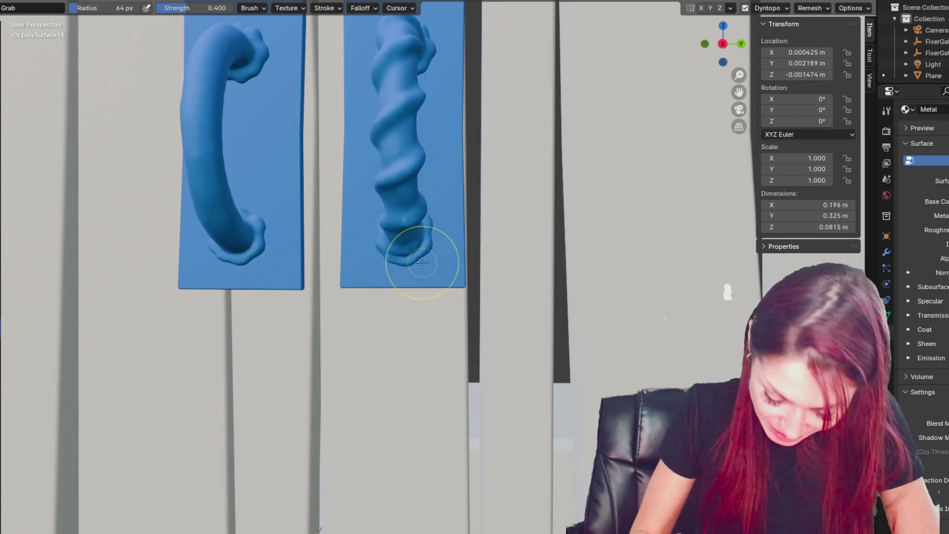
{"action": "mouse_move", "coordinate": [423, 253]}
{"action": "left_mouse_down"}
{"action": "mouse_move", "coordinate": [384, 267]}
{"action": "mouse_move", "coordinate": [428, 216]}
{"action": "left_mouse_up"}
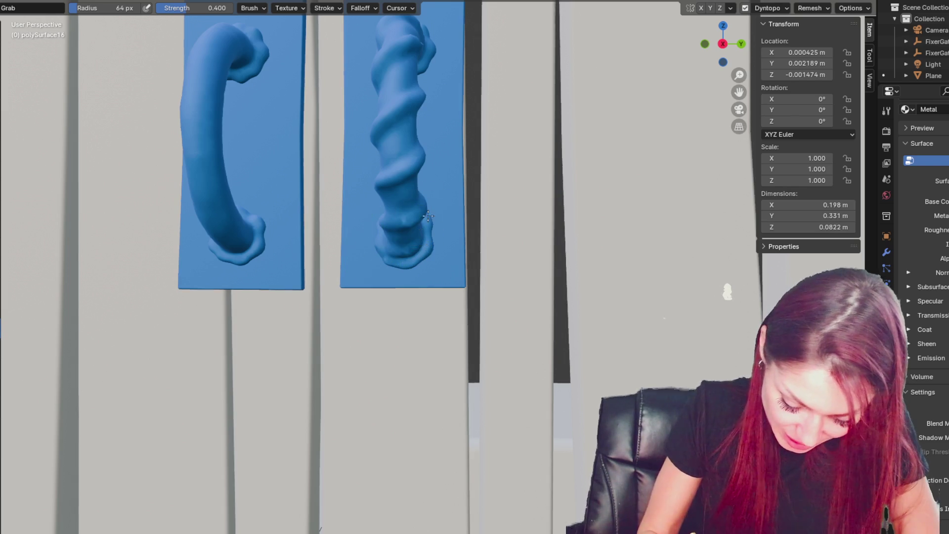
{"action": "middle_click_drag", "start_coordinate": [428, 216], "coordinate": [415, 187]}
{"action": "key", "text": "f"}
{"action": "left_click", "coordinate": [410, 183]}
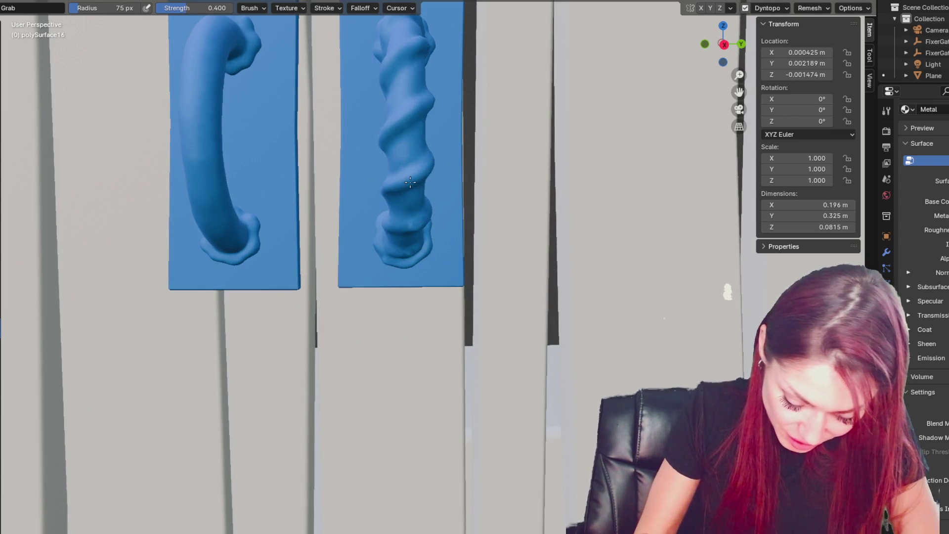
{"action": "left_click_drag", "start_coordinate": [413, 228], "coordinate": [409, 233]}
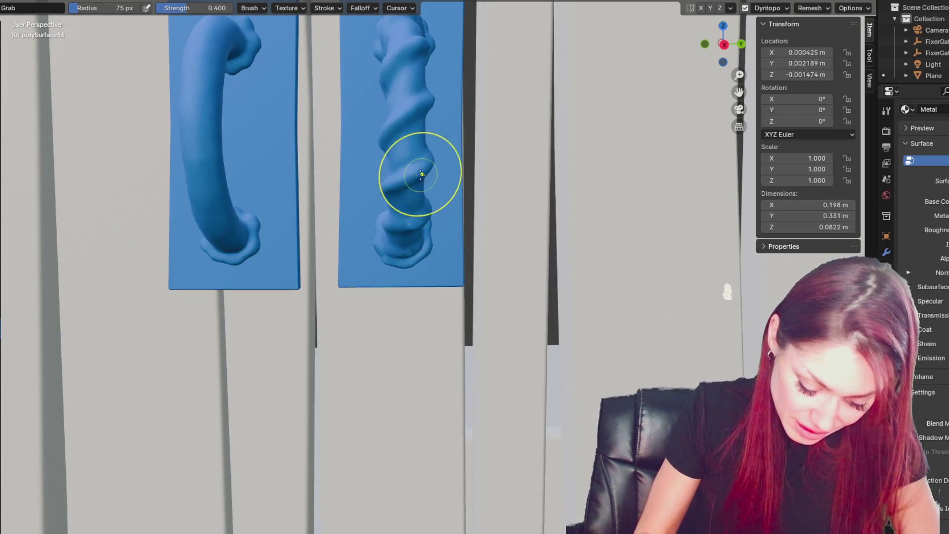
{"action": "mouse_move", "coordinate": [408, 222]}
{"action": "middle_mouse_down"}
{"action": "mouse_move", "coordinate": [428, 191]}
{"action": "mouse_move", "coordinate": [398, 219]}
{"action": "mouse_move", "coordinate": [397, 187]}
{"action": "middle_mouse_up"}
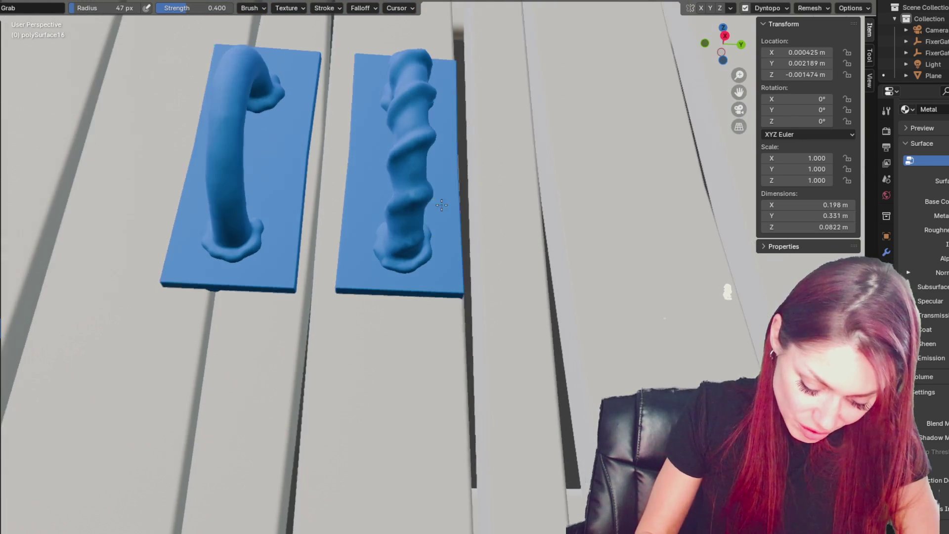
{"action": "left_click_drag", "start_coordinate": [397, 187], "coordinate": [403, 168]}
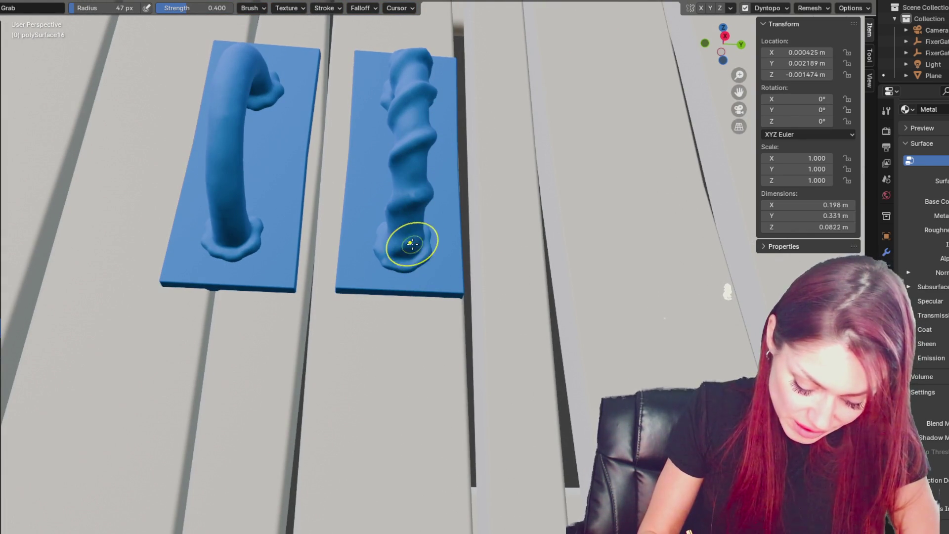
Step: Inspect the handles from top-down and low angles, then enlarge the brush radius to 78 px
{"action": "middle_click_drag", "start_coordinate": [437, 245], "coordinate": [426, 246]}
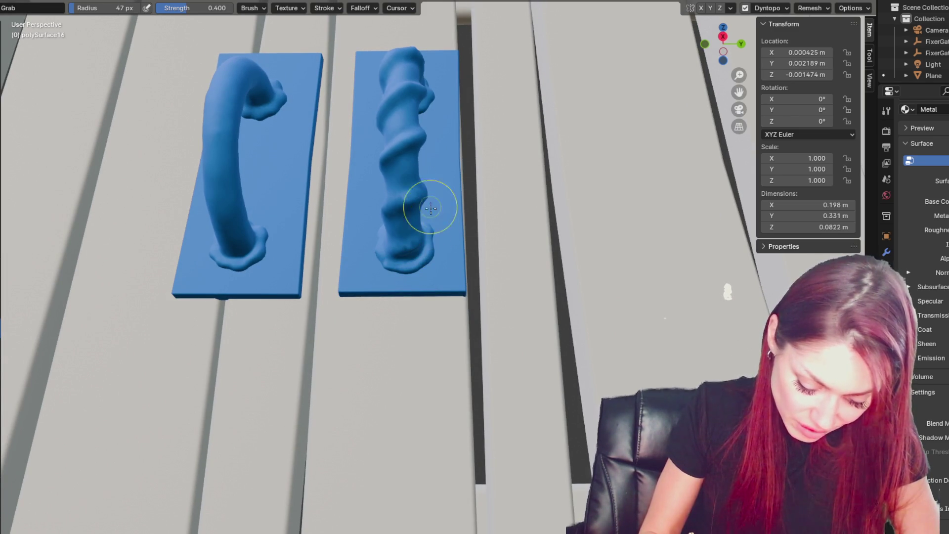
{"action": "mouse_move", "coordinate": [420, 143]}
{"action": "middle_mouse_down"}
{"action": "mouse_move", "coordinate": [402, 144]}
{"action": "mouse_move", "coordinate": [402, 131]}
{"action": "mouse_move", "coordinate": [428, 173]}
{"action": "mouse_move", "coordinate": [413, 220]}
{"action": "middle_mouse_up"}
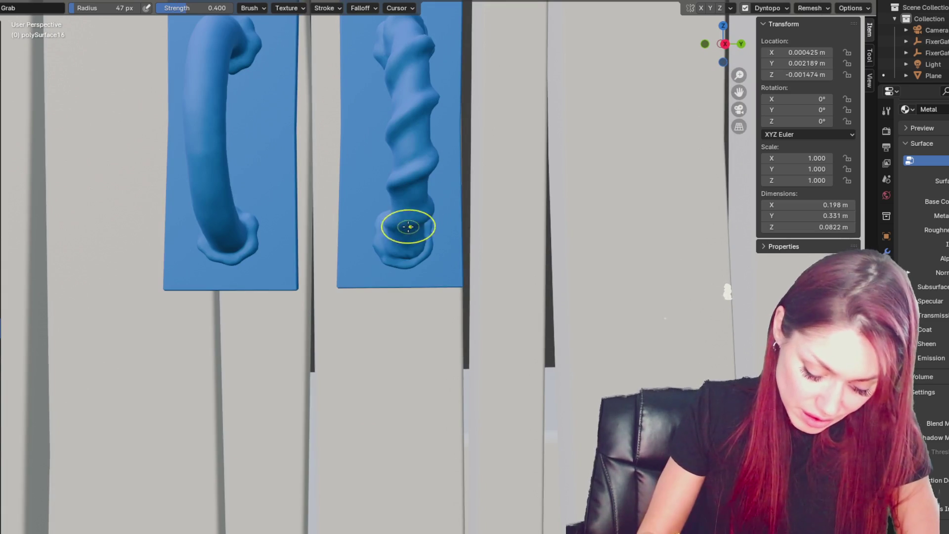
{"action": "middle_click_drag", "start_coordinate": [429, 173], "coordinate": [441, 148]}
{"action": "middle_click_drag", "start_coordinate": [432, 203], "coordinate": [446, 127]}
{"action": "mouse_move", "coordinate": [420, 245]}
{"action": "middle_mouse_down"}
{"action": "mouse_move", "coordinate": [408, 242]}
{"action": "mouse_move", "coordinate": [417, 200]}
{"action": "mouse_move", "coordinate": [386, 192]}
{"action": "middle_mouse_up"}
{"action": "middle_click_drag", "start_coordinate": [482, 217], "coordinate": [443, 227]}
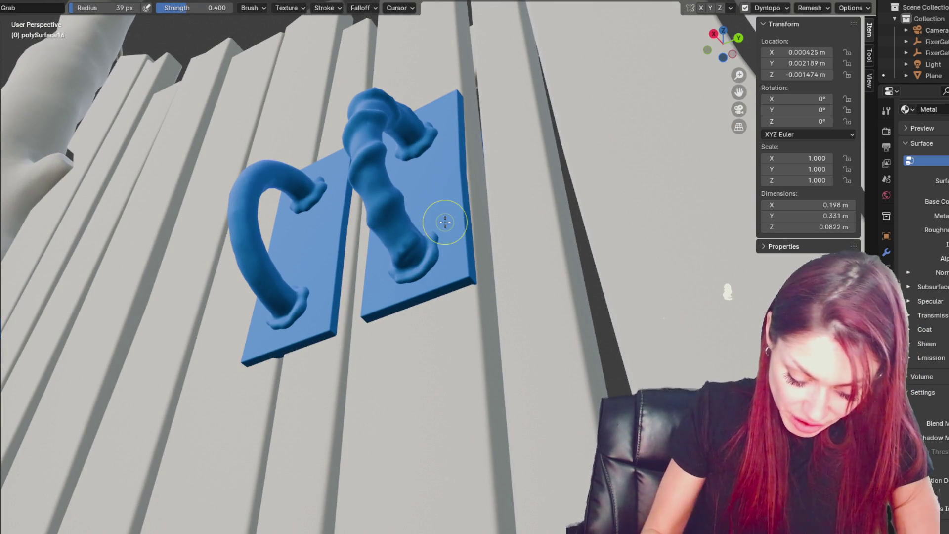
{"action": "key", "text": "f"}
{"action": "left_click", "coordinate": [423, 211]}
{"action": "mouse_move", "coordinate": [424, 211]}
{"action": "middle_mouse_down"}
{"action": "mouse_move", "coordinate": [396, 170]}
{"action": "mouse_move", "coordinate": [389, 184]}
{"action": "middle_mouse_up"}
Step: Pull the handle's base outward onto the blue plate, then undo and redo the stroke
{"action": "left_click_drag", "start_coordinate": [398, 257], "coordinate": [398, 250]}
{"action": "key", "text": "ctrl+z"}
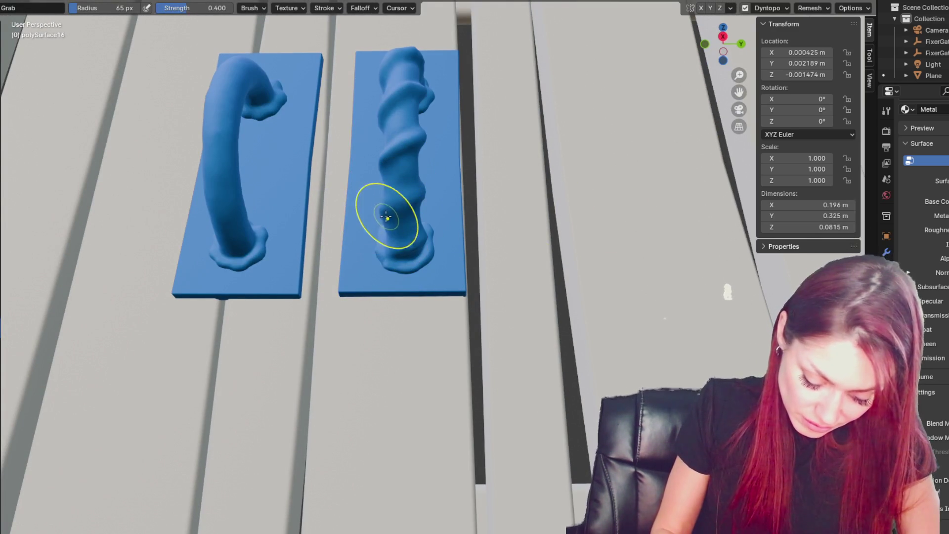
{"action": "scroll", "coordinate": [385, 214], "scroll_direction": "up", "scroll_amount": 4}
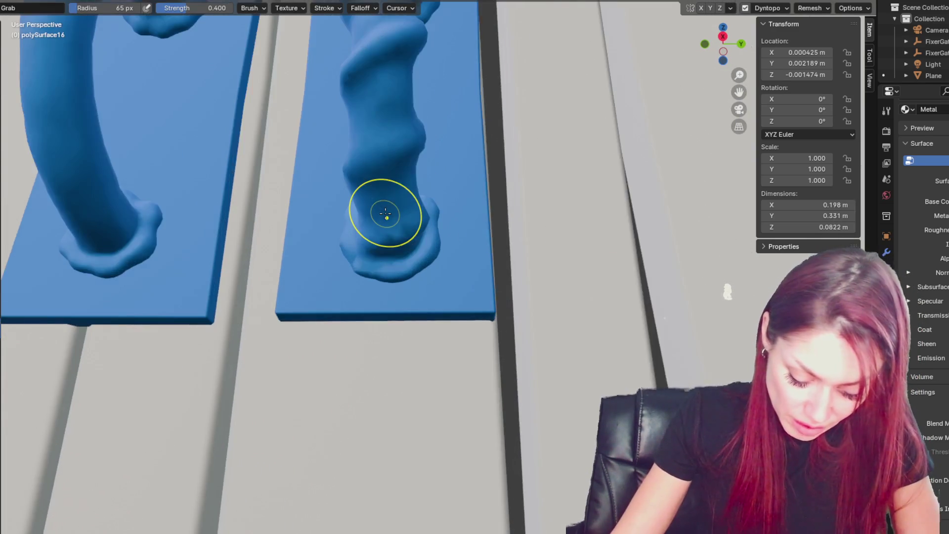
{"action": "scroll", "coordinate": [420, 364], "scroll_direction": "down", "scroll_amount": 4}
{"action": "scroll", "coordinate": [442, 181], "scroll_direction": "up", "scroll_amount": 5}
{"action": "key", "text": "ctrl+shift+z"}
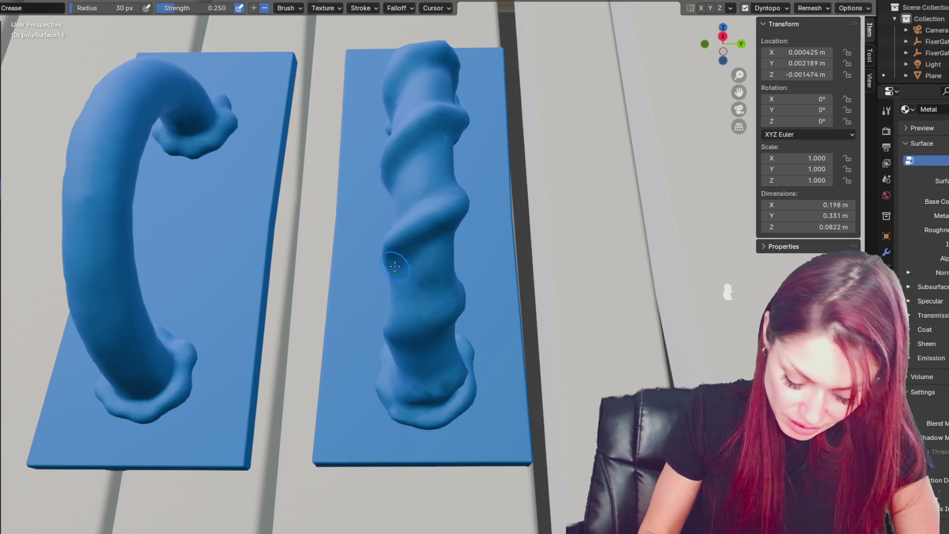
Step: Zoom in on the twisted handle and crease the ring's surface into sharper ridges
{"action": "middle_click_drag", "start_coordinate": [395, 267], "coordinate": [400, 273]}
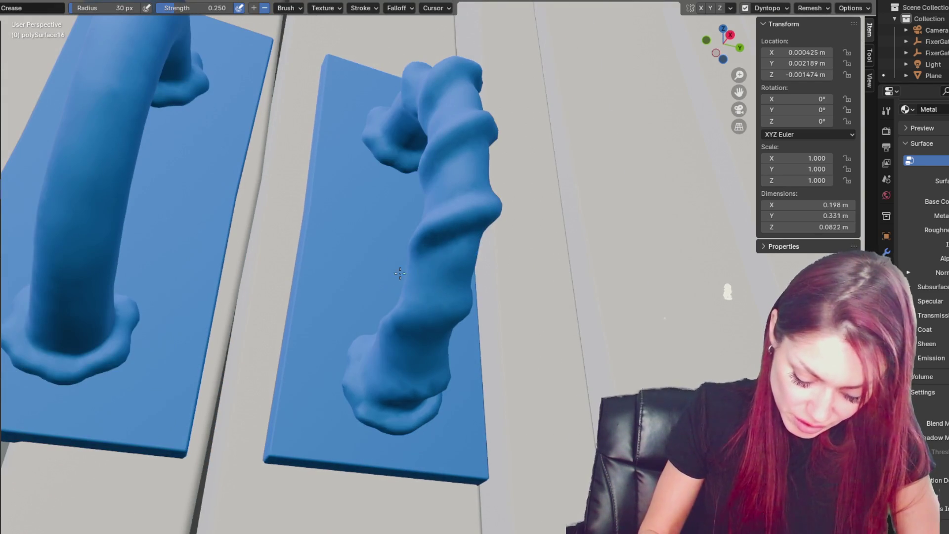
{"action": "middle_click_drag", "start_coordinate": [480, 234], "coordinate": [488, 235]}
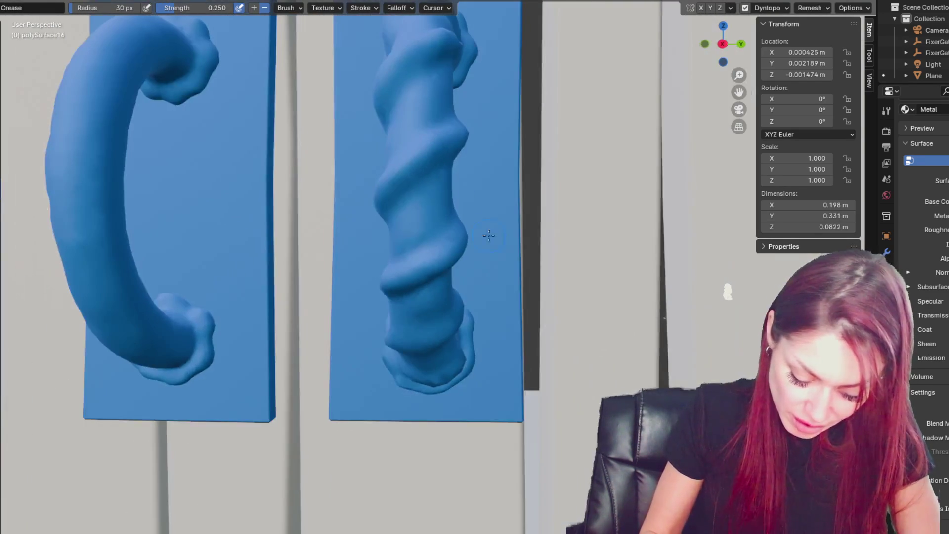
{"action": "middle_click_drag", "start_coordinate": [428, 98], "coordinate": [418, 124]}
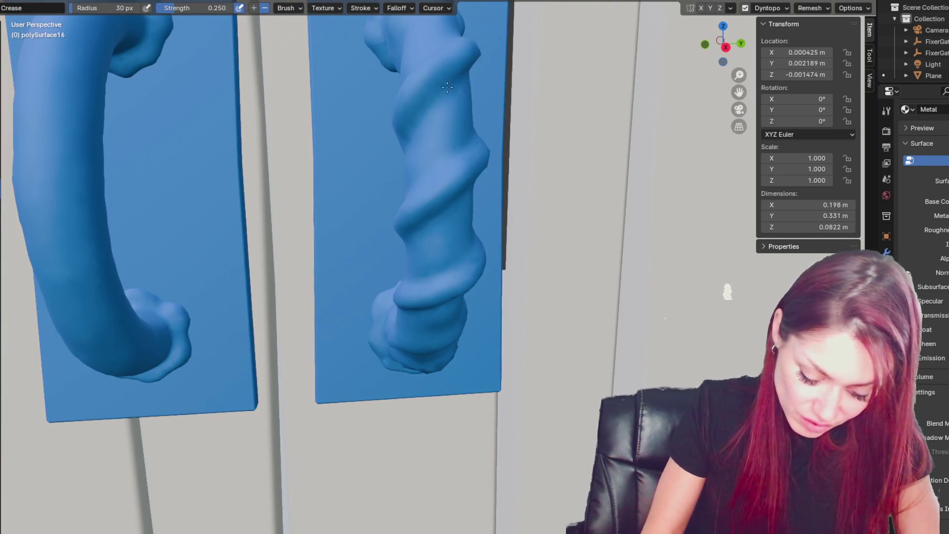
{"action": "mouse_move", "coordinate": [479, 243]}
{"action": "middle_mouse_down"}
{"action": "mouse_move", "coordinate": [430, 254]}
{"action": "mouse_move", "coordinate": [464, 272]}
{"action": "middle_mouse_up"}
{"action": "key", "text": "g"}
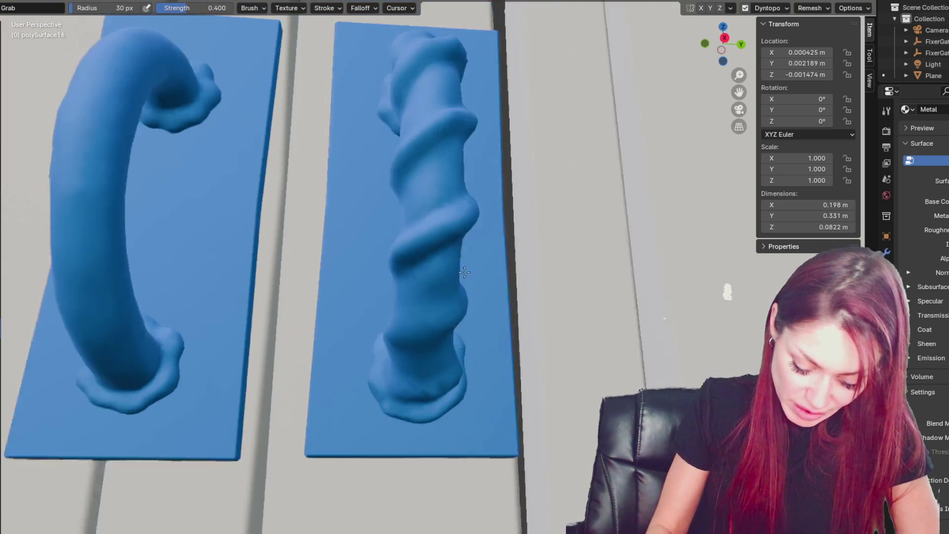
{"action": "scroll", "coordinate": [464, 272], "scroll_direction": "down", "scroll_amount": 2}
{"action": "key", "text": "shift+c"}
{"action": "mouse_move", "coordinate": [442, 313]}
{"action": "middle_mouse_down"}
{"action": "mouse_move", "coordinate": [437, 304]}
{"action": "mouse_move", "coordinate": [499, 331]}
{"action": "mouse_move", "coordinate": [433, 307]}
{"action": "mouse_move", "coordinate": [471, 309]}
{"action": "middle_mouse_up"}
{"action": "scroll", "coordinate": [441, 314], "scroll_direction": "down", "scroll_amount": 2}
{"action": "key", "text": "x"}
{"action": "scroll", "coordinate": [471, 316], "scroll_direction": "up", "scroll_amount": 2}
{"action": "key", "text": "shift+c"}
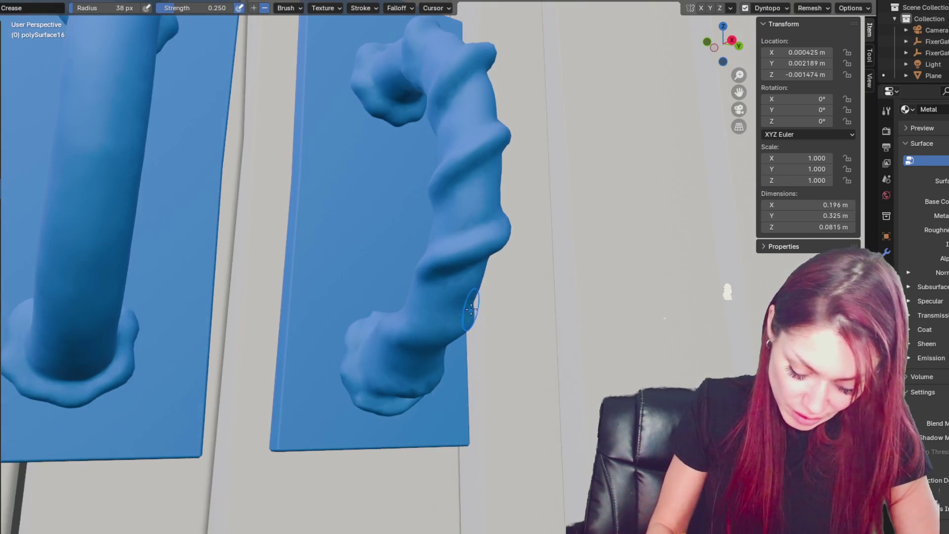
{"action": "middle_click_drag", "start_coordinate": [446, 256], "coordinate": [438, 315]}
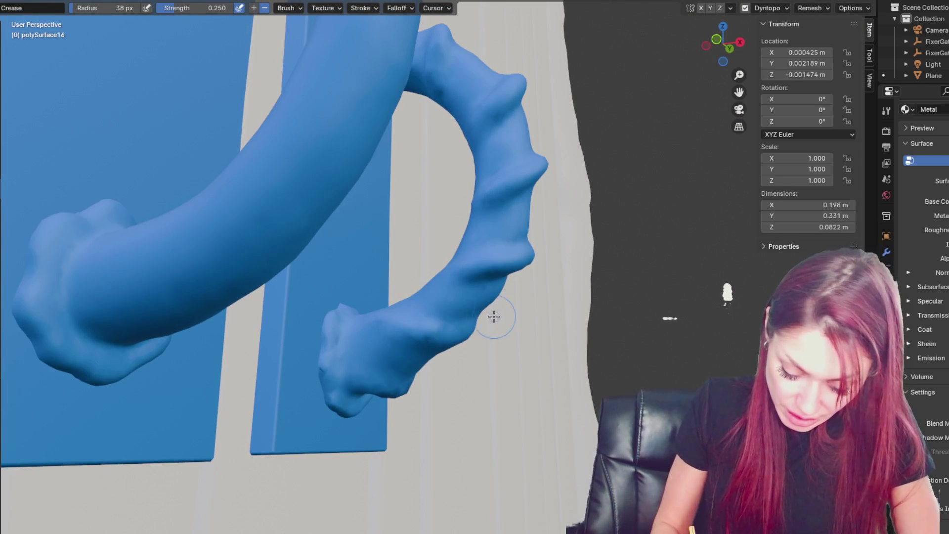
{"action": "mouse_move", "coordinate": [529, 264]}
{"action": "left_mouse_down"}
{"action": "mouse_move", "coordinate": [498, 307]}
{"action": "mouse_move", "coordinate": [529, 252]}
{"action": "left_mouse_up"}
Step: With Grab, pull out the ring's upper-right edge and reshape the lower spiral near the base
{"action": "key", "text": "g"}
{"action": "middle_click_drag", "start_coordinate": [544, 250], "coordinate": [524, 248]}
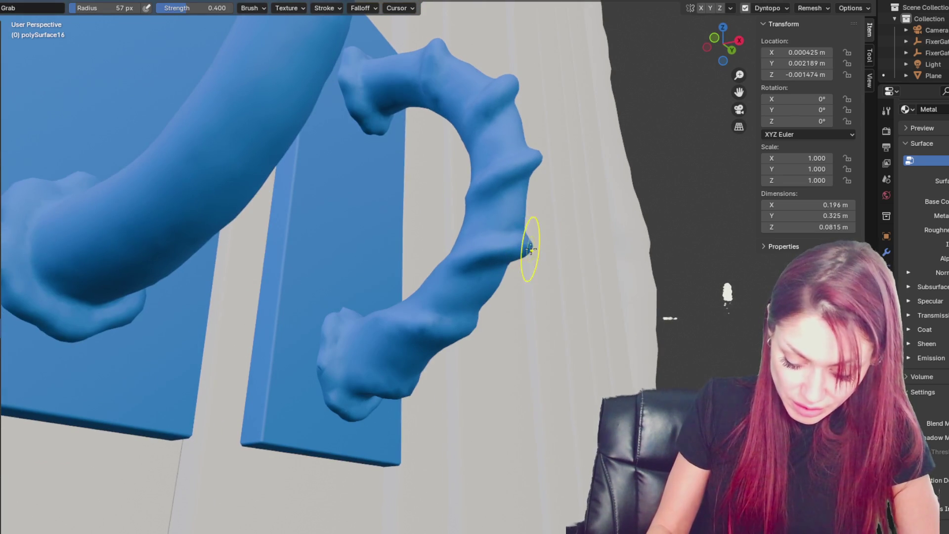
{"action": "left_click_drag", "start_coordinate": [540, 150], "coordinate": [519, 191]}
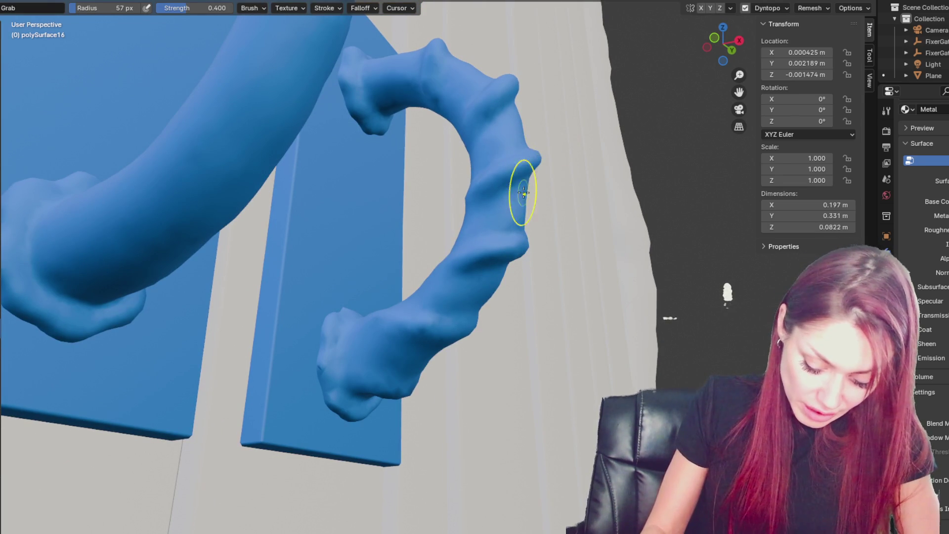
{"action": "mouse_move", "coordinate": [529, 126]}
{"action": "middle_mouse_down"}
{"action": "mouse_move", "coordinate": [519, 74]}
{"action": "mouse_move", "coordinate": [437, 37]}
{"action": "mouse_move", "coordinate": [450, 61]}
{"action": "mouse_move", "coordinate": [391, 54]}
{"action": "mouse_move", "coordinate": [418, 16]}
{"action": "middle_mouse_up"}
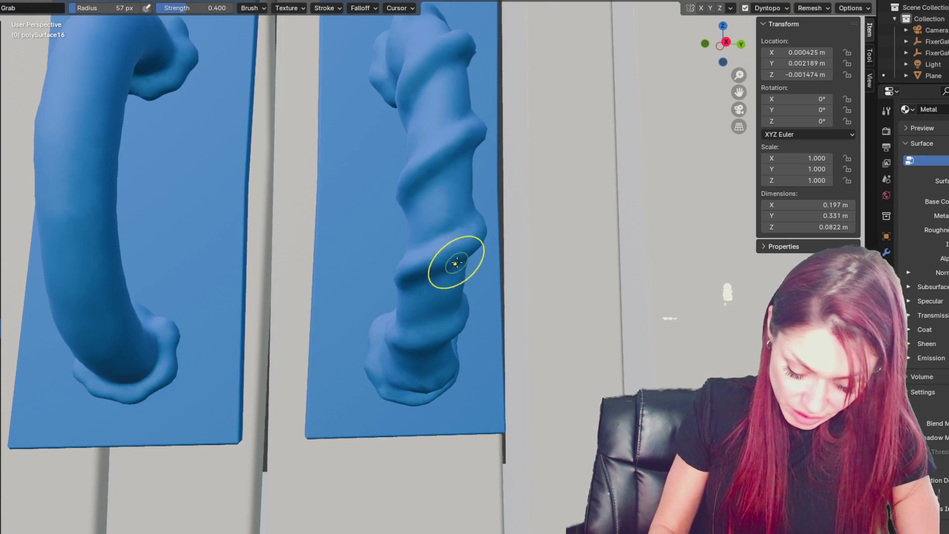
{"action": "middle_click_drag", "start_coordinate": [457, 259], "coordinate": [486, 302]}
{"action": "left_click_drag", "start_coordinate": [485, 302], "coordinate": [472, 307]}
Step: Check the spiral from front, low and side views, then switch to Draw at 37 px, 0.203 strength
{"action": "middle_click_drag", "start_coordinate": [476, 299], "coordinate": [461, 245]}
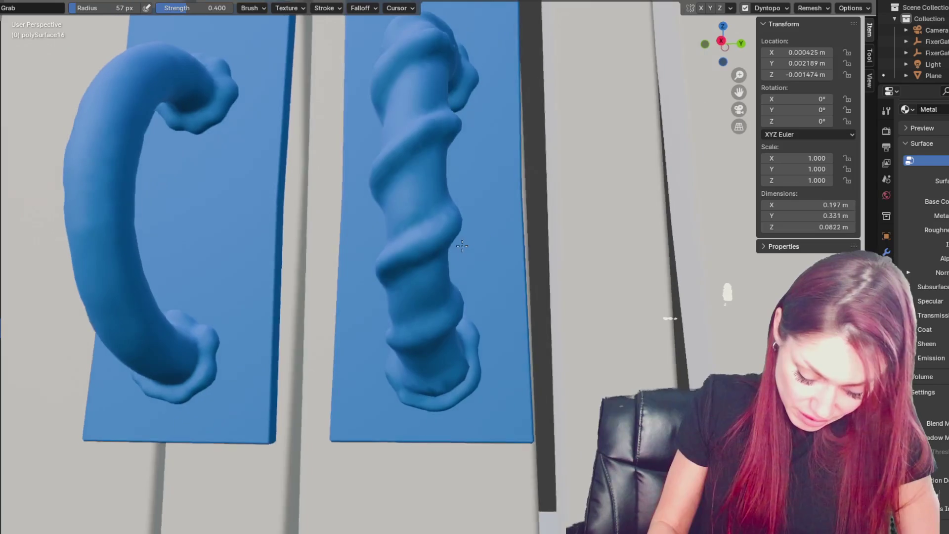
{"action": "middle_click_drag", "start_coordinate": [461, 375], "coordinate": [460, 315]}
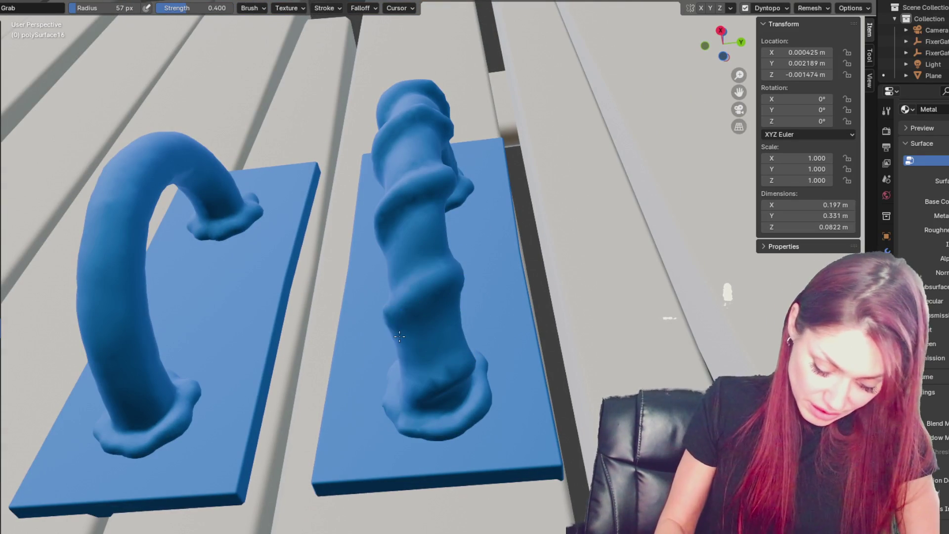
{"action": "middle_click_drag", "start_coordinate": [438, 381], "coordinate": [440, 386]}
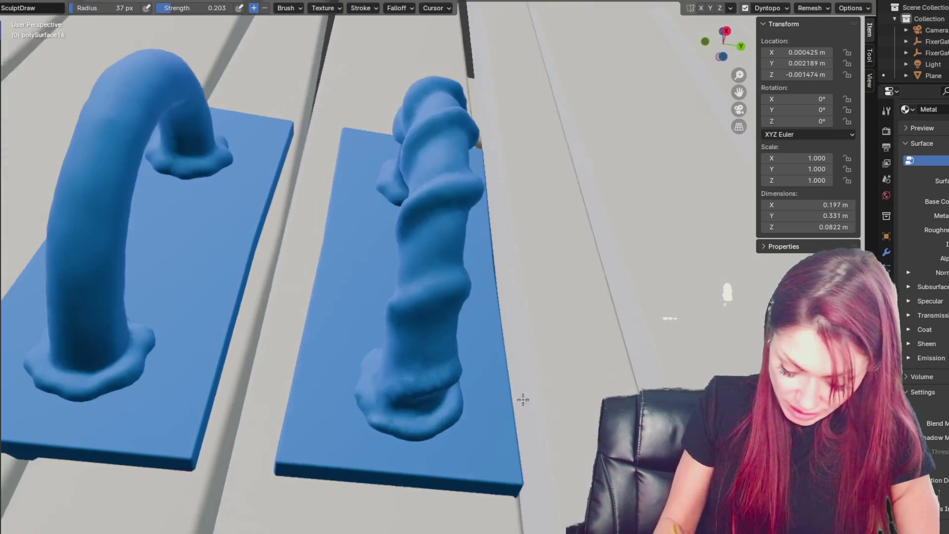
{"action": "middle_click_drag", "start_coordinate": [435, 390], "coordinate": [451, 404]}
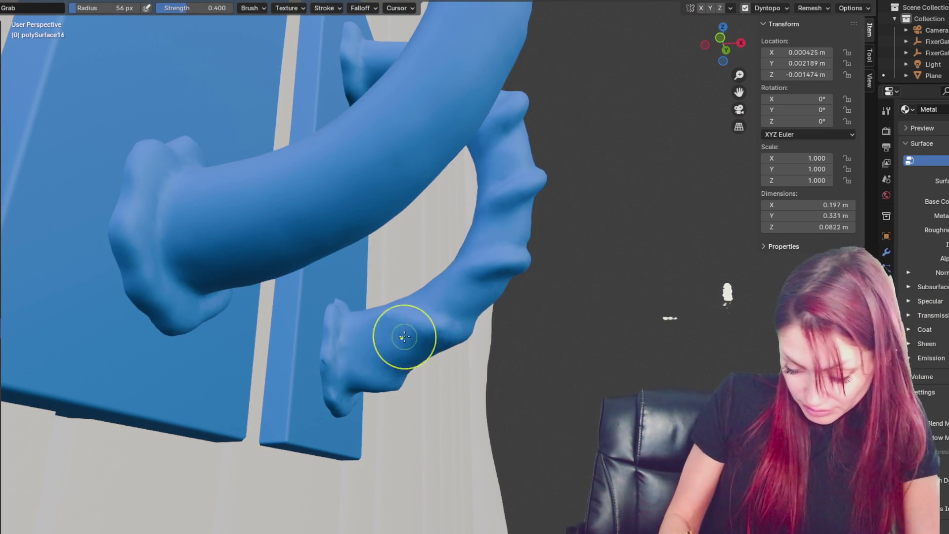
{"action": "mouse_move", "coordinate": [396, 339]}
{"action": "middle_mouse_down"}
{"action": "mouse_move", "coordinate": [509, 328]}
{"action": "mouse_move", "coordinate": [497, 328]}
{"action": "middle_mouse_up"}
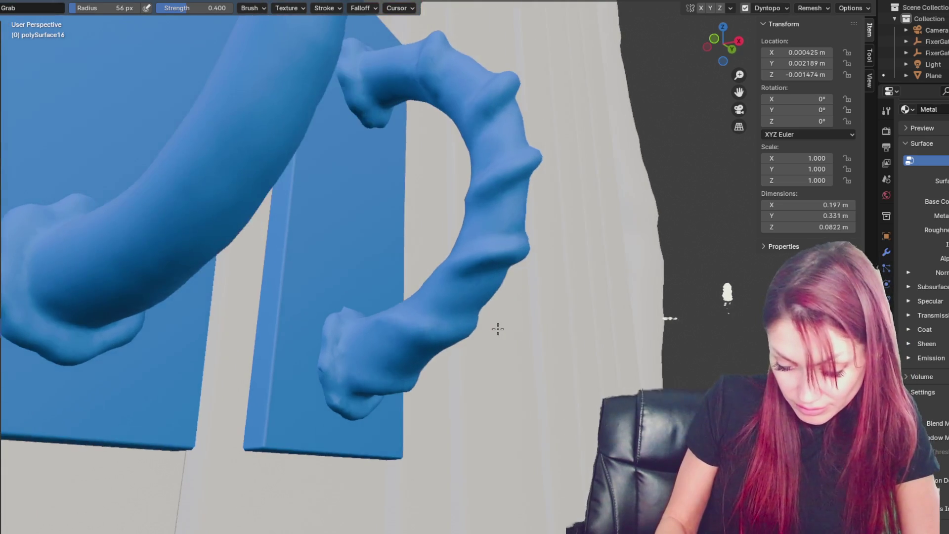
{"action": "key", "text": "x"}
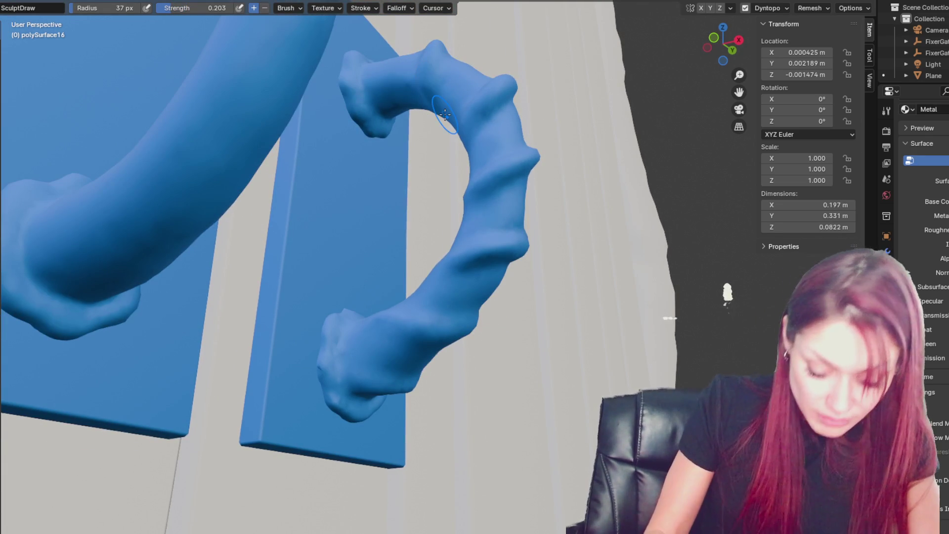
Step: Work the ring-shaped second handle with the Blob brush, viewed against the wall and from the side
{"action": "scroll", "coordinate": [375, 224], "scroll_direction": "up", "scroll_amount": 3}
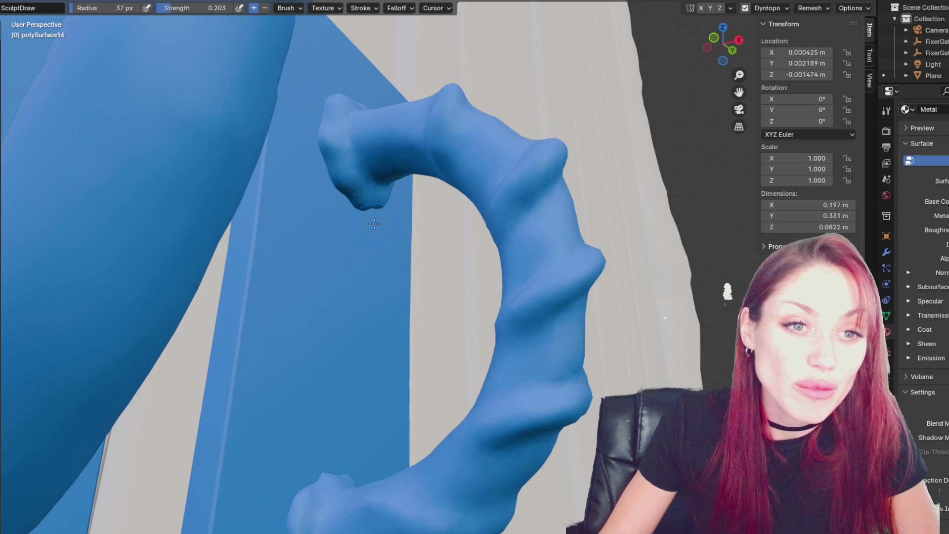
{"action": "mouse_move", "coordinate": [374, 224]}
{"action": "middle_mouse_down"}
{"action": "mouse_move", "coordinate": [530, 138]}
{"action": "mouse_move", "coordinate": [487, 128]}
{"action": "middle_mouse_up"}
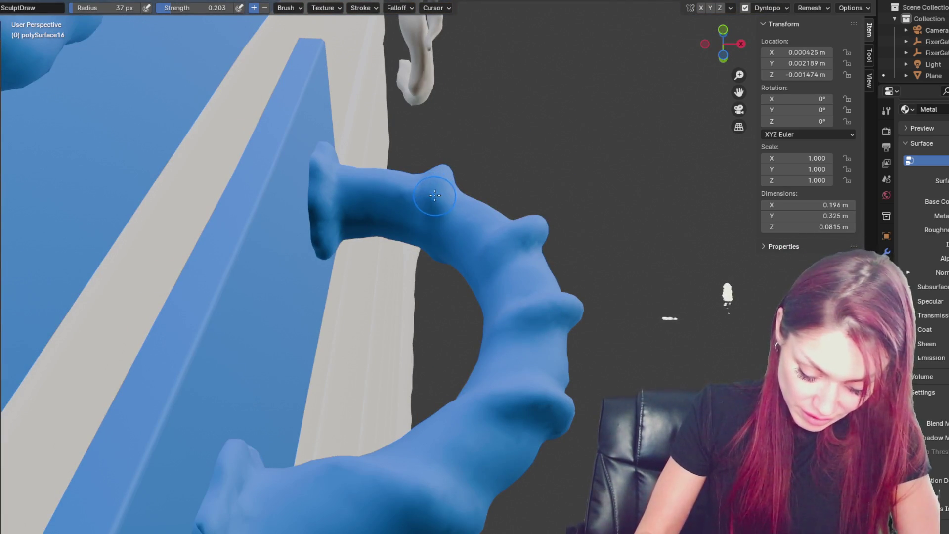
{"action": "key", "text": "1"}
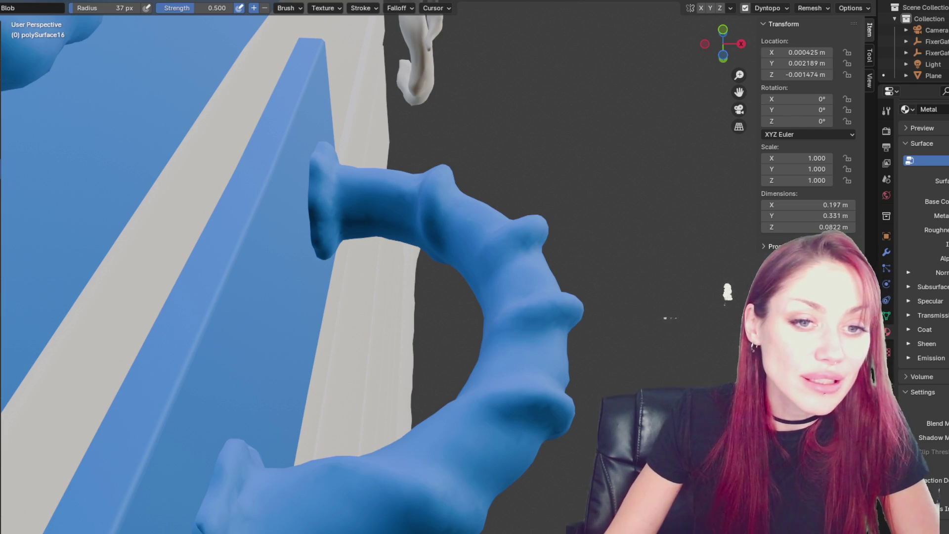
{"action": "scroll", "coordinate": [305, 285], "scroll_direction": "down", "scroll_amount": 3}
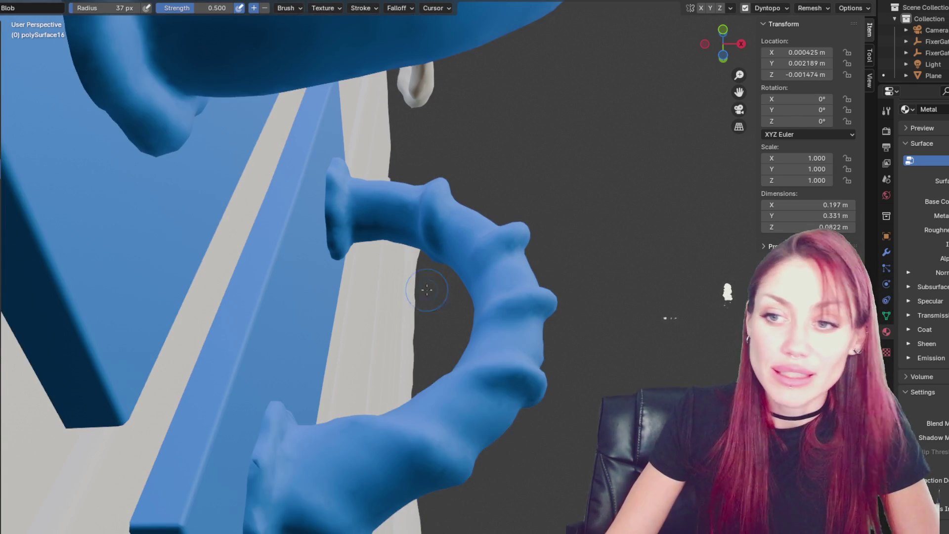
{"action": "middle_click_drag", "start_coordinate": [430, 286], "coordinate": [550, 271]}
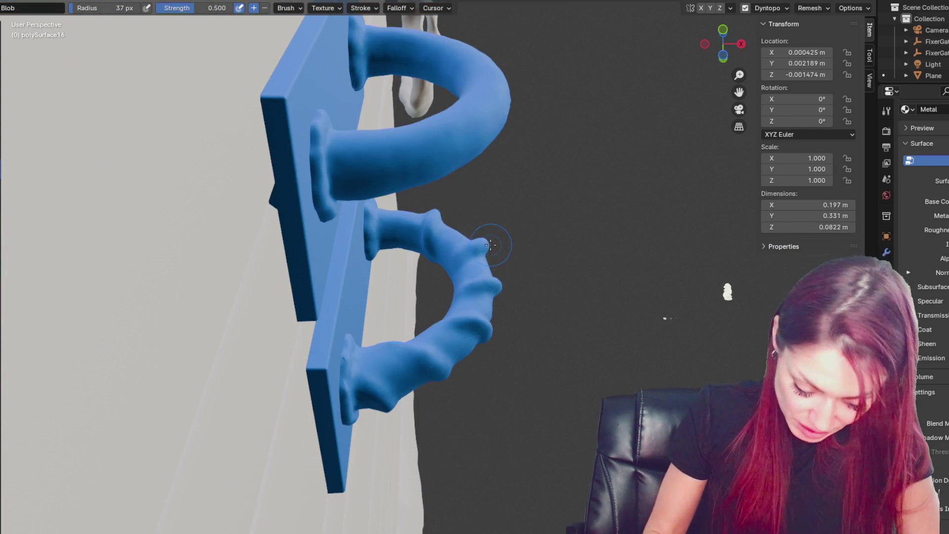
Step: Return to the Grab brush, face both handles head-on, and enlarge the brush
{"action": "key", "text": "g"}
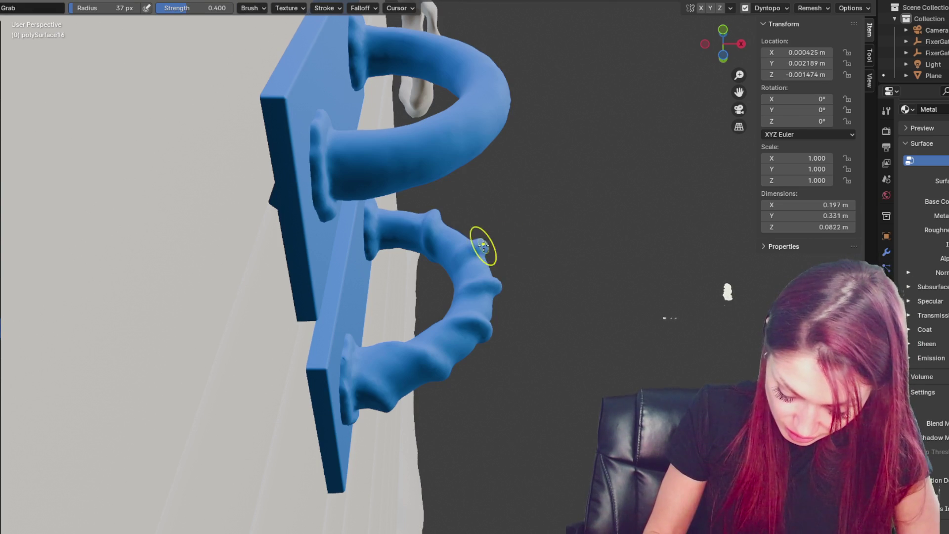
{"action": "middle_click_drag", "start_coordinate": [559, 247], "coordinate": [528, 253]}
{"action": "mouse_move", "coordinate": [513, 265]}
{"action": "middle_mouse_down"}
{"action": "mouse_move", "coordinate": [508, 339]}
{"action": "mouse_move", "coordinate": [491, 281]}
{"action": "middle_mouse_up"}
{"action": "middle_click_drag", "start_coordinate": [447, 165], "coordinate": [412, 213]}
{"action": "mouse_move", "coordinate": [459, 178]}
{"action": "middle_mouse_down"}
{"action": "mouse_move", "coordinate": [433, 172]}
{"action": "mouse_move", "coordinate": [523, 178]}
{"action": "mouse_move", "coordinate": [540, 143]}
{"action": "mouse_move", "coordinate": [567, 159]}
{"action": "mouse_move", "coordinate": [476, 248]}
{"action": "mouse_move", "coordinate": [492, 215]}
{"action": "mouse_move", "coordinate": [460, 159]}
{"action": "mouse_move", "coordinate": [427, 153]}
{"action": "middle_mouse_up"}
{"action": "key", "text": "f"}
{"action": "left_click", "coordinate": [489, 218]}
Step: Reshape the top of the spiral twist, checking the handle plates from side and top-down views
{"action": "left_click_drag", "start_coordinate": [426, 153], "coordinate": [417, 143]}
{"action": "mouse_move", "coordinate": [487, 167]}
{"action": "middle_mouse_down"}
{"action": "mouse_move", "coordinate": [482, 159]}
{"action": "mouse_move", "coordinate": [387, 165]}
{"action": "mouse_move", "coordinate": [428, 187]}
{"action": "mouse_move", "coordinate": [430, 203]}
{"action": "middle_mouse_up"}
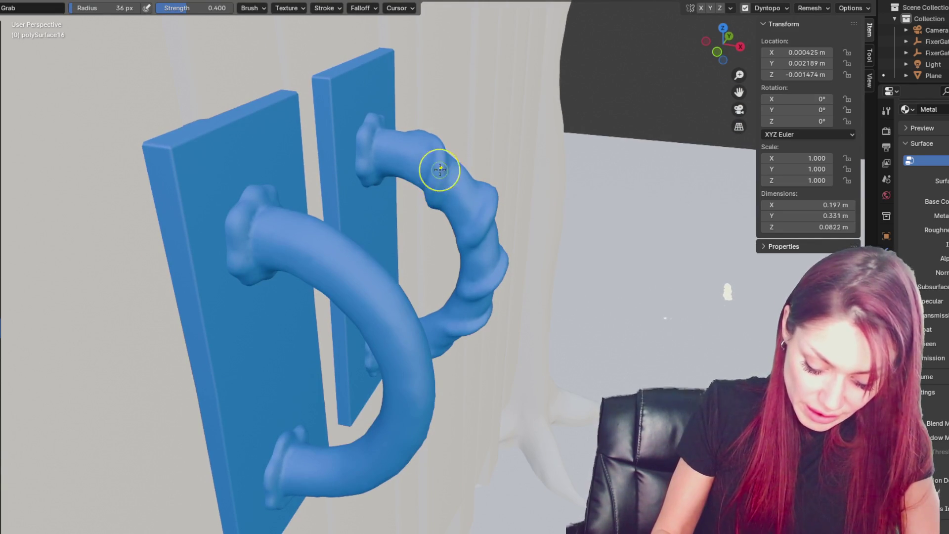
{"action": "mouse_move", "coordinate": [544, 218]}
{"action": "middle_mouse_down"}
{"action": "mouse_move", "coordinate": [502, 218]}
{"action": "mouse_move", "coordinate": [441, 239]}
{"action": "middle_mouse_up"}
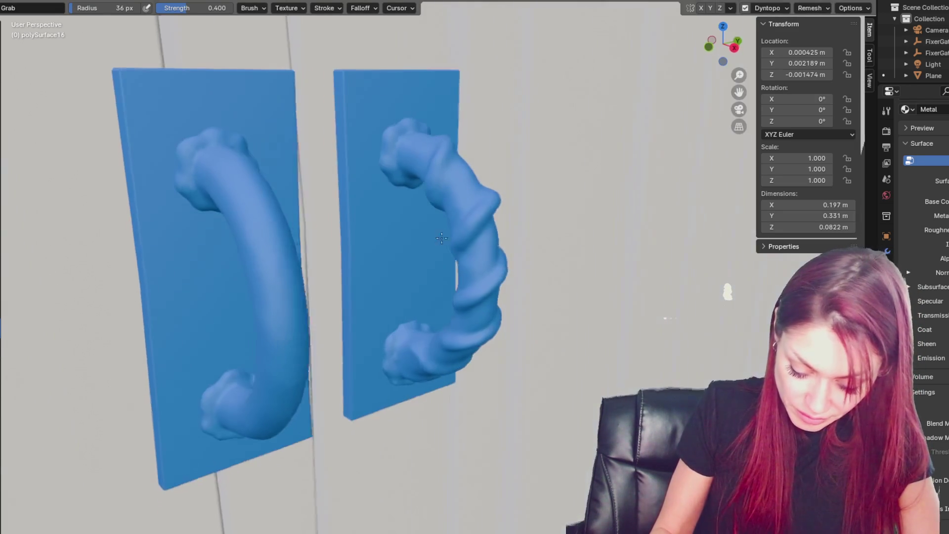
{"action": "mouse_move", "coordinate": [494, 186]}
{"action": "middle_mouse_down"}
{"action": "mouse_move", "coordinate": [525, 207]}
{"action": "mouse_move", "coordinate": [502, 213]}
{"action": "mouse_move", "coordinate": [529, 194]}
{"action": "mouse_move", "coordinate": [542, 201]}
{"action": "mouse_move", "coordinate": [522, 198]}
{"action": "mouse_move", "coordinate": [509, 212]}
{"action": "middle_mouse_up"}
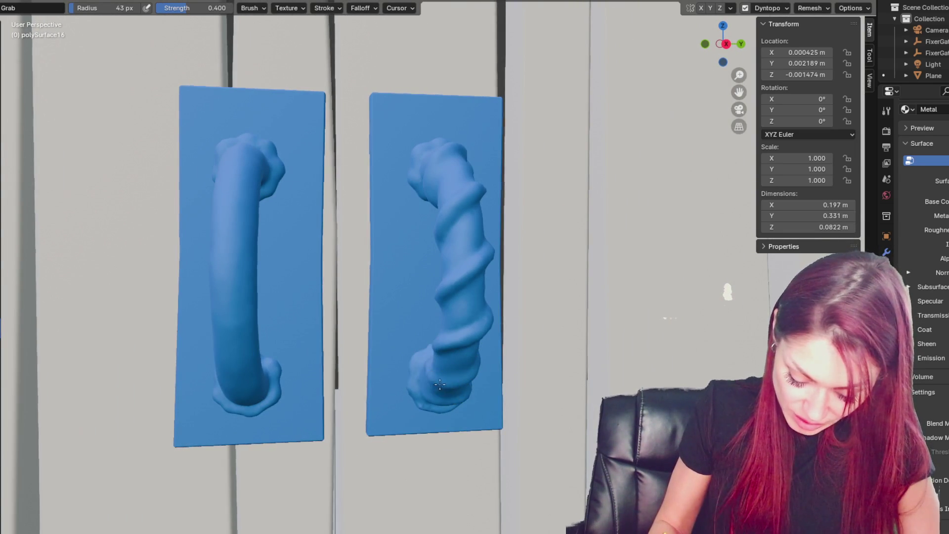
{"action": "middle_click_drag", "start_coordinate": [508, 371], "coordinate": [492, 364]}
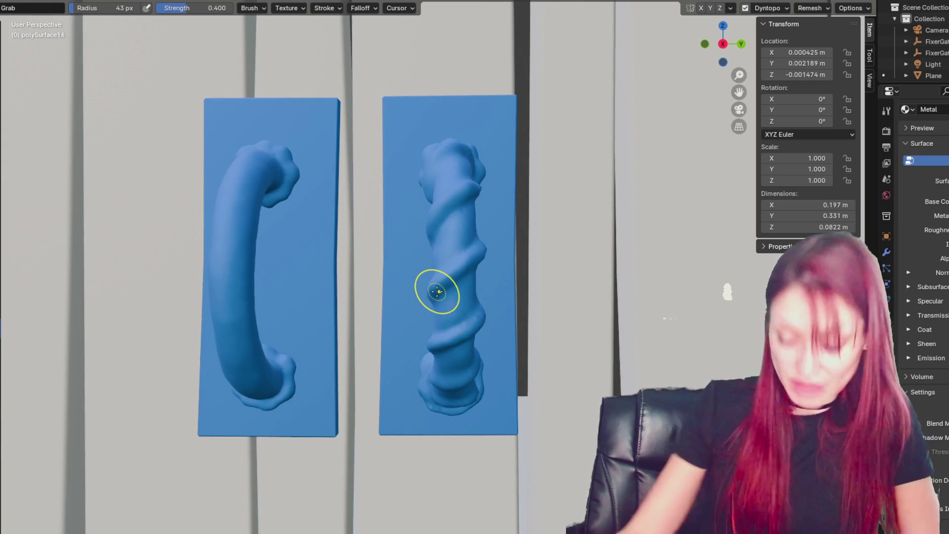
{"action": "scroll", "coordinate": [437, 292], "scroll_direction": "down", "scroll_amount": 5}
{"action": "mouse_move", "coordinate": [506, 277]}
{"action": "middle_mouse_down"}
{"action": "mouse_move", "coordinate": [592, 284]}
{"action": "mouse_move", "coordinate": [525, 301]}
{"action": "middle_mouse_up"}
{"action": "scroll", "coordinate": [525, 301], "scroll_direction": "up", "scroll_amount": 5}
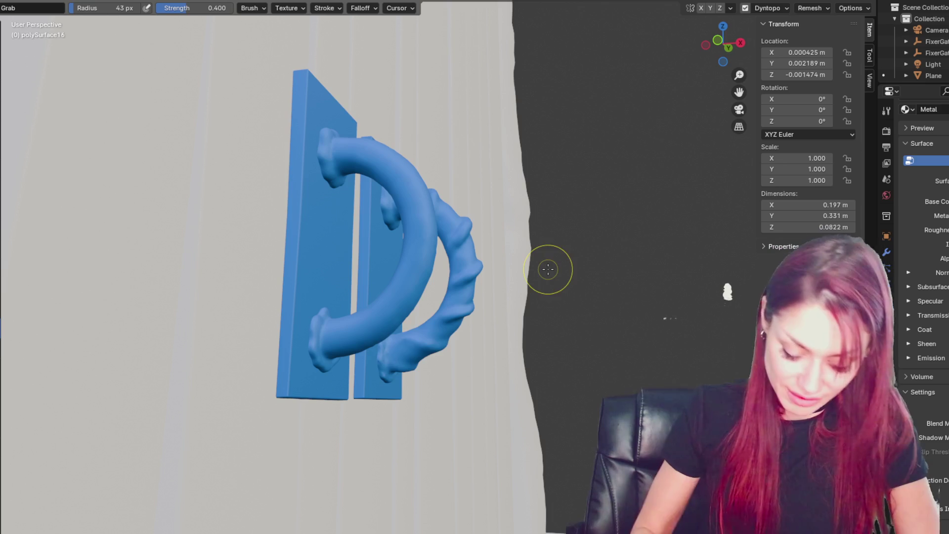
{"action": "mouse_move", "coordinate": [410, 355]}
{"action": "middle_mouse_down"}
{"action": "mouse_move", "coordinate": [470, 364]}
{"action": "mouse_move", "coordinate": [413, 343]}
{"action": "mouse_move", "coordinate": [460, 374]}
{"action": "middle_mouse_up"}
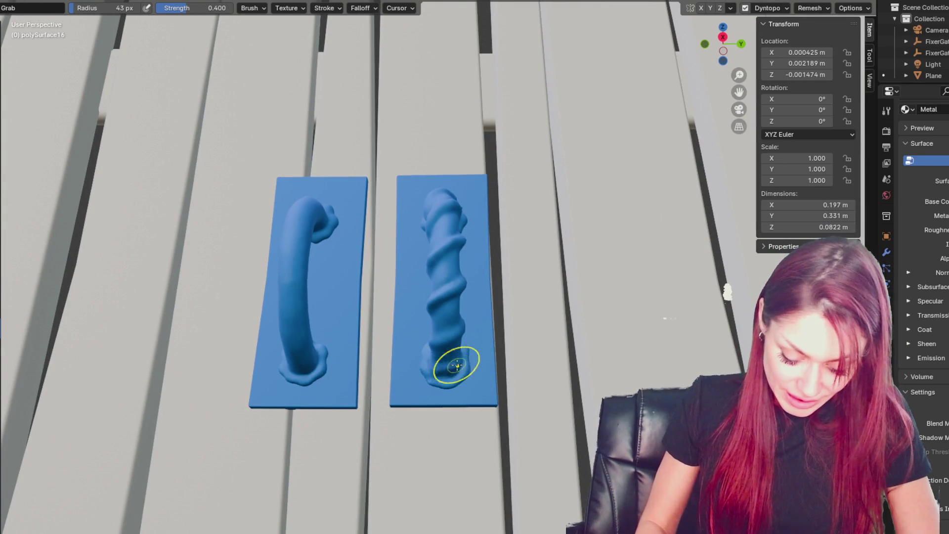
{"action": "mouse_move", "coordinate": [430, 271]}
{"action": "middle_mouse_down"}
{"action": "mouse_move", "coordinate": [483, 271]}
{"action": "mouse_move", "coordinate": [462, 297]}
{"action": "mouse_move", "coordinate": [505, 320]}
{"action": "mouse_move", "coordinate": [487, 339]}
{"action": "mouse_move", "coordinate": [462, 322]}
{"action": "middle_mouse_up"}
Step: Check the handle in profile from the side of the fence and zoom out to finish sculpting
{"action": "scroll", "coordinate": [462, 322], "scroll_direction": "down", "scroll_amount": 4}
{"action": "mouse_move", "coordinate": [329, 115]}
{"action": "middle_mouse_down"}
{"action": "mouse_move", "coordinate": [377, 159]}
{"action": "mouse_move", "coordinate": [275, 140]}
{"action": "mouse_move", "coordinate": [294, 141]}
{"action": "middle_mouse_up"}
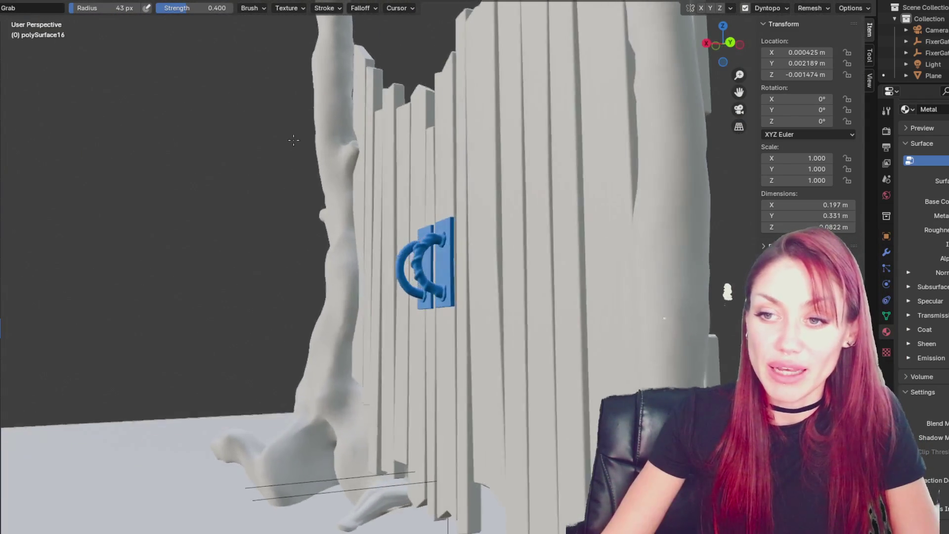
{"action": "scroll", "coordinate": [293, 141], "scroll_direction": "up", "scroll_amount": 5}
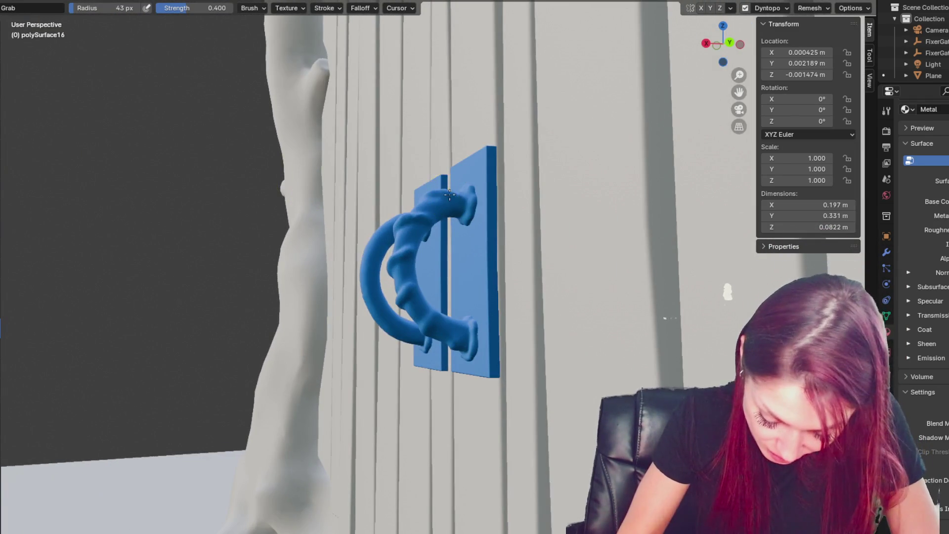
{"action": "mouse_move", "coordinate": [450, 195]}
{"action": "middle_mouse_down"}
{"action": "mouse_move", "coordinate": [462, 187]}
{"action": "mouse_move", "coordinate": [427, 193]}
{"action": "mouse_move", "coordinate": [517, 210]}
{"action": "mouse_move", "coordinate": [508, 195]}
{"action": "middle_mouse_up"}
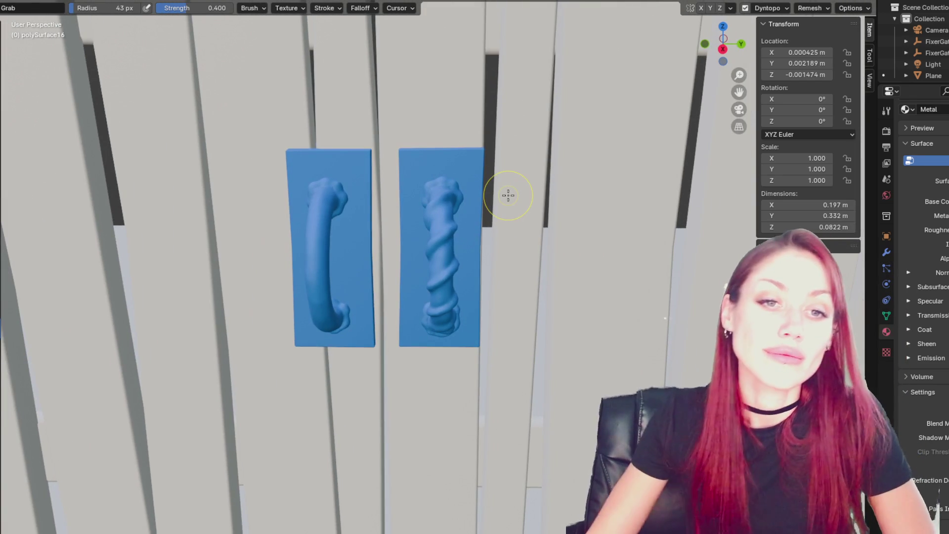
{"action": "scroll", "coordinate": [504, 194], "scroll_direction": "down", "scroll_amount": 2}
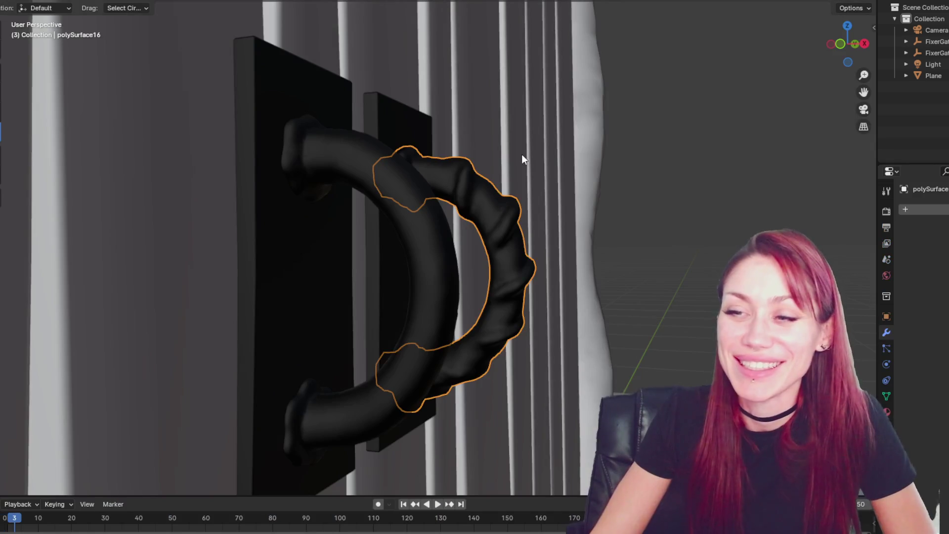
{"action": "scroll", "coordinate": [521, 154], "scroll_direction": "down", "scroll_amount": 2}
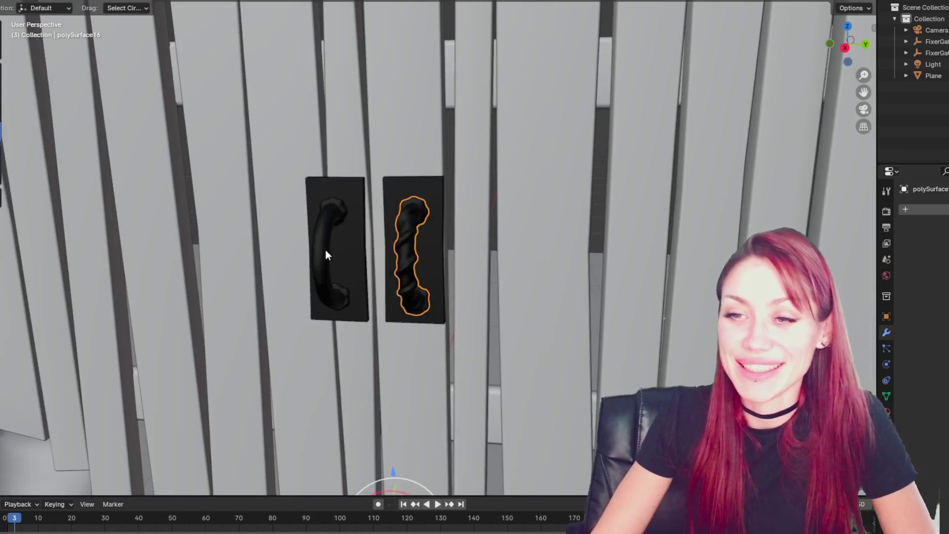
Step: Delete the plain left handle and slide a pasted copy of the twisted handle along Y onto the left plate
{"action": "left_click", "coordinate": [336, 251]}
{"action": "key", "text": "Delete"}
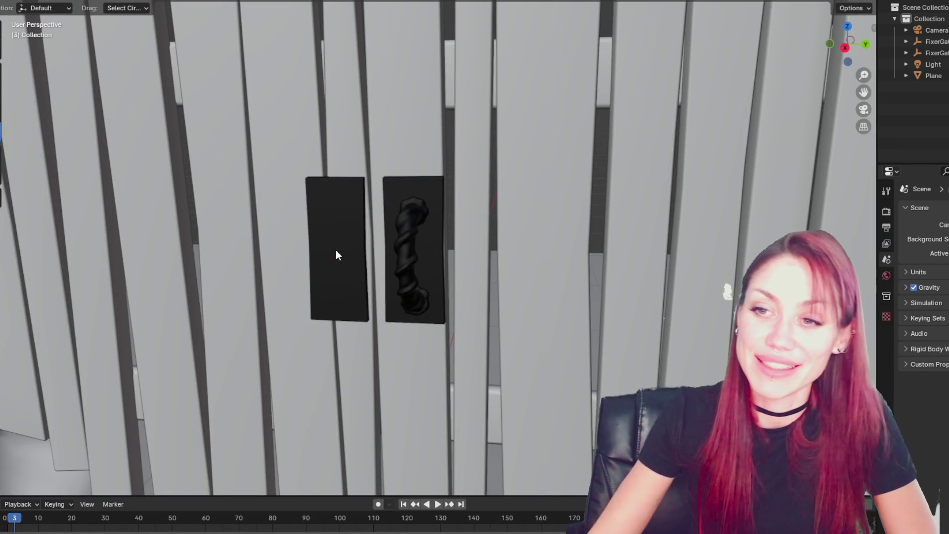
{"action": "left_click", "coordinate": [413, 249]}
{"action": "middle_click_drag", "start_coordinate": [414, 247], "coordinate": [423, 384]}
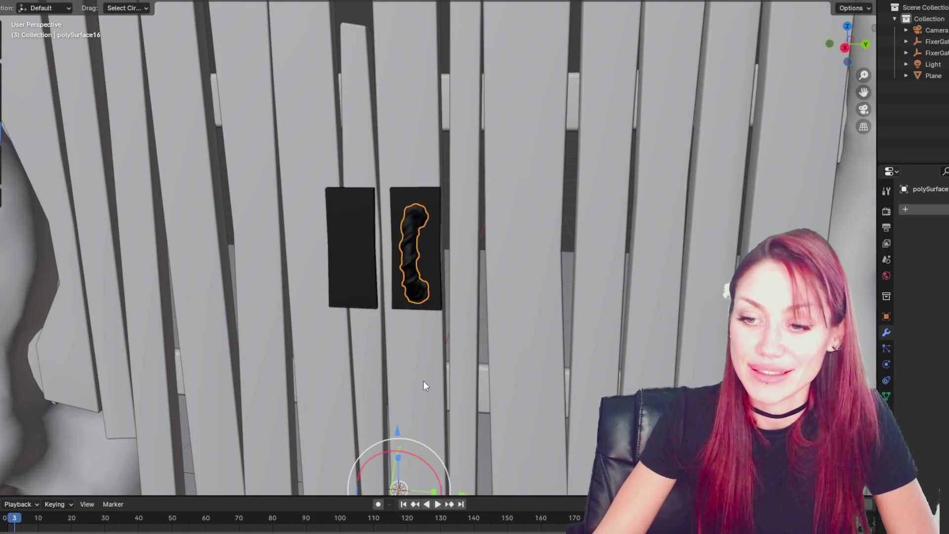
{"action": "key", "text": "ctrl+v"}
{"action": "scroll", "coordinate": [423, 386], "scroll_direction": "down", "scroll_amount": 4}
{"action": "key", "text": "g"}
{"action": "key", "text": "y"}
{"action": "left_click", "coordinate": [431, 396]}
Step: Nudge the right twisted handle slightly upward and orbit around both handles to check them
{"action": "mouse_move", "coordinate": [385, 33]}
{"action": "middle_mouse_down"}
{"action": "mouse_move", "coordinate": [447, 79]}
{"action": "mouse_move", "coordinate": [425, 75]}
{"action": "middle_mouse_up"}
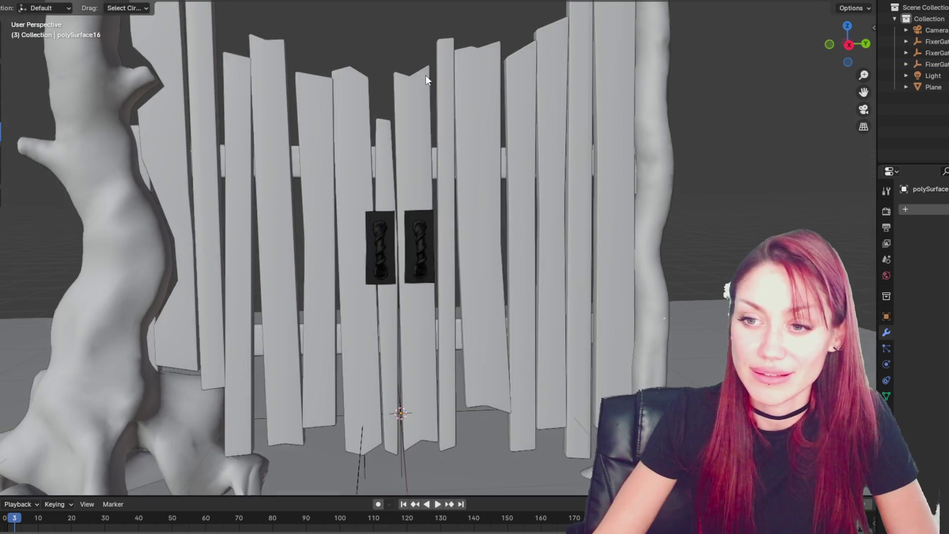
{"action": "scroll", "coordinate": [408, 215], "scroll_direction": "up", "scroll_amount": 3}
{"action": "left_click", "coordinate": [419, 181]}
{"action": "scroll", "coordinate": [432, 247], "scroll_direction": "down", "scroll_amount": 5}
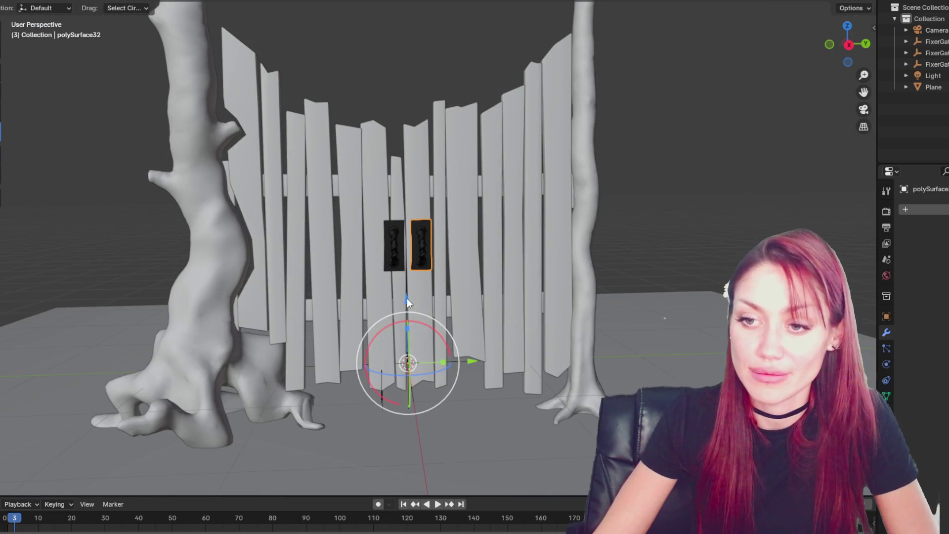
{"action": "left_click_drag", "start_coordinate": [404, 293], "coordinate": [412, 293]}
{"action": "scroll", "coordinate": [413, 293], "scroll_direction": "up", "scroll_amount": 3}
{"action": "scroll", "coordinate": [414, 291], "scroll_direction": "up", "scroll_amount": 2}
{"action": "mouse_move", "coordinate": [538, 290]}
{"action": "middle_mouse_down"}
{"action": "mouse_move", "coordinate": [504, 269]}
{"action": "mouse_move", "coordinate": [568, 269]}
{"action": "middle_mouse_up"}
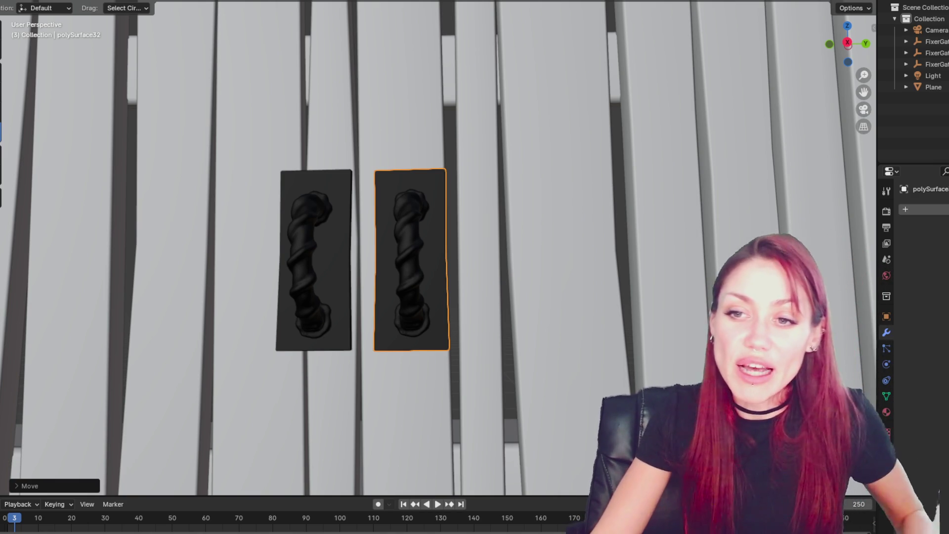
Step: Move the plank behind the right handle along the Y axis, then deselect it
{"action": "scroll", "coordinate": [470, 235], "scroll_direction": "down", "scroll_amount": 5}
{"action": "scroll", "coordinate": [408, 157], "scroll_direction": "up", "scroll_amount": 3}
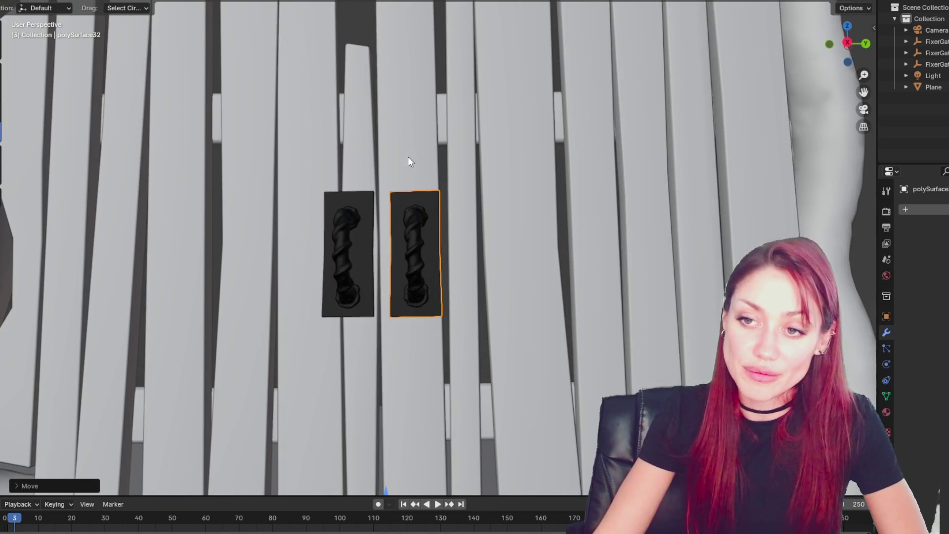
{"action": "left_click", "coordinate": [408, 155]}
{"action": "scroll", "coordinate": [408, 155], "scroll_direction": "down", "scroll_amount": 5}
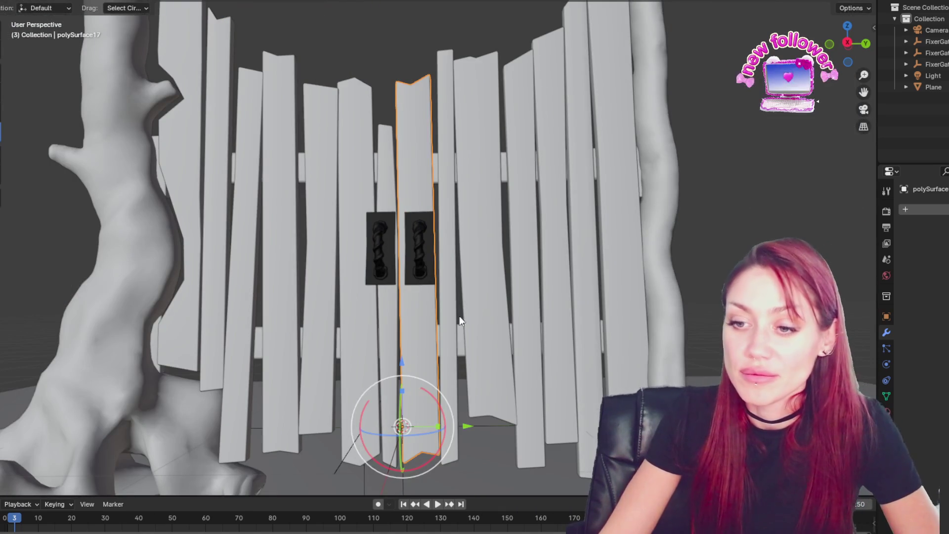
{"action": "key", "text": "w"}
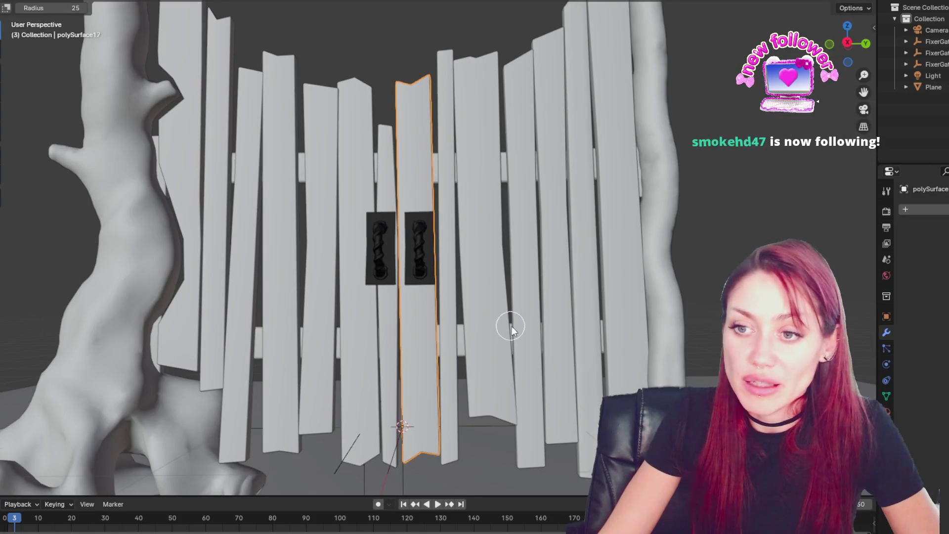
{"action": "key", "text": "w"}
{"action": "scroll", "coordinate": [443, 348], "scroll_direction": "down", "scroll_amount": 5}
{"action": "scroll", "coordinate": [443, 348], "scroll_direction": "up", "scroll_amount": 5}
{"action": "left_click", "coordinate": [1, 92]}
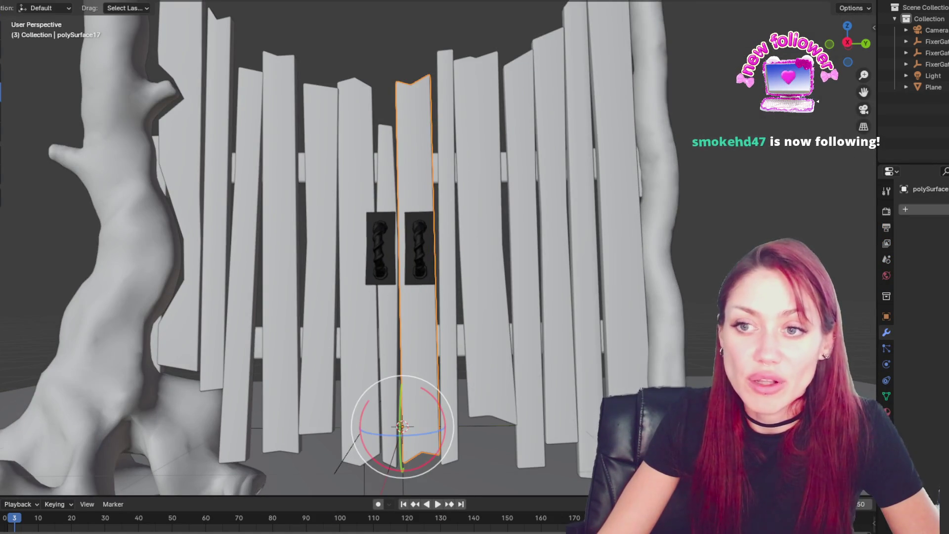
{"action": "key", "text": "g"}
{"action": "key", "text": "y"}
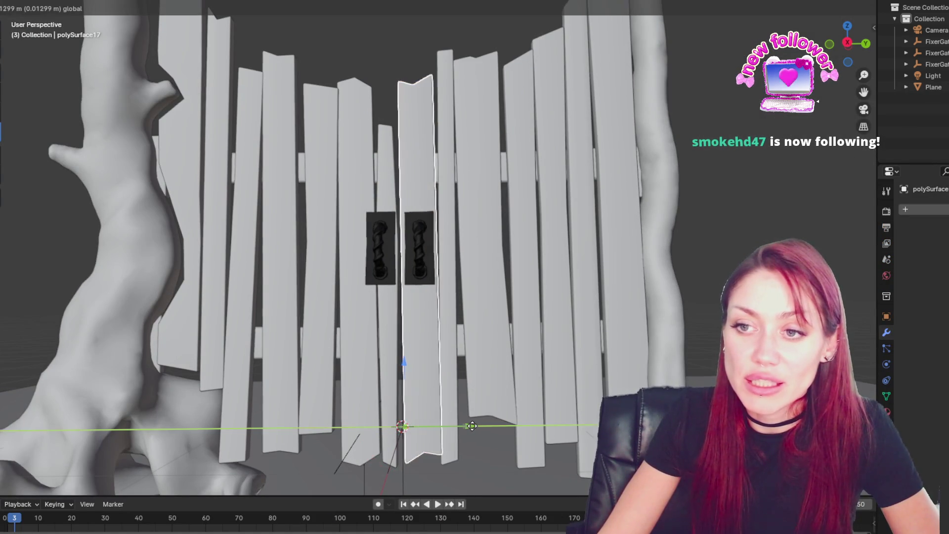
{"action": "left_click", "coordinate": [472, 425]}
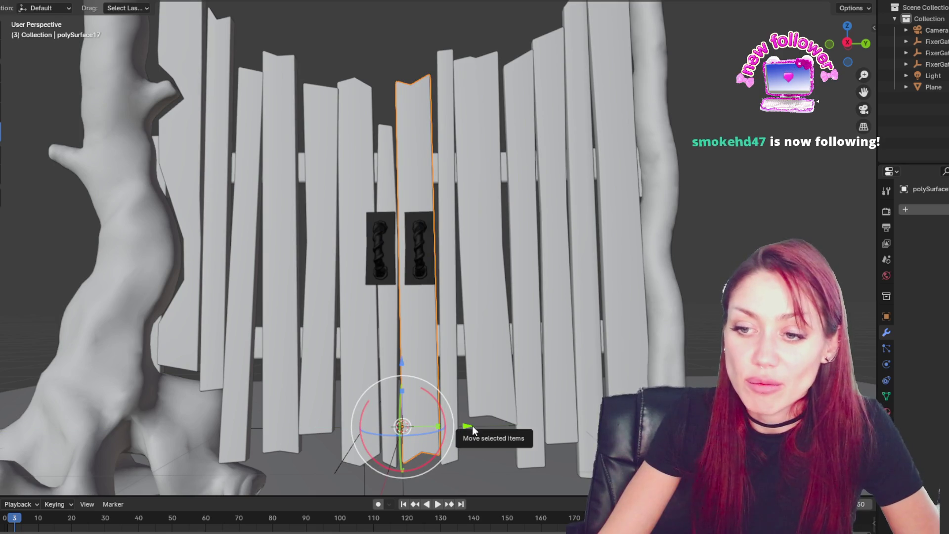
{"action": "key", "text": "alt+a"}
Step: Select the right plate and twisted handle together and shift them along Y
{"action": "mouse_move", "coordinate": [434, 274]}
{"action": "middle_mouse_down"}
{"action": "mouse_move", "coordinate": [473, 272]}
{"action": "mouse_move", "coordinate": [194, 294]}
{"action": "mouse_move", "coordinate": [454, 287]}
{"action": "middle_mouse_up"}
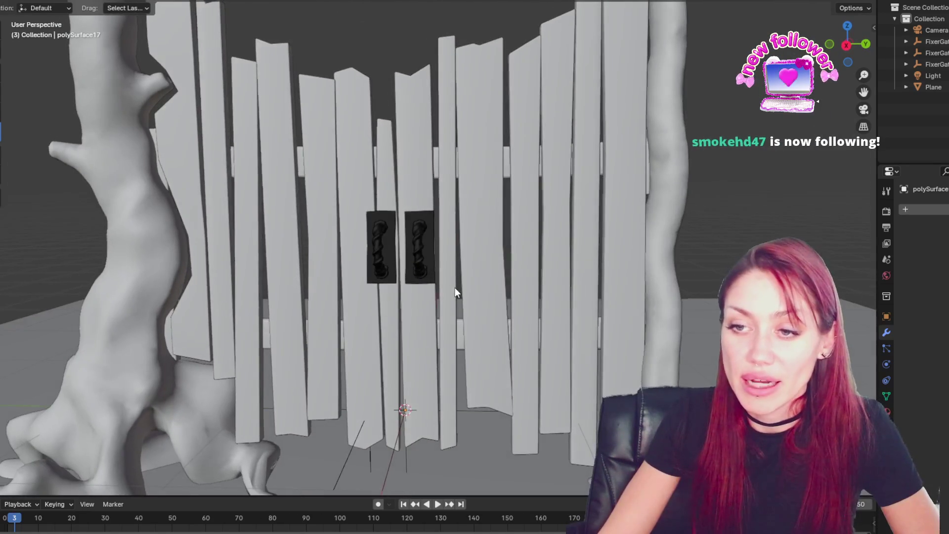
{"action": "scroll", "coordinate": [438, 272], "scroll_direction": "up", "scroll_amount": 4}
{"action": "left_click", "coordinate": [406, 262]}
{"action": "left_click", "coordinate": [406, 263], "text": "shift"}
{"action": "scroll", "coordinate": [429, 274], "scroll_direction": "down", "scroll_amount": 5}
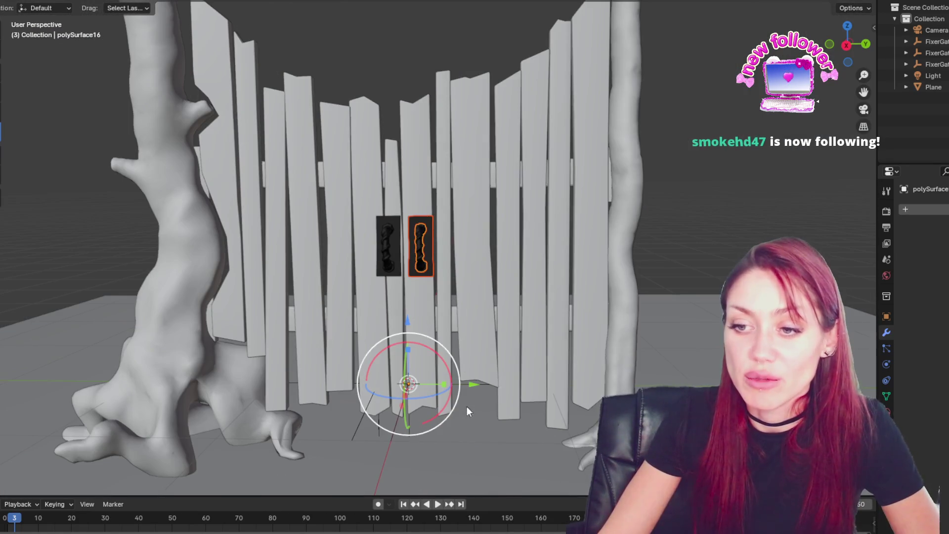
{"action": "left_click_drag", "start_coordinate": [476, 385], "coordinate": [473, 385]}
{"action": "scroll", "coordinate": [464, 365], "scroll_direction": "up", "scroll_amount": 4}
Step: Push the right handle along X against the gate planks and reselect its plate
{"action": "mouse_move", "coordinate": [470, 307]}
{"action": "middle_mouse_down"}
{"action": "mouse_move", "coordinate": [506, 299]}
{"action": "mouse_move", "coordinate": [408, 324]}
{"action": "mouse_move", "coordinate": [475, 301]}
{"action": "mouse_move", "coordinate": [404, 339]}
{"action": "mouse_move", "coordinate": [360, 336]}
{"action": "mouse_move", "coordinate": [384, 248]}
{"action": "middle_mouse_up"}
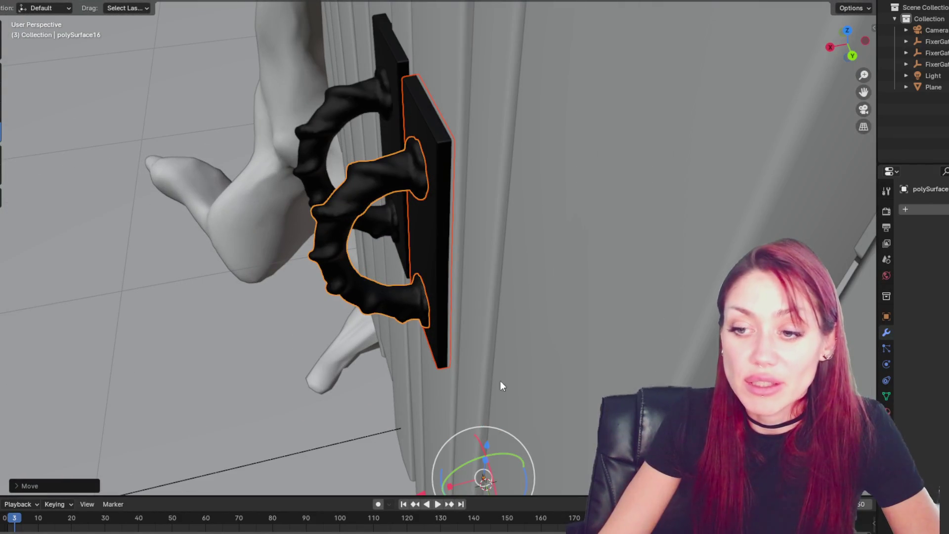
{"action": "middle_click_drag", "start_coordinate": [424, 487], "coordinate": [461, 406], "text": "shift"}
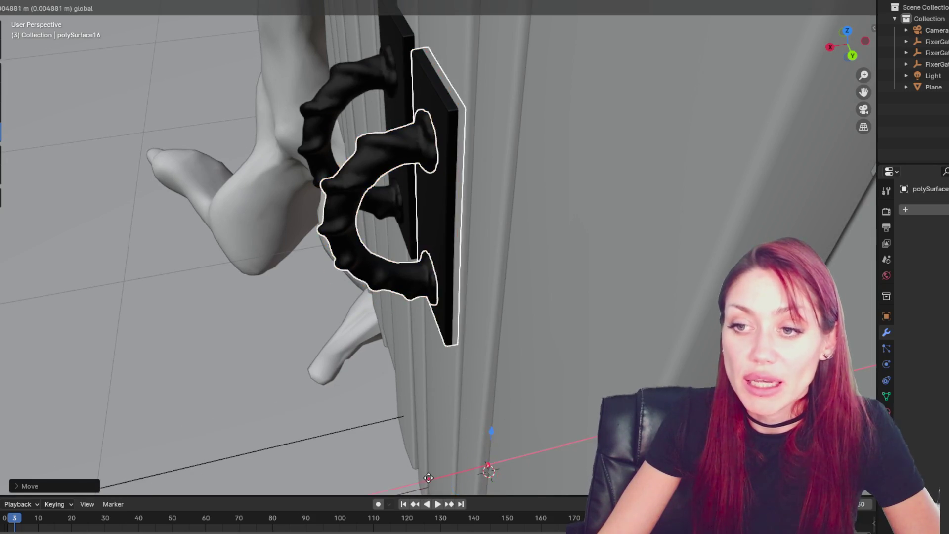
{"action": "mouse_move", "coordinate": [430, 452]}
{"action": "middle_mouse_down"}
{"action": "mouse_move", "coordinate": [474, 310]}
{"action": "mouse_move", "coordinate": [446, 425]}
{"action": "middle_mouse_up"}
{"action": "left_click_drag", "start_coordinate": [417, 395], "coordinate": [415, 397]}
{"action": "left_click", "coordinate": [416, 396]}
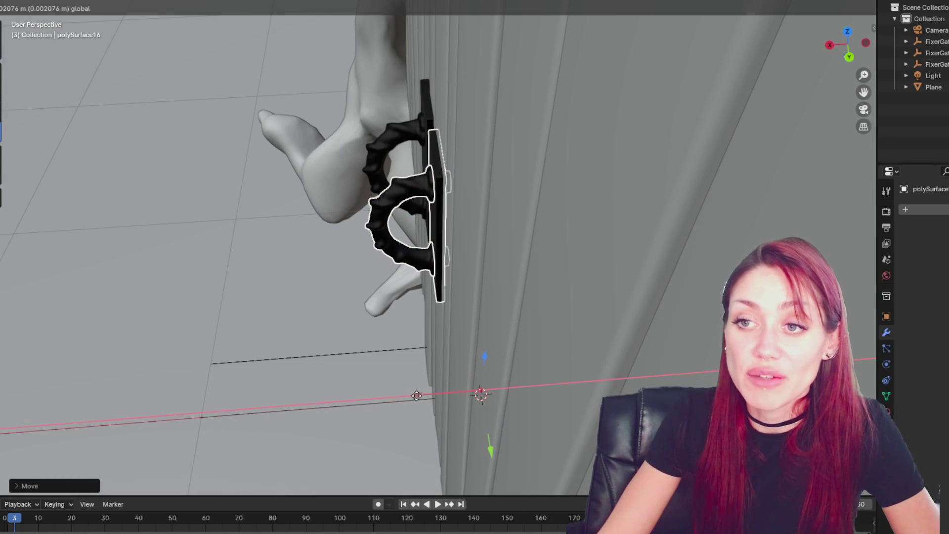
{"action": "left_click", "coordinate": [437, 217]}
{"action": "mouse_move", "coordinate": [437, 218]}
{"action": "middle_mouse_down"}
{"action": "mouse_move", "coordinate": [485, 260]}
{"action": "mouse_move", "coordinate": [450, 261]}
{"action": "middle_mouse_up"}
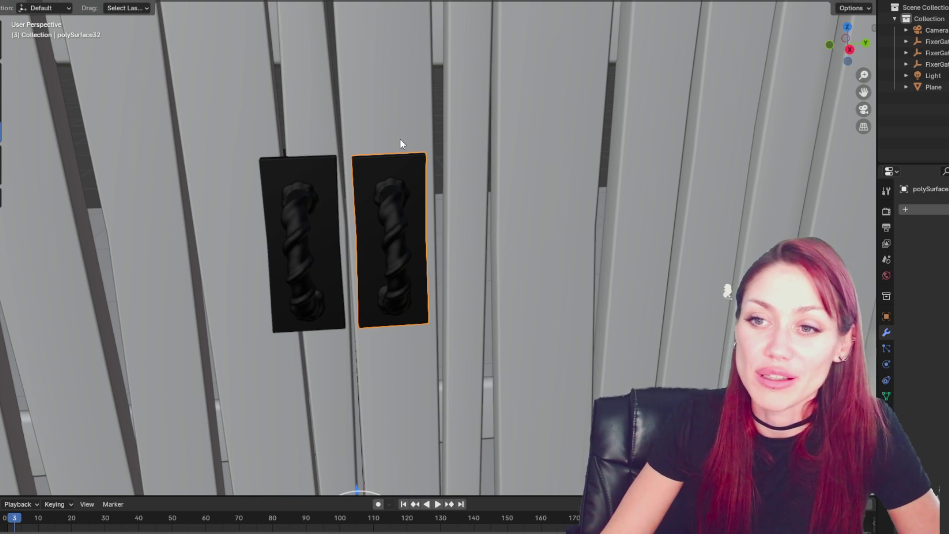
Step: Enable Dyntopo on the right plate, accept the Attribute Data Detected warning, and pick the Draw brush
{"action": "scroll", "coordinate": [369, 76], "scroll_direction": "up", "scroll_amount": 6}
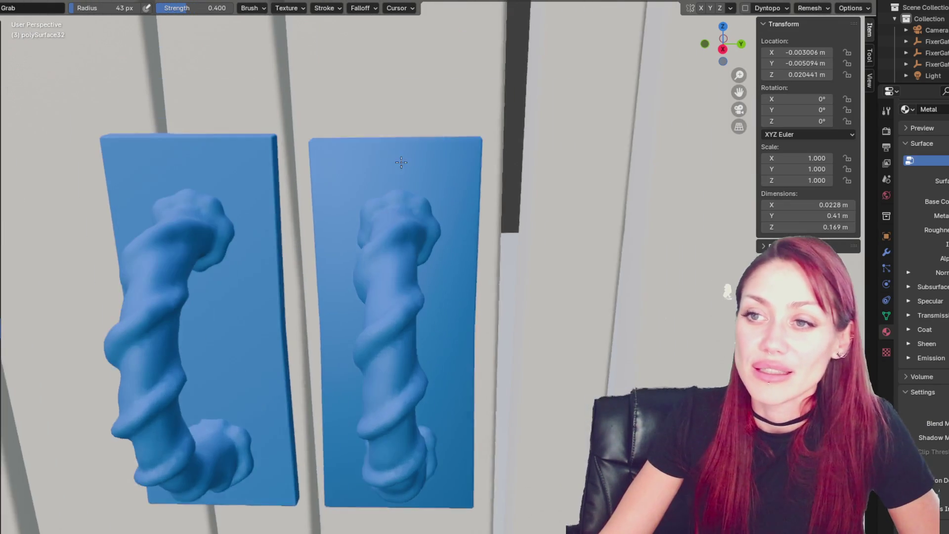
{"action": "middle_click_drag", "start_coordinate": [401, 163], "coordinate": [416, 147]}
{"action": "left_click", "coordinate": [745, 8]}
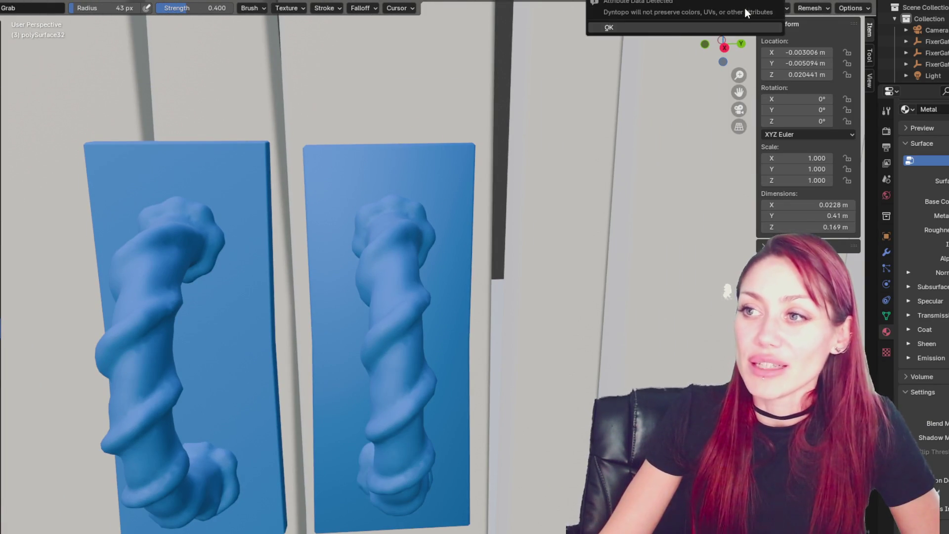
{"action": "left_click", "coordinate": [671, 28]}
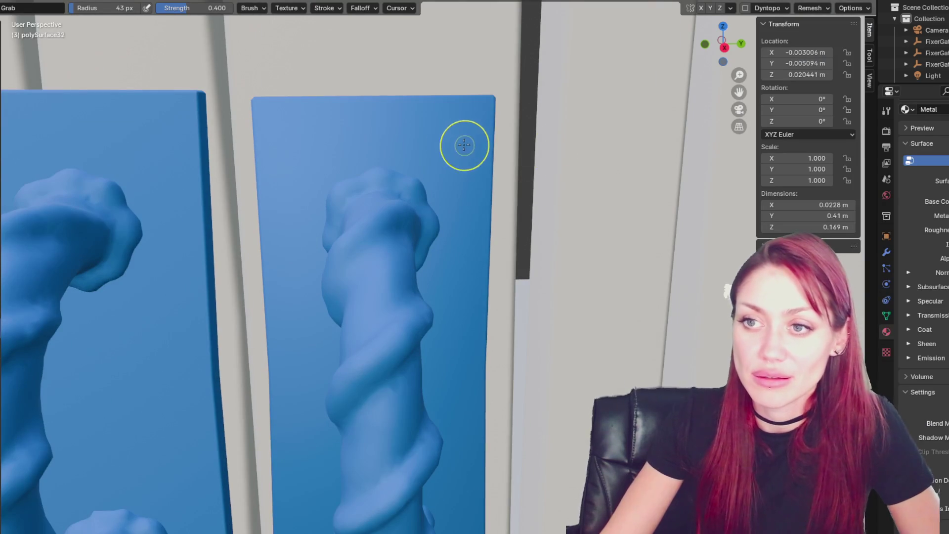
{"action": "key", "text": "x"}
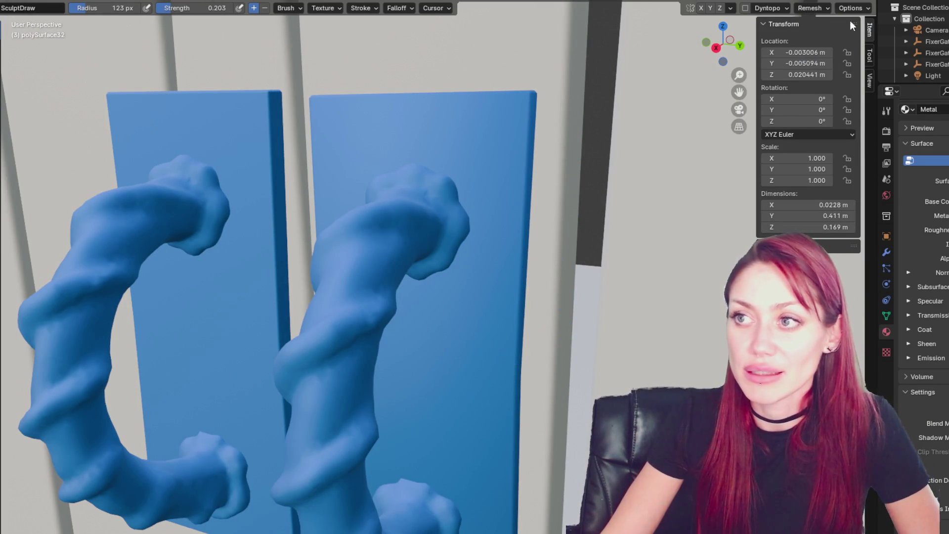
Step: Re-enable Dyntopo and orbit to bring the plates' top and bottom edges into view
{"action": "left_click", "coordinate": [746, 8]}
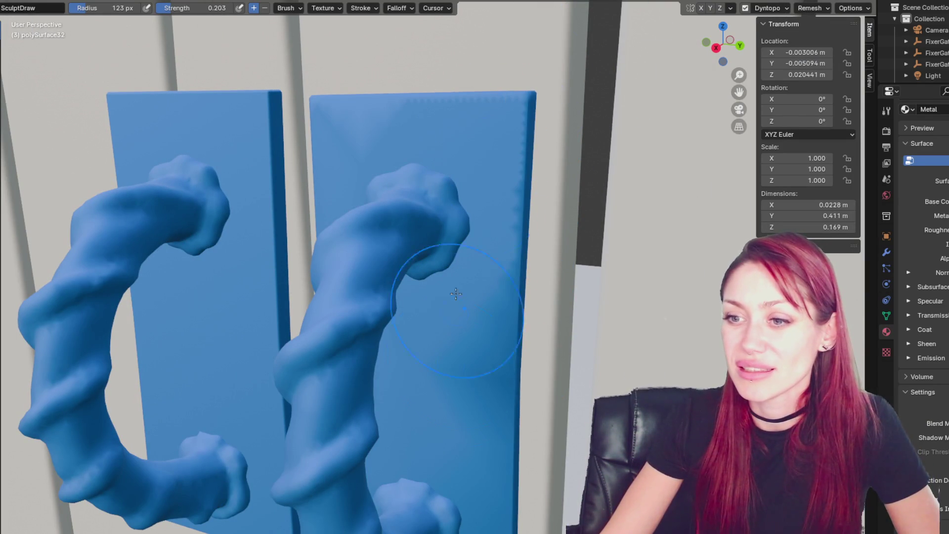
{"action": "middle_click_drag", "start_coordinate": [497, 349], "coordinate": [550, 225], "text": "shift"}
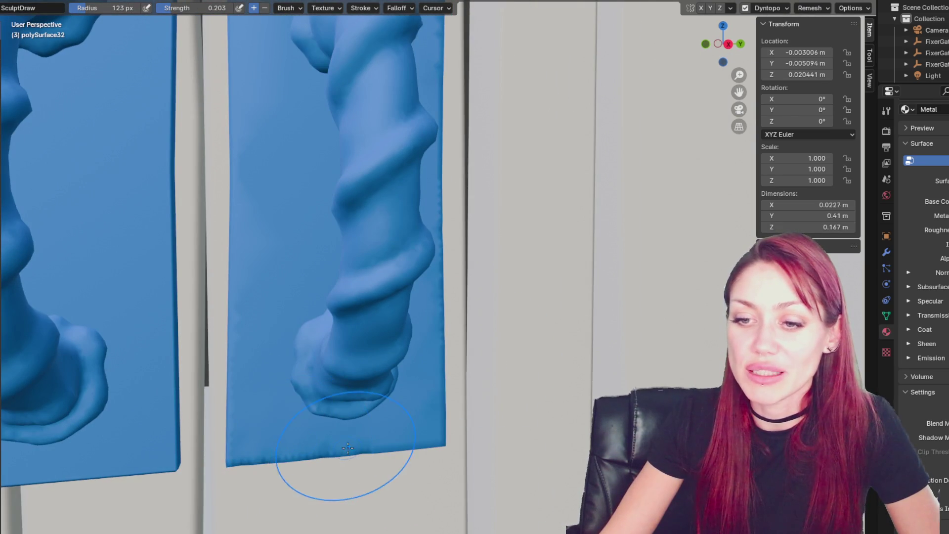
{"action": "middle_click_drag", "start_coordinate": [262, 25], "coordinate": [272, 178], "text": "shift"}
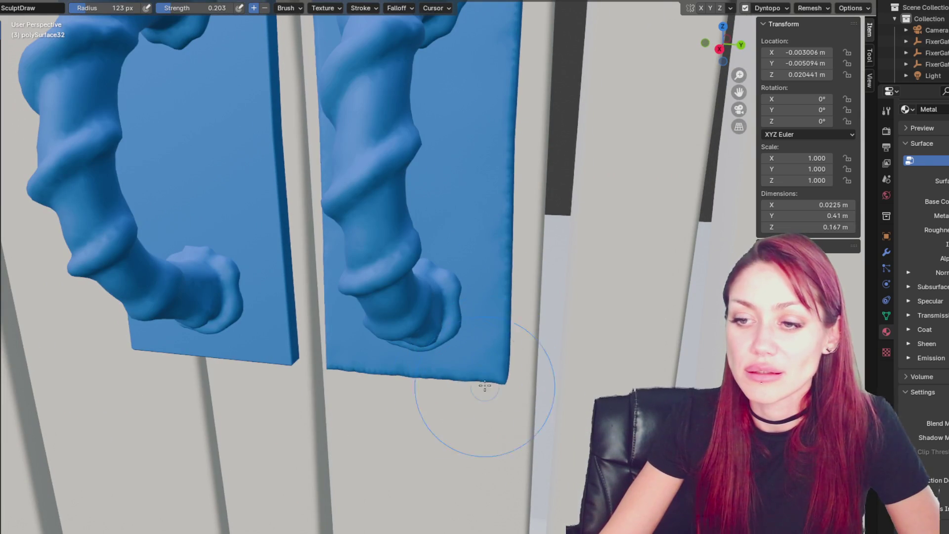
{"action": "middle_click_drag", "start_coordinate": [354, 358], "coordinate": [298, 383]}
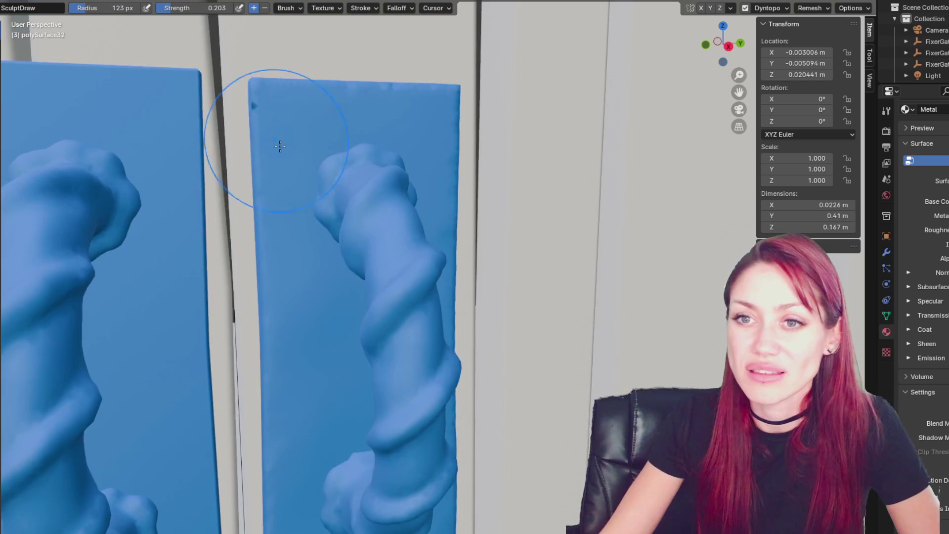
{"action": "middle_click_drag", "start_coordinate": [565, 236], "coordinate": [618, 105]}
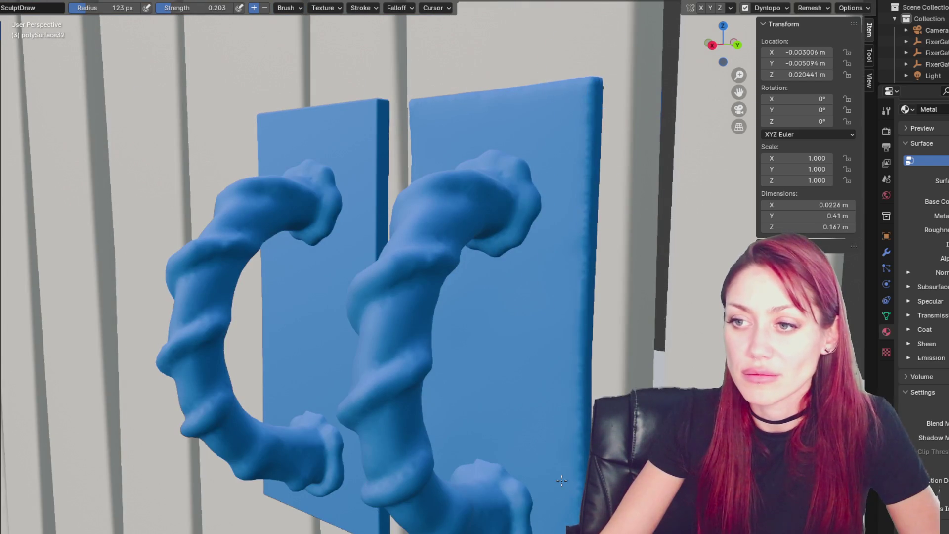
{"action": "scroll", "coordinate": [553, 181], "scroll_direction": "up", "scroll_amount": 3}
{"action": "mouse_move", "coordinate": [524, 501]}
{"action": "middle_mouse_down"}
{"action": "mouse_move", "coordinate": [346, 445]}
{"action": "mouse_move", "coordinate": [346, 213]}
{"action": "middle_mouse_up"}
{"action": "scroll", "coordinate": [327, 433], "scroll_direction": "up", "scroll_amount": 3}
{"action": "scroll", "coordinate": [327, 434], "scroll_direction": "up", "scroll_amount": 3}
Step: Shrink the Draw brush to 83 px and work around both plates from several angles
{"action": "key", "text": "f"}
{"action": "left_click", "coordinate": [354, 291]}
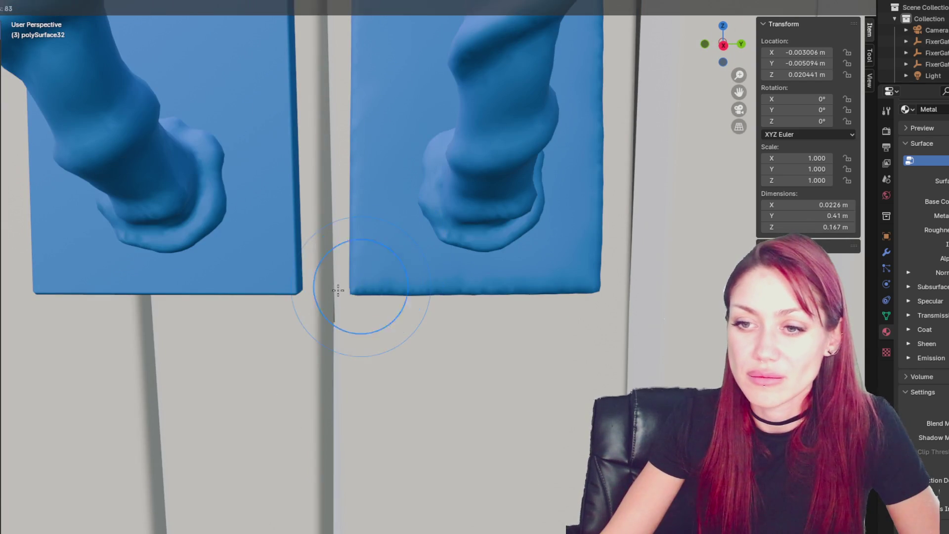
{"action": "middle_click_drag", "start_coordinate": [353, 291], "coordinate": [247, 331]}
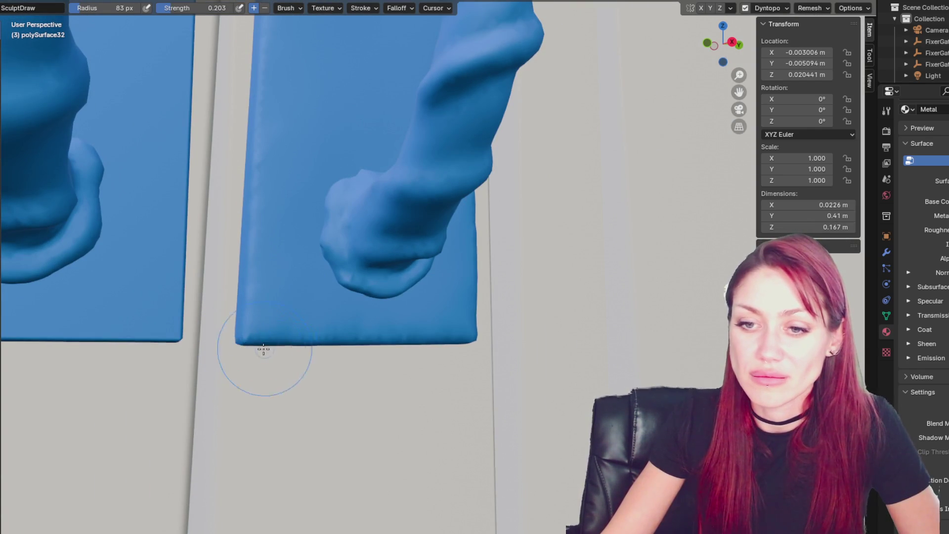
{"action": "middle_click_drag", "start_coordinate": [248, 375], "coordinate": [370, 360]}
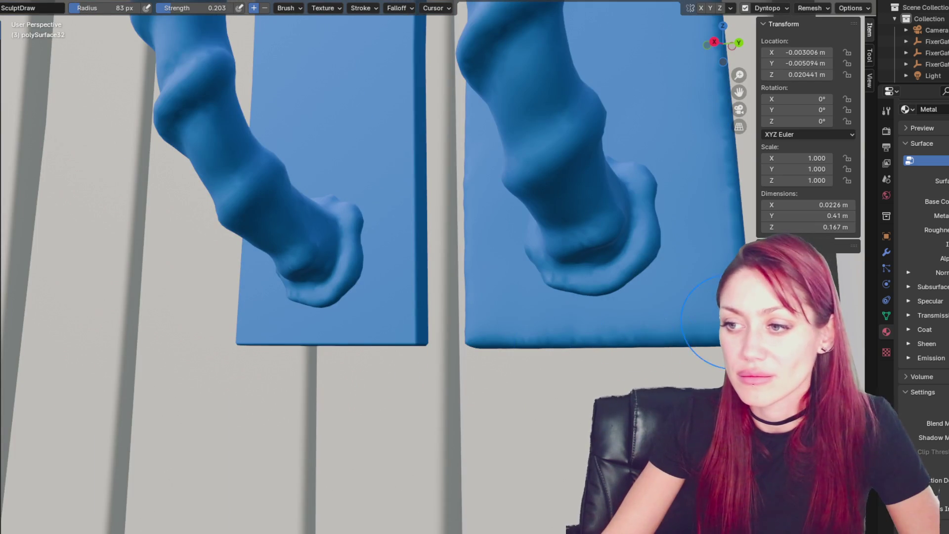
{"action": "mouse_move", "coordinate": [495, 296]}
{"action": "middle_mouse_down"}
{"action": "mouse_move", "coordinate": [537, 278]}
{"action": "mouse_move", "coordinate": [601, 208]}
{"action": "middle_mouse_up"}
{"action": "middle_click_drag", "start_coordinate": [614, 170], "coordinate": [271, 156]}
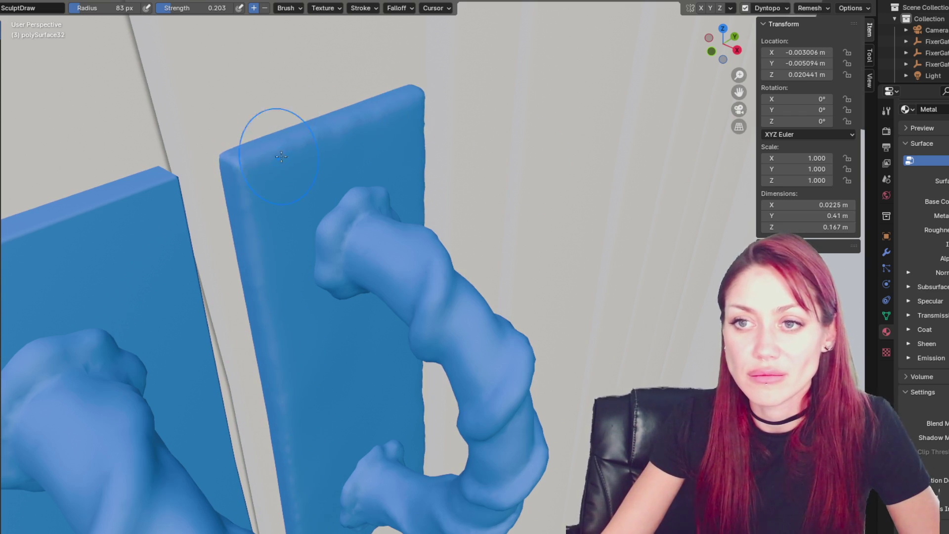
{"action": "middle_click_drag", "start_coordinate": [275, 116], "coordinate": [582, 148]}
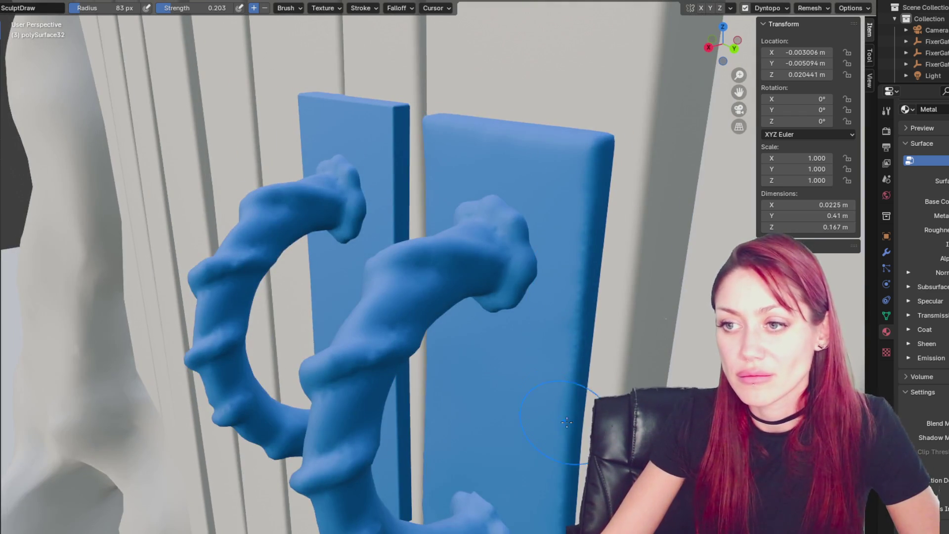
{"action": "middle_click_drag", "start_coordinate": [593, 197], "coordinate": [580, 218]}
{"action": "mouse_move", "coordinate": [530, 450]}
{"action": "middle_mouse_down"}
{"action": "mouse_move", "coordinate": [513, 307]}
{"action": "mouse_move", "coordinate": [491, 255]}
{"action": "middle_mouse_up"}
{"action": "scroll", "coordinate": [492, 255], "scroll_direction": "up", "scroll_amount": 1}
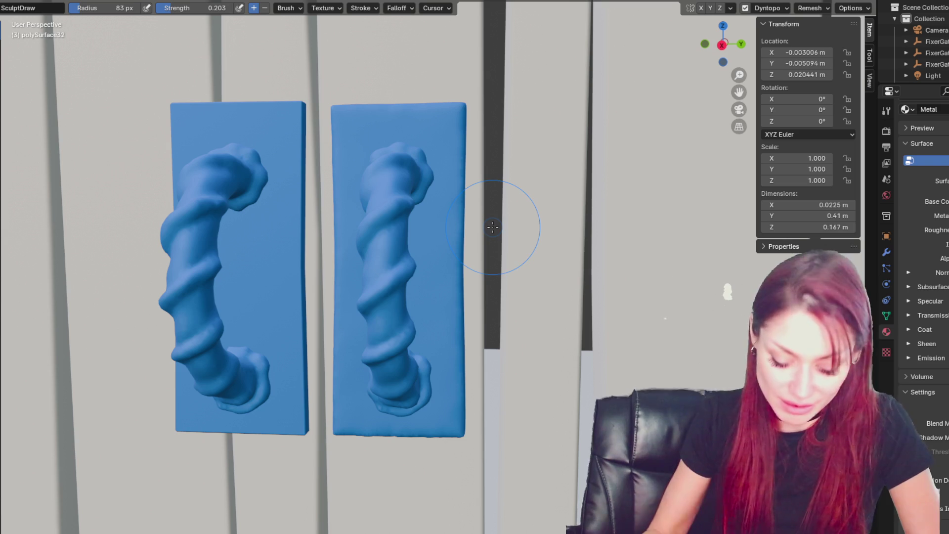
Step: Grab-nudge the right plate's surface, then switch sculpting to the right twisted handle and orbit around it
{"action": "key", "text": "g"}
{"action": "left_click_drag", "start_coordinate": [407, 336], "coordinate": [406, 333]}
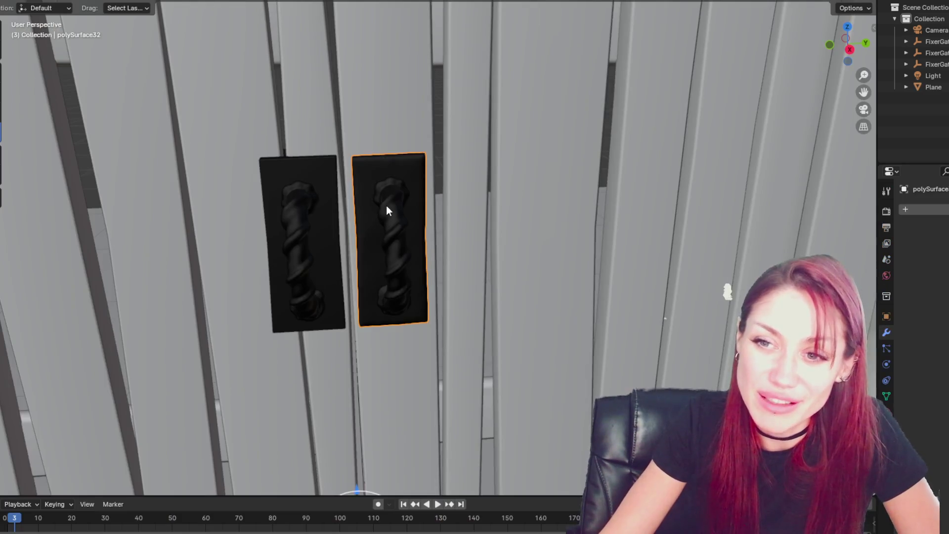
{"action": "left_click", "coordinate": [388, 211]}
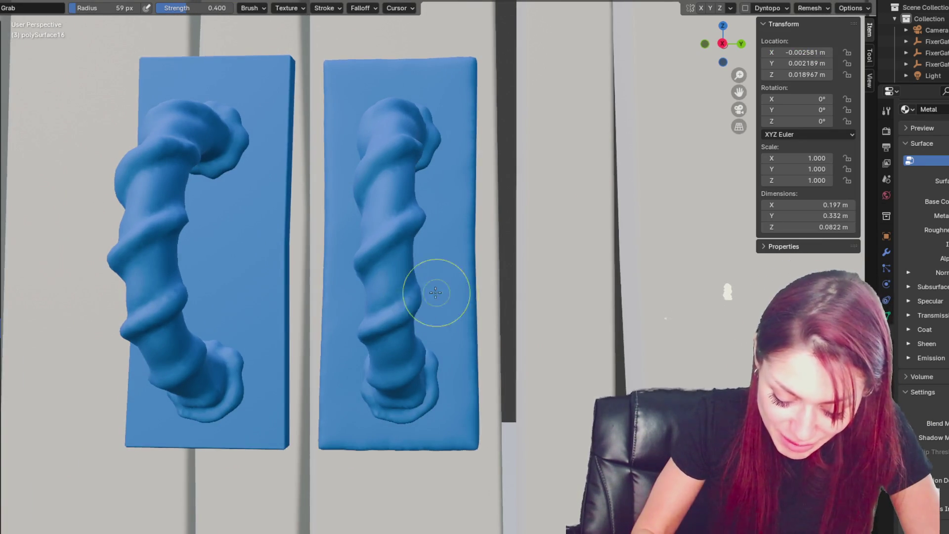
{"action": "mouse_move", "coordinate": [434, 290]}
{"action": "middle_mouse_down"}
{"action": "mouse_move", "coordinate": [412, 289]}
{"action": "mouse_move", "coordinate": [437, 334]}
{"action": "mouse_move", "coordinate": [423, 275]}
{"action": "middle_mouse_up"}
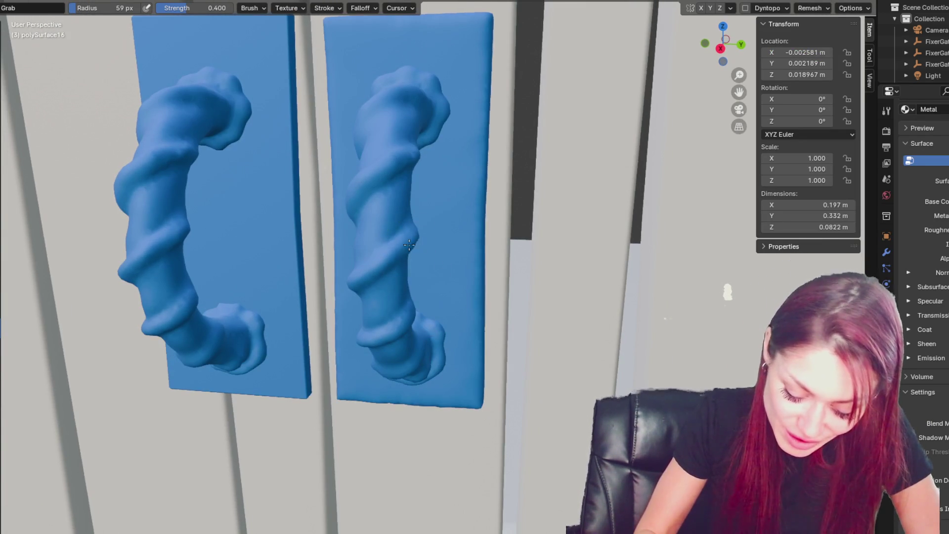
{"action": "mouse_move", "coordinate": [445, 240]}
{"action": "middle_mouse_down"}
{"action": "mouse_move", "coordinate": [425, 264]}
{"action": "mouse_move", "coordinate": [413, 251]}
{"action": "mouse_move", "coordinate": [425, 265]}
{"action": "mouse_move", "coordinate": [429, 373]}
{"action": "mouse_move", "coordinate": [489, 334]}
{"action": "middle_mouse_up"}
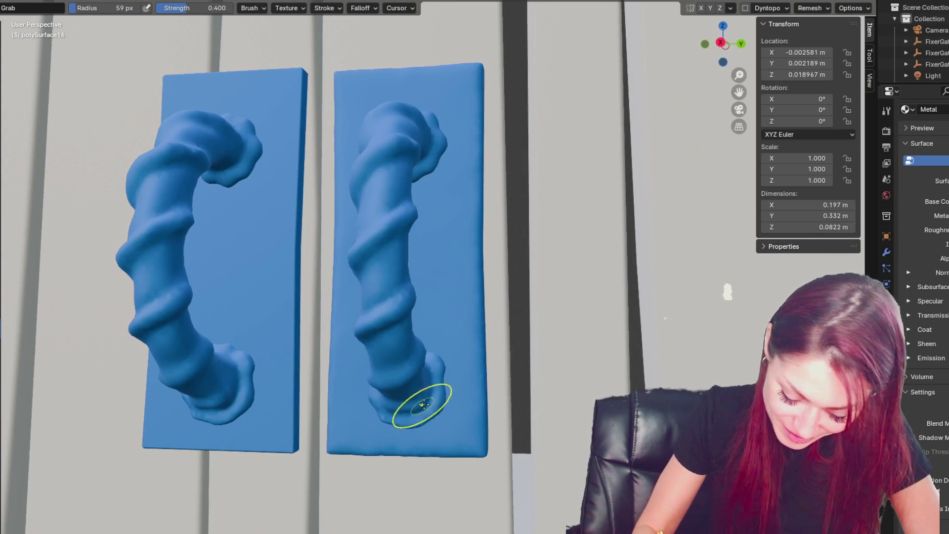
{"action": "mouse_move", "coordinate": [437, 364]}
{"action": "middle_mouse_down"}
{"action": "mouse_move", "coordinate": [423, 138]}
{"action": "mouse_move", "coordinate": [417, 141]}
{"action": "mouse_move", "coordinate": [423, 173]}
{"action": "mouse_move", "coordinate": [485, 165]}
{"action": "mouse_move", "coordinate": [520, 173]}
{"action": "mouse_move", "coordinate": [431, 146]}
{"action": "middle_mouse_up"}
Step: Pick the Crease brush, zoom in on the right handle, enable Dyntopo with Ctrl+D, and return to Grab
{"action": "key", "text": "shift+c"}
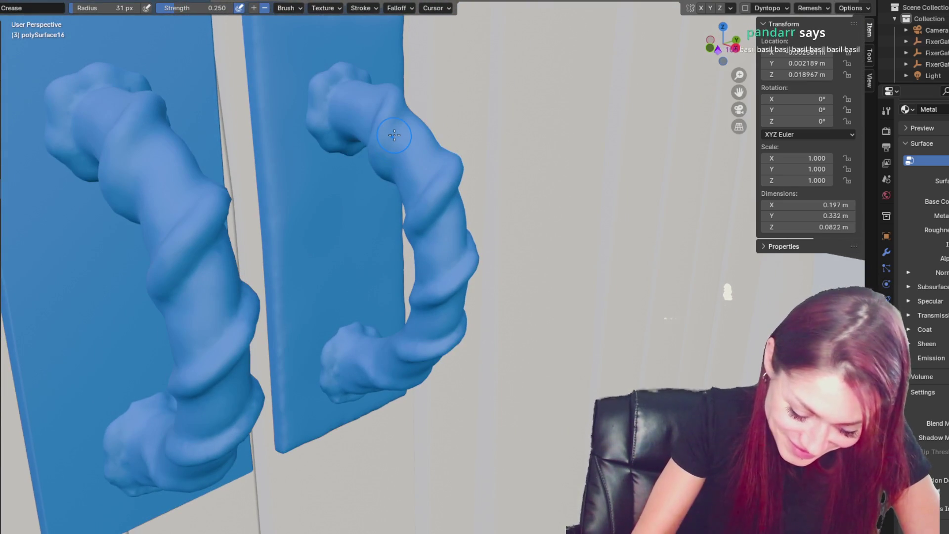
{"action": "scroll", "coordinate": [394, 135], "scroll_direction": "up", "scroll_amount": 3}
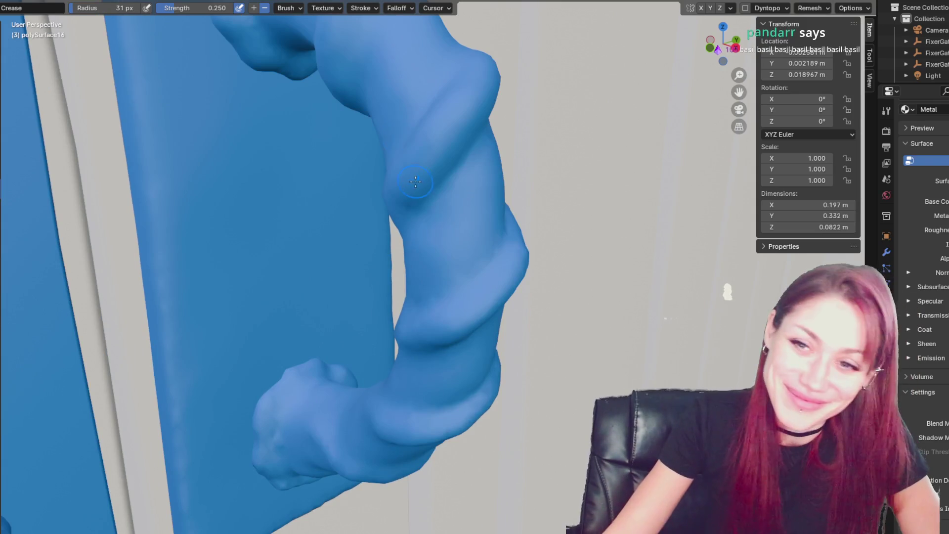
{"action": "middle_click_drag", "start_coordinate": [415, 182], "coordinate": [443, 244], "text": "shift"}
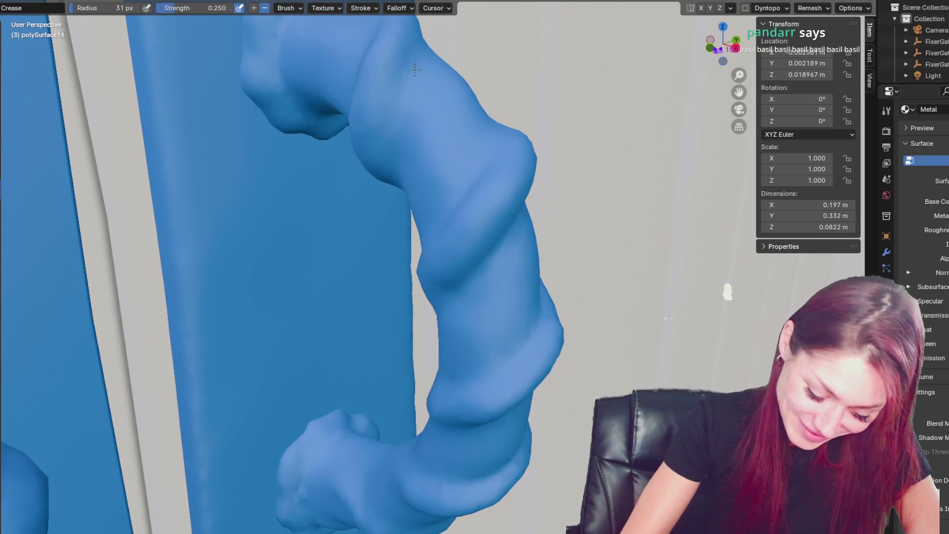
{"action": "scroll", "coordinate": [397, 104], "scroll_direction": "down", "scroll_amount": 3}
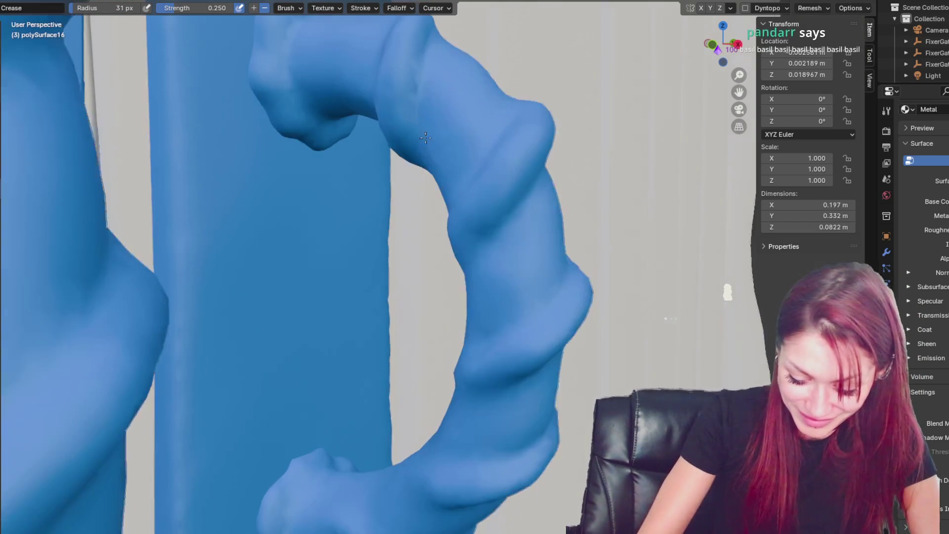
{"action": "scroll", "coordinate": [415, 82], "scroll_direction": "up", "scroll_amount": 3}
{"action": "key", "text": "ctrl+d"}
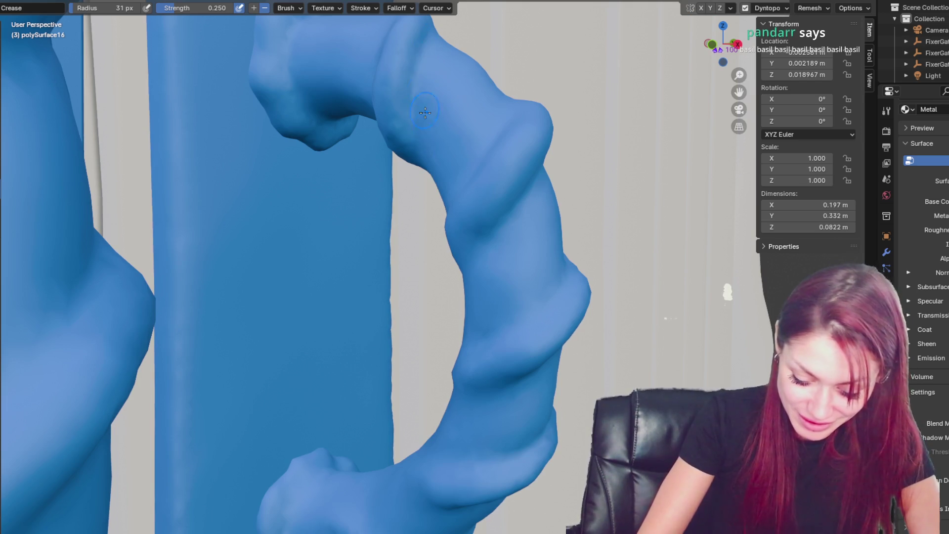
{"action": "key", "text": "g"}
Step: Grab-drag the right handle's inner curve and upper part into shape
{"action": "mouse_move", "coordinate": [455, 132]}
{"action": "middle_mouse_down"}
{"action": "mouse_move", "coordinate": [413, 144]}
{"action": "mouse_move", "coordinate": [483, 140]}
{"action": "mouse_move", "coordinate": [414, 117]}
{"action": "middle_mouse_up"}
{"action": "middle_click_drag", "start_coordinate": [547, 254], "coordinate": [455, 195]}
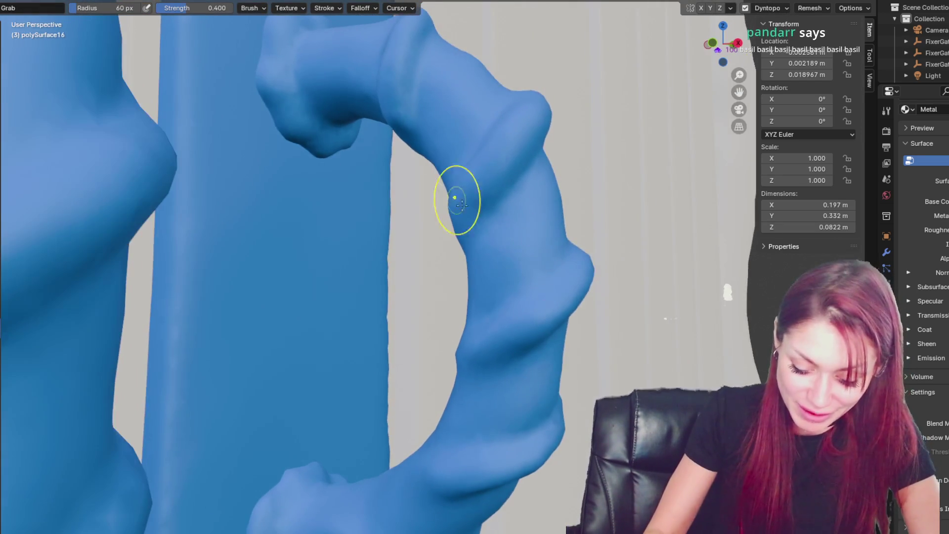
{"action": "middle_click_drag", "start_coordinate": [414, 117], "coordinate": [417, 137]}
{"action": "mouse_move", "coordinate": [356, 133]}
{"action": "middle_mouse_down"}
{"action": "mouse_move", "coordinate": [411, 162]}
{"action": "mouse_move", "coordinate": [354, 121]}
{"action": "middle_mouse_up"}
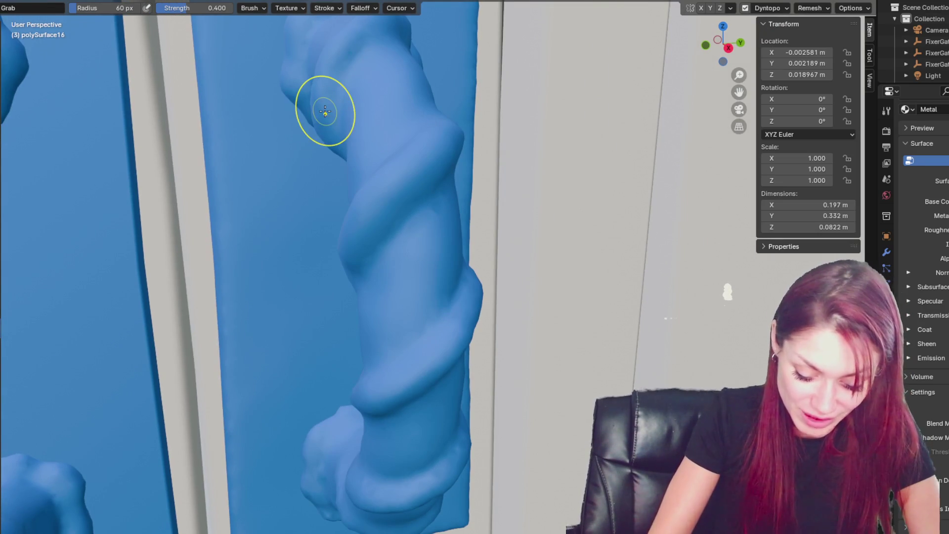
{"action": "scroll", "coordinate": [180, 498], "scroll_direction": "down", "scroll_amount": 4}
Step: Reduce the Grab brush radius to 47 px and zoom out to see the whole fence
{"action": "middle_click_drag", "start_coordinate": [180, 497], "coordinate": [459, 508]}
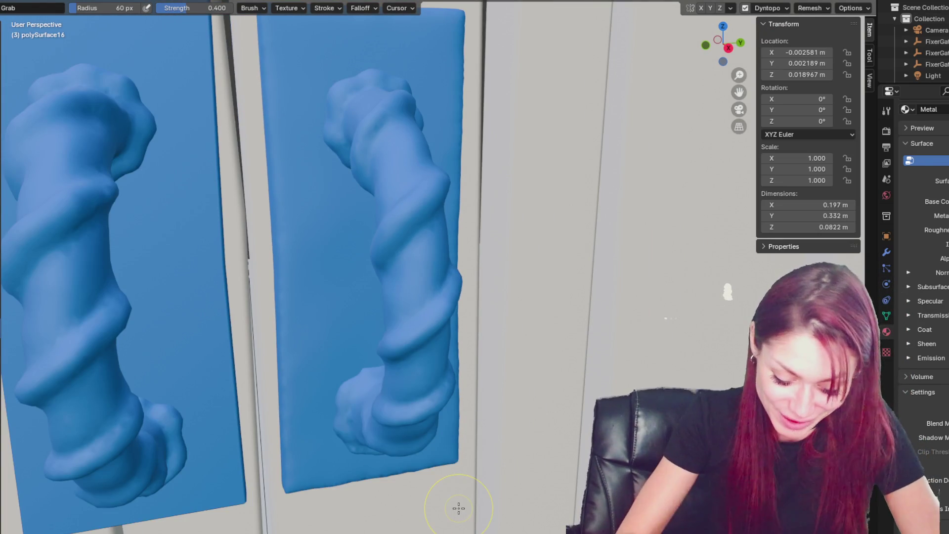
{"action": "middle_click_drag", "start_coordinate": [376, 179], "coordinate": [381, 180]}
{"action": "middle_click_drag", "start_coordinate": [360, 144], "coordinate": [377, 145]}
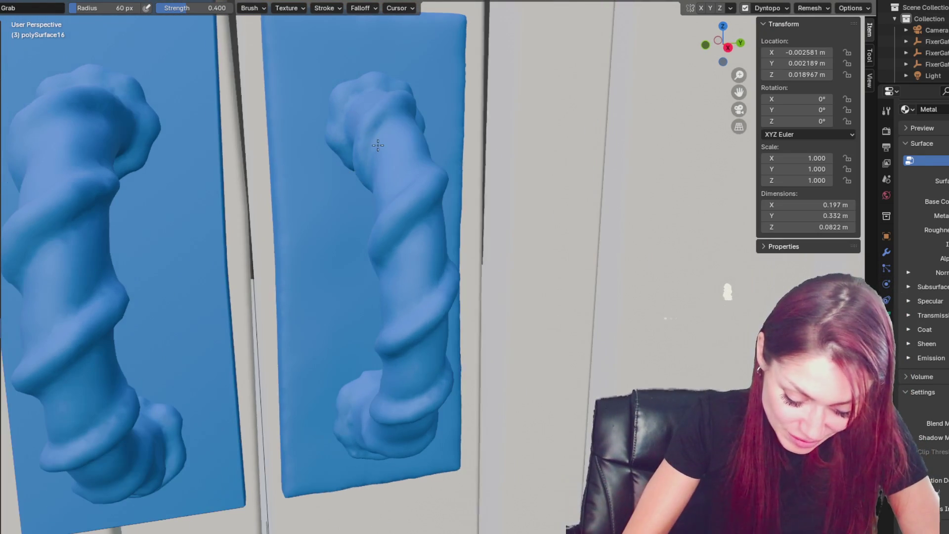
{"action": "middle_click_drag", "start_coordinate": [461, 312], "coordinate": [460, 212]}
{"action": "key", "text": "f"}
{"action": "left_click", "coordinate": [377, 190]}
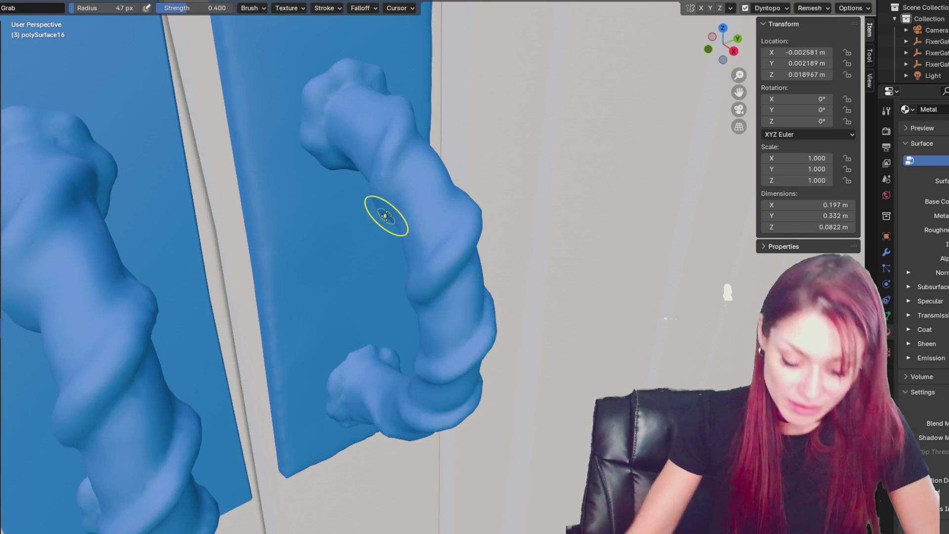
{"action": "scroll", "coordinate": [386, 215], "scroll_direction": "down", "scroll_amount": 6}
{"action": "mouse_move", "coordinate": [386, 215]}
{"action": "middle_mouse_down"}
{"action": "mouse_move", "coordinate": [500, 247]}
{"action": "mouse_move", "coordinate": [480, 241]}
{"action": "middle_mouse_up"}
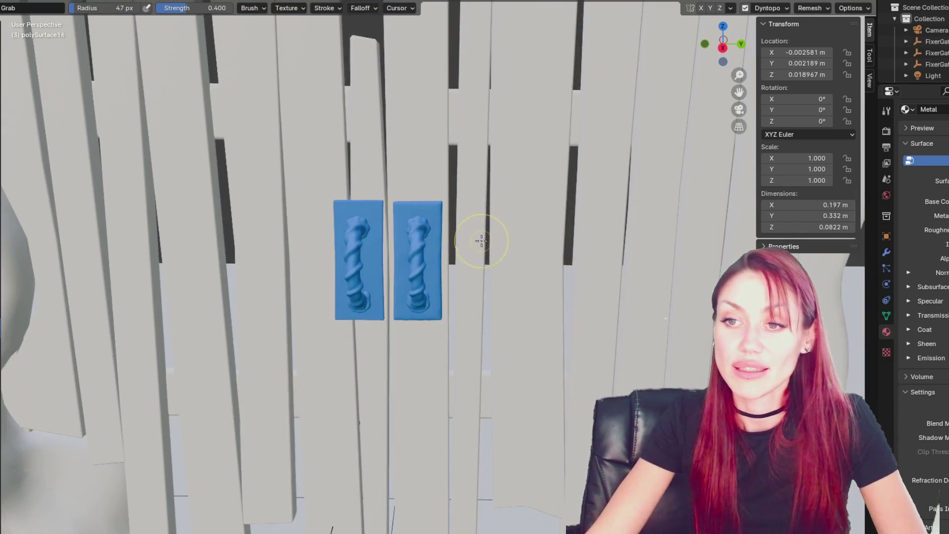
{"action": "scroll", "coordinate": [481, 241], "scroll_direction": "up", "scroll_amount": 4}
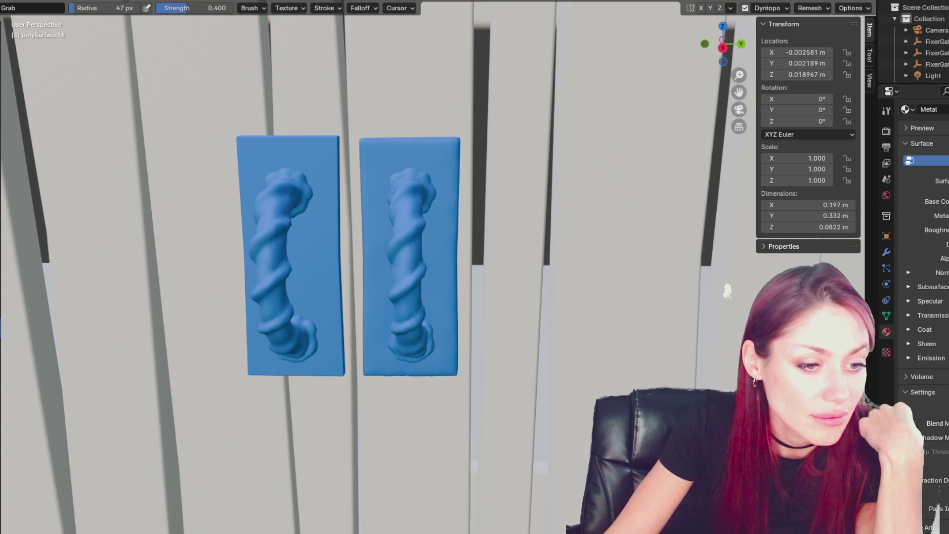
{"action": "mouse_move", "coordinate": [641, 332]}
{"action": "middle_mouse_down"}
{"action": "mouse_move", "coordinate": [615, 313]}
{"action": "mouse_move", "coordinate": [495, 134]}
{"action": "mouse_move", "coordinate": [445, 222]}
{"action": "middle_mouse_up"}
Step: Choose a slightly smaller Blob brush and make the right backing plate the sculpted object
{"action": "scroll", "coordinate": [445, 222], "scroll_direction": "up", "scroll_amount": 5}
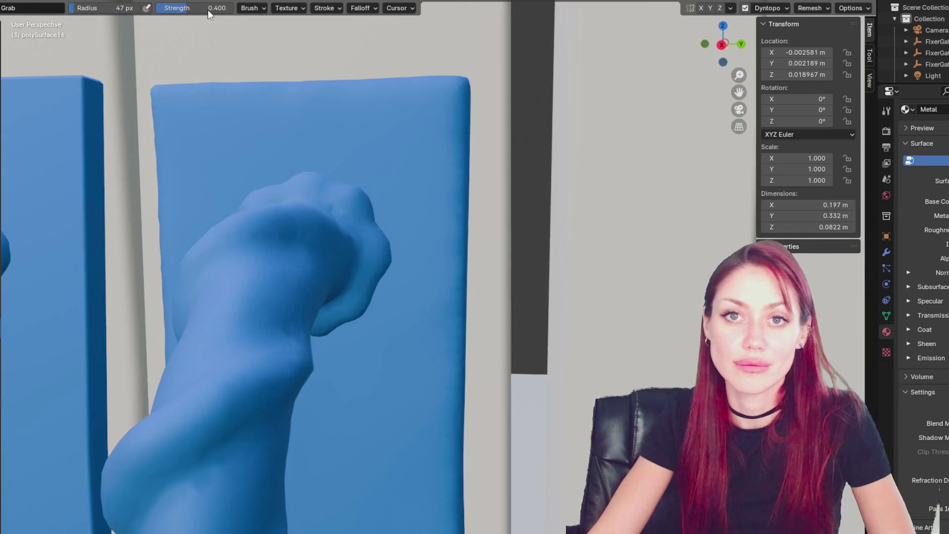
{"action": "key", "text": "x"}
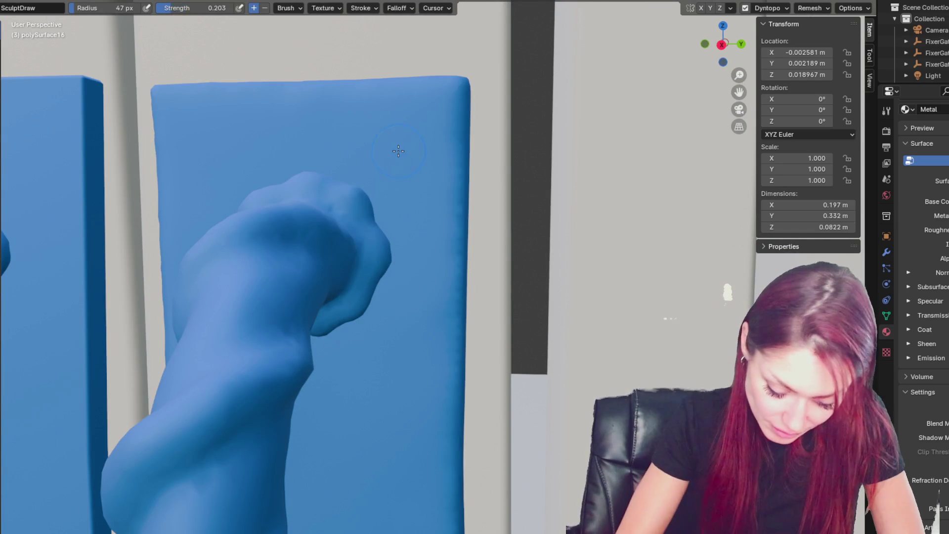
{"action": "key", "text": "b"}
{"action": "mouse_move", "coordinate": [407, 131]}
{"action": "middle_mouse_down"}
{"action": "mouse_move", "coordinate": [405, 118]}
{"action": "mouse_move", "coordinate": [425, 124]}
{"action": "middle_mouse_up"}
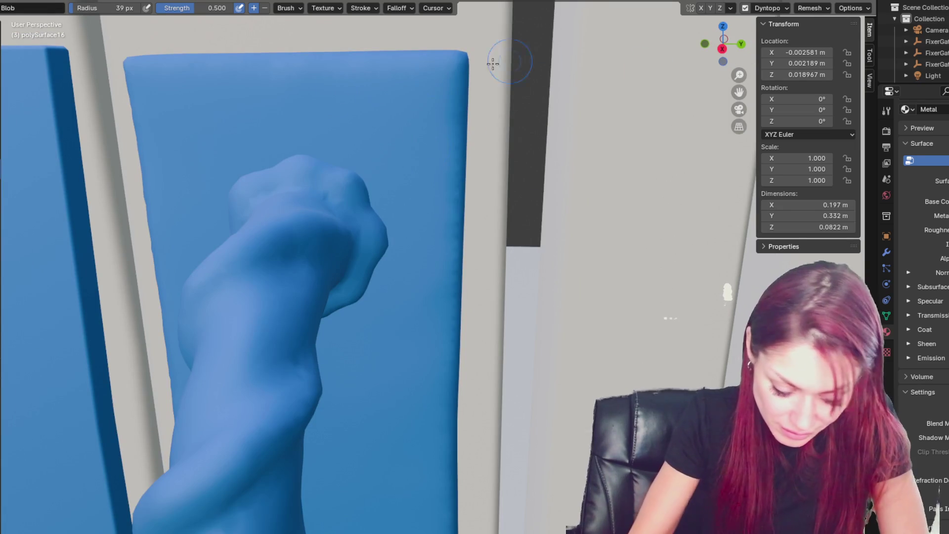
{"action": "key", "text": "ctrl+Page_Up"}
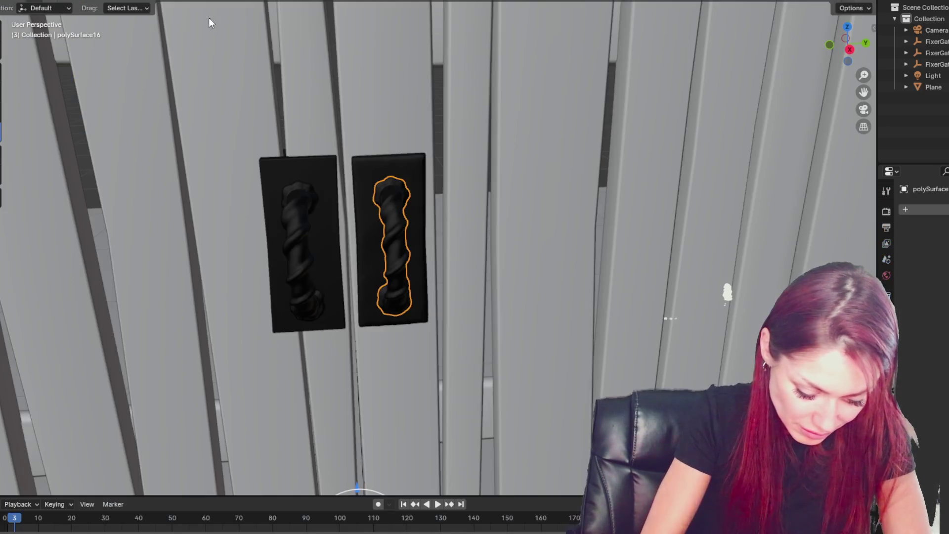
{"action": "left_click", "coordinate": [409, 170]}
{"action": "key", "text": "ctrl+Page_Down"}
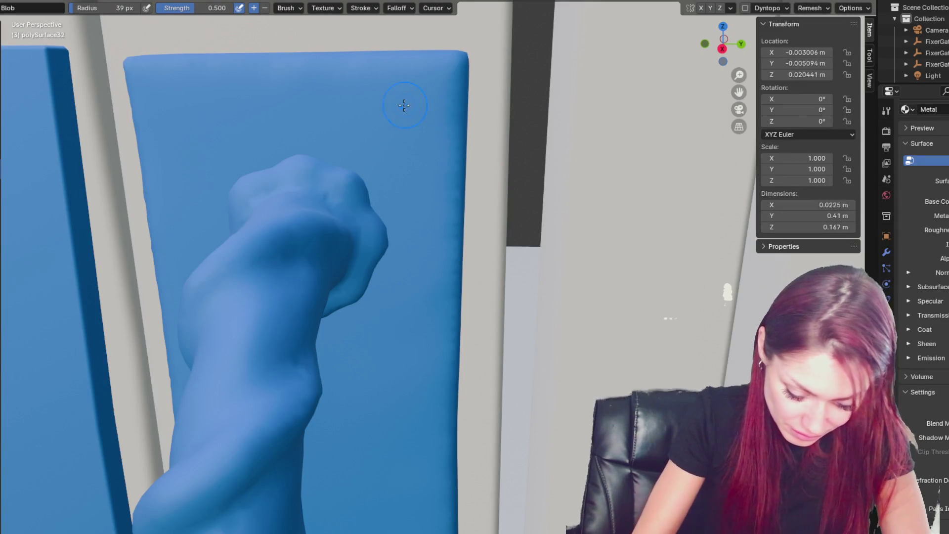
Step: Raise rivet bumps at the plate's top-right, lower-right and lower-left corners
{"action": "left_click", "coordinate": [403, 107]}
{"action": "mouse_move", "coordinate": [403, 107]}
{"action": "middle_mouse_down"}
{"action": "mouse_move", "coordinate": [470, 104]}
{"action": "mouse_move", "coordinate": [445, 105]}
{"action": "middle_mouse_up"}
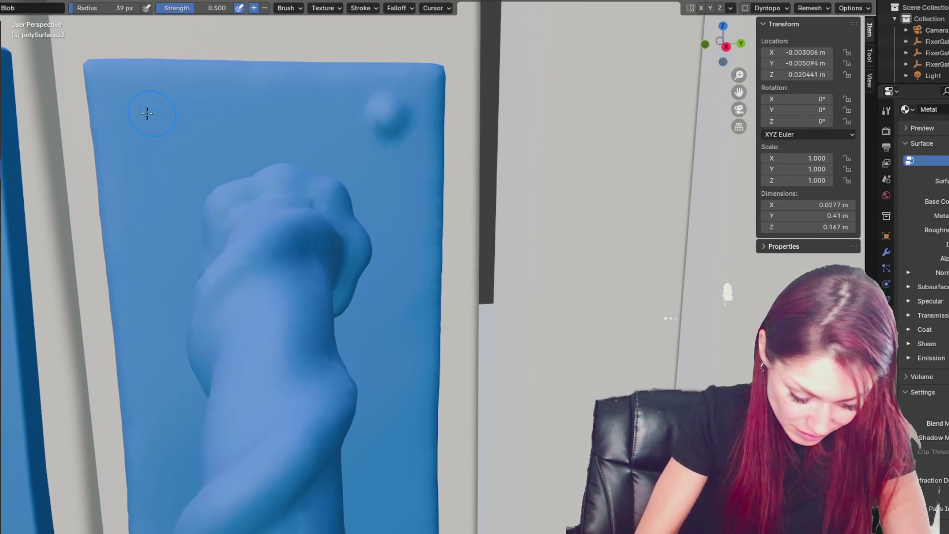
{"action": "scroll", "coordinate": [358, 247], "scroll_direction": "down", "scroll_amount": 5}
{"action": "middle_click_drag", "start_coordinate": [357, 247], "coordinate": [358, 59], "text": "shift"}
{"action": "scroll", "coordinate": [358, 38], "scroll_direction": "up", "scroll_amount": 2}
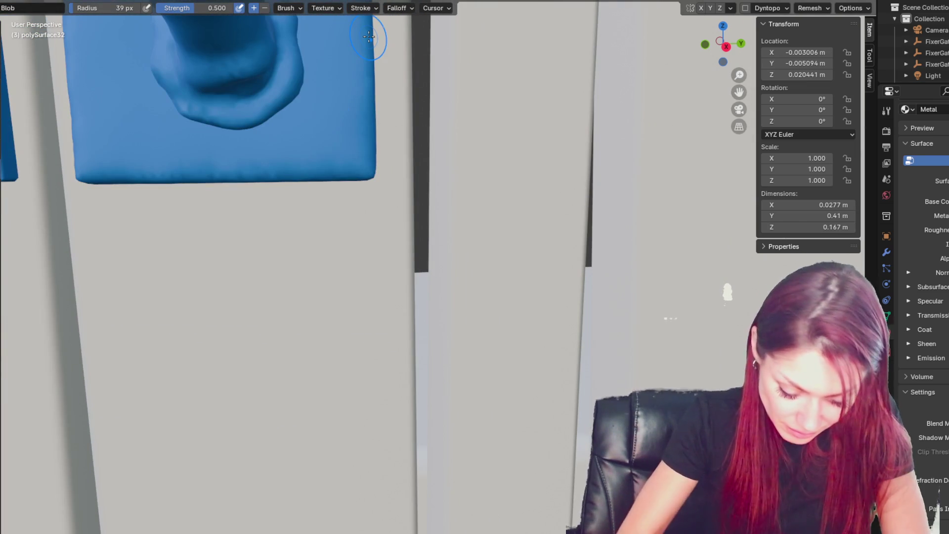
{"action": "left_click", "coordinate": [328, 129]}
{"action": "left_click", "coordinate": [112, 148]}
Step: Raise and enlarge a rivet at the plate's upper-left corner
{"action": "scroll", "coordinate": [386, 131], "scroll_direction": "down", "scroll_amount": 5}
{"action": "mouse_move", "coordinate": [410, 207]}
{"action": "middle_mouse_down", "text": "shift"}
{"action": "mouse_move", "coordinate": [418, 350]}
{"action": "mouse_move", "coordinate": [400, 329]}
{"action": "middle_mouse_up", "text": "shift"}
{"action": "scroll", "coordinate": [401, 330], "scroll_direction": "up", "scroll_amount": 5}
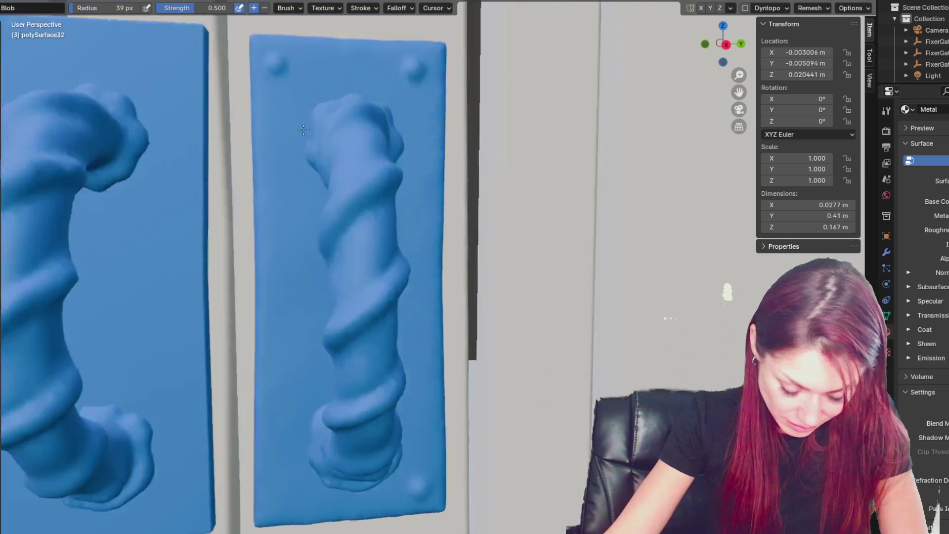
{"action": "left_click", "coordinate": [253, 131]}
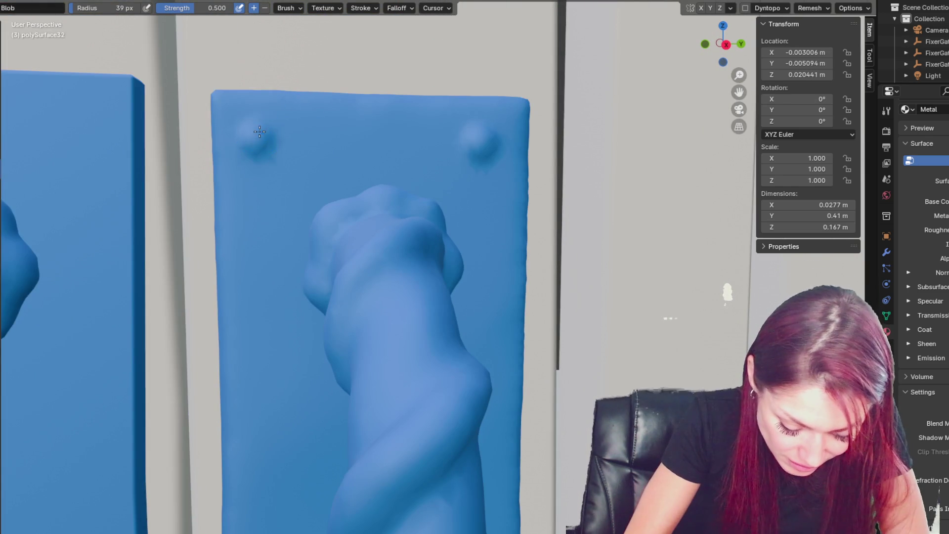
{"action": "left_click_drag", "start_coordinate": [260, 129], "coordinate": [261, 135]}
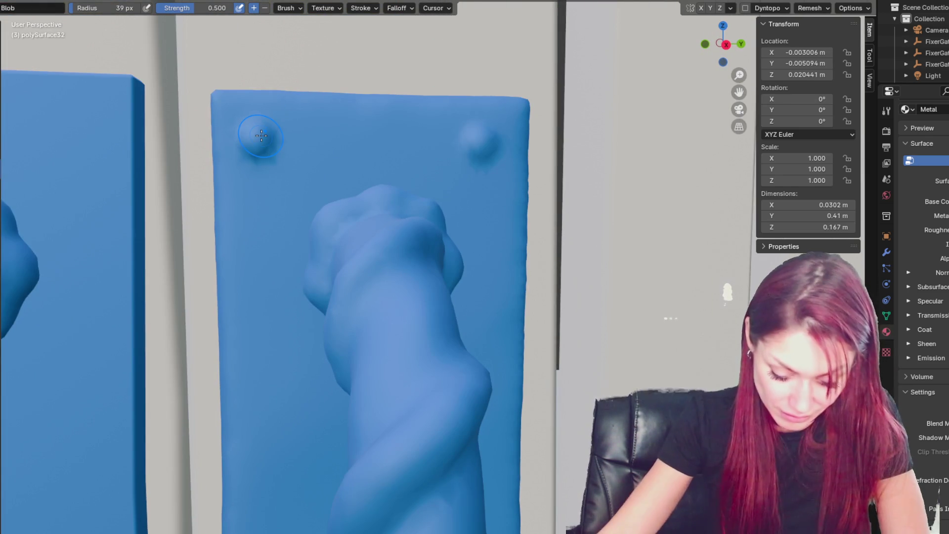
{"action": "scroll", "coordinate": [261, 135], "scroll_direction": "down", "scroll_amount": 3}
{"action": "scroll", "coordinate": [321, 168], "scroll_direction": "down", "scroll_amount": 3, "text": "shift"}
{"action": "scroll", "coordinate": [383, 201], "scroll_direction": "up", "scroll_amount": 1}
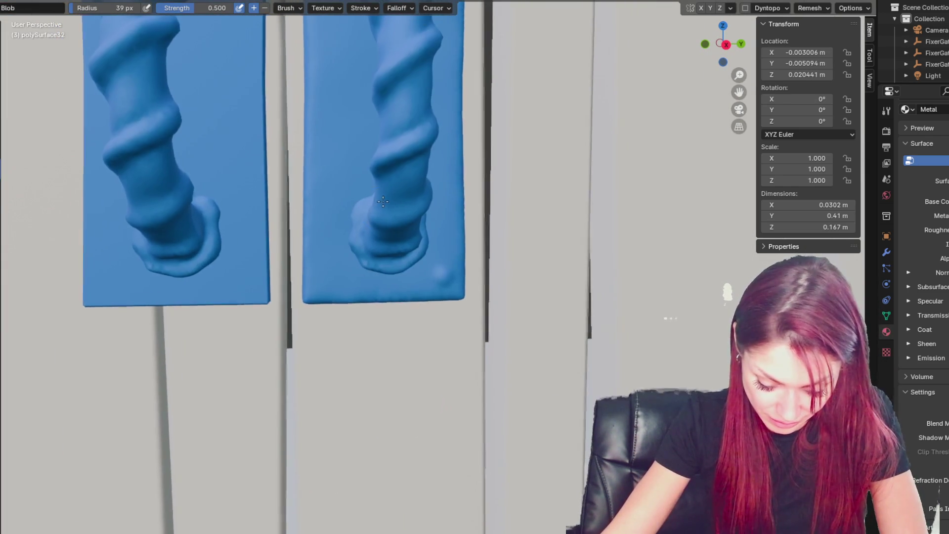
{"action": "scroll", "coordinate": [441, 254], "scroll_direction": "up", "scroll_amount": 2}
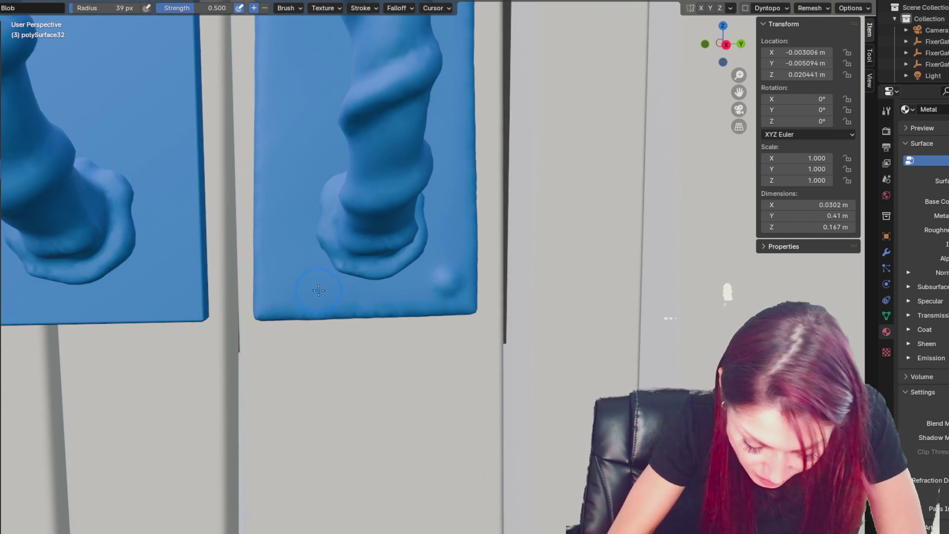
Step: Undo the last rivet stroke and raise the lower-left rivet again
{"action": "key", "text": "ctrl+z"}
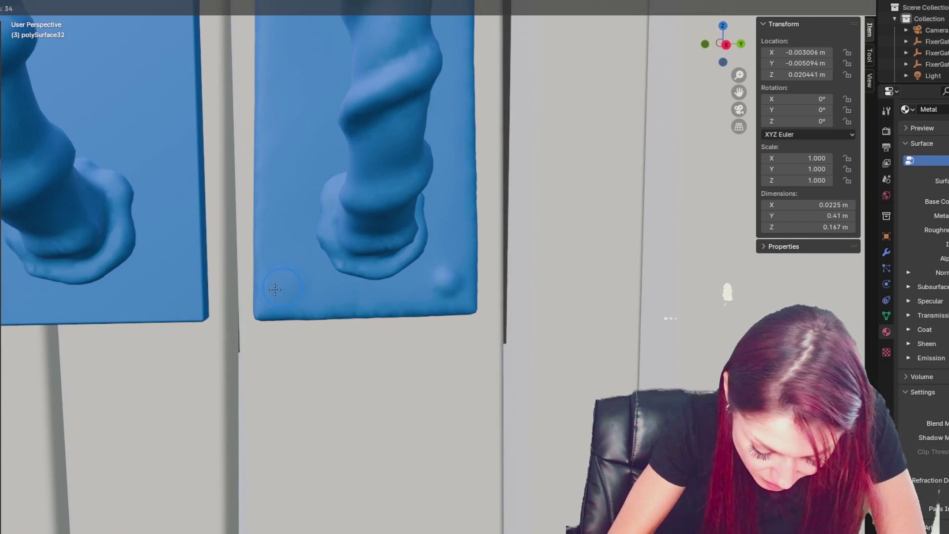
{"action": "left_click", "coordinate": [293, 281]}
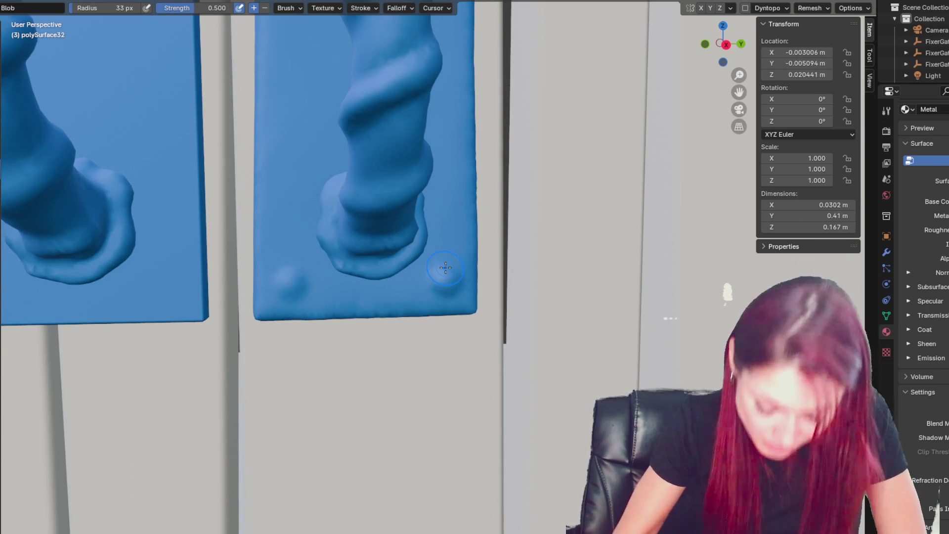
{"action": "scroll", "coordinate": [464, 143], "scroll_direction": "down", "scroll_amount": 3}
{"action": "middle_click_drag", "start_coordinate": [464, 143], "coordinate": [338, 304]}
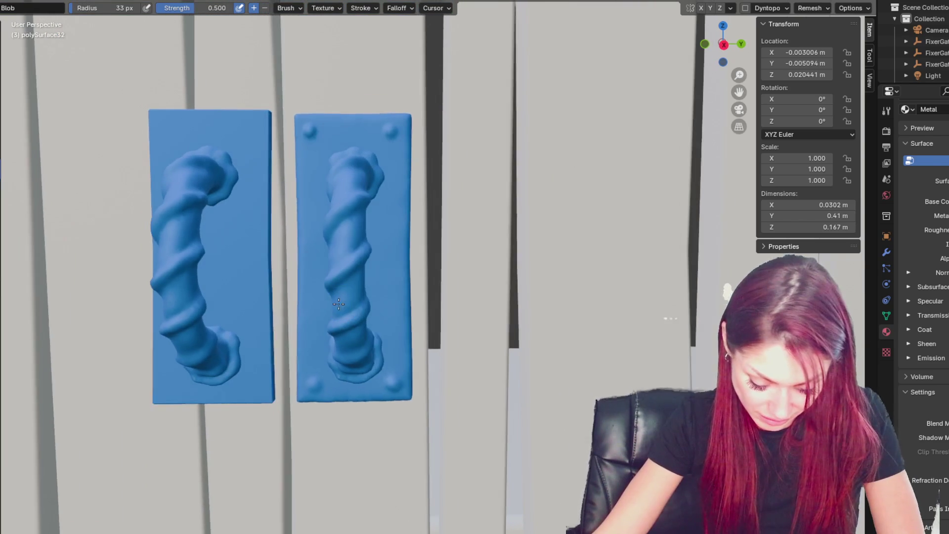
{"action": "scroll", "coordinate": [424, 399], "scroll_direction": "up", "scroll_amount": 5}
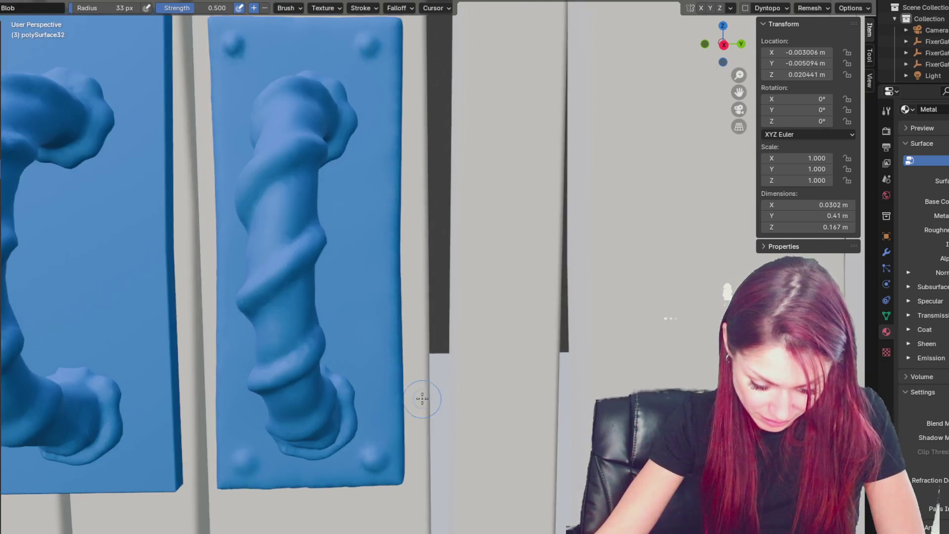
{"action": "scroll", "coordinate": [484, 238], "scroll_direction": "up", "scroll_amount": 2}
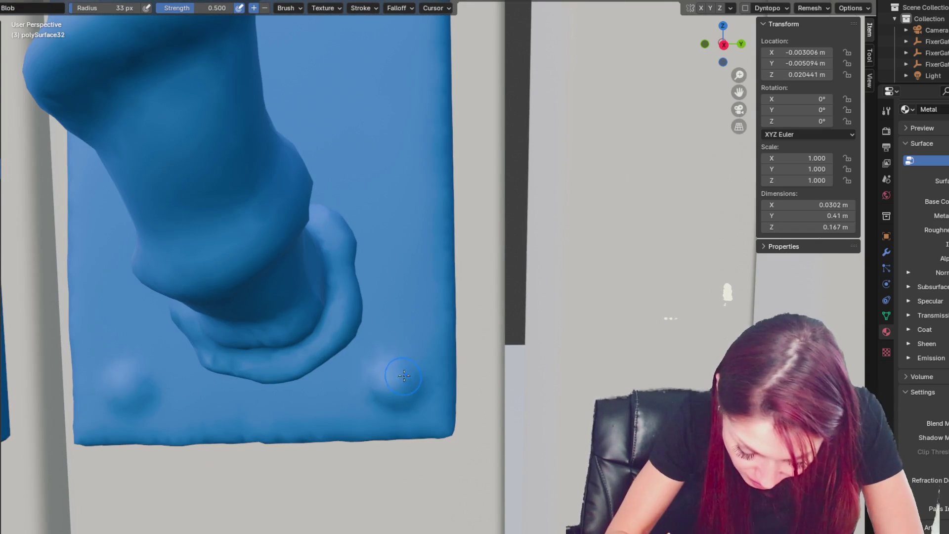
{"action": "key", "text": "shift+c"}
Step: Enable Dyntopo and crease-detail around the handle base and the two lower rivets
{"action": "scroll", "coordinate": [673, 104], "scroll_direction": "up", "scroll_amount": 1}
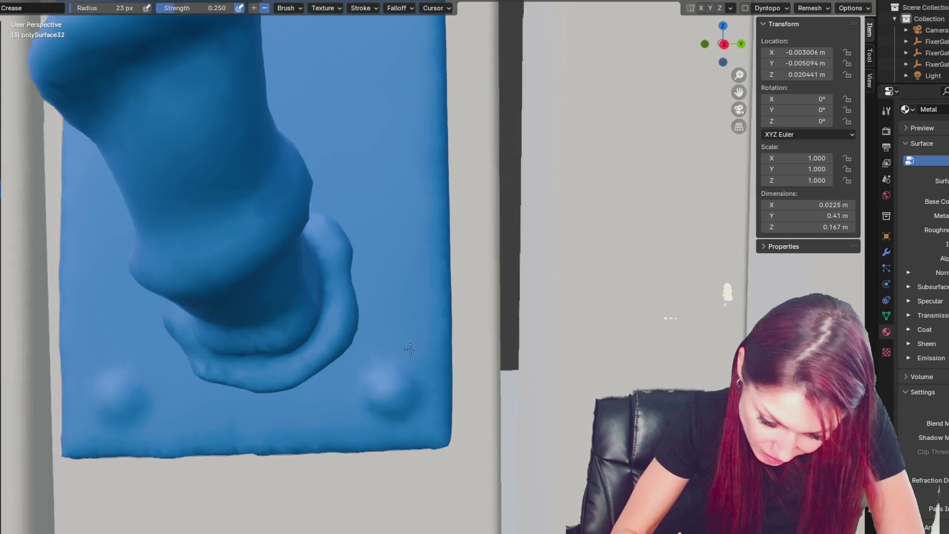
{"action": "left_click", "coordinate": [744, 8]}
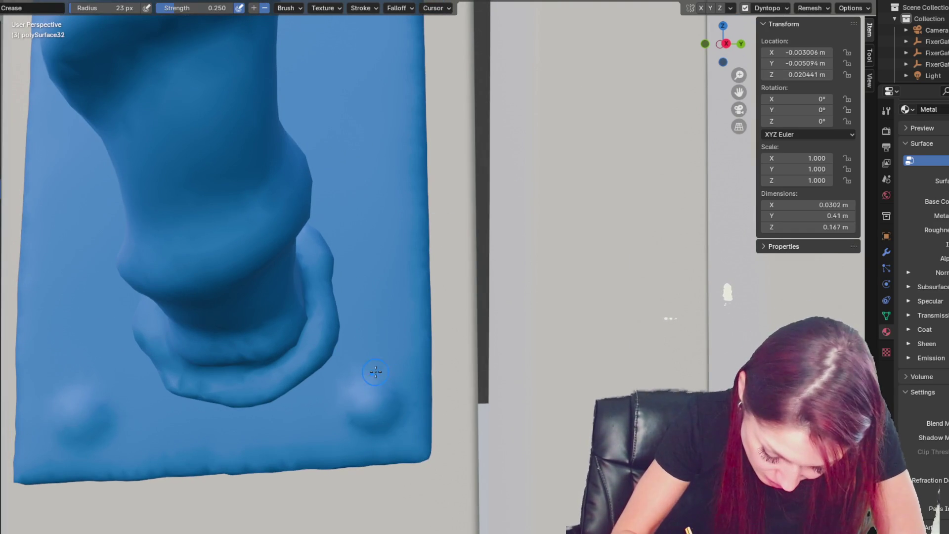
{"action": "middle_click_drag", "start_coordinate": [404, 418], "coordinate": [426, 386]}
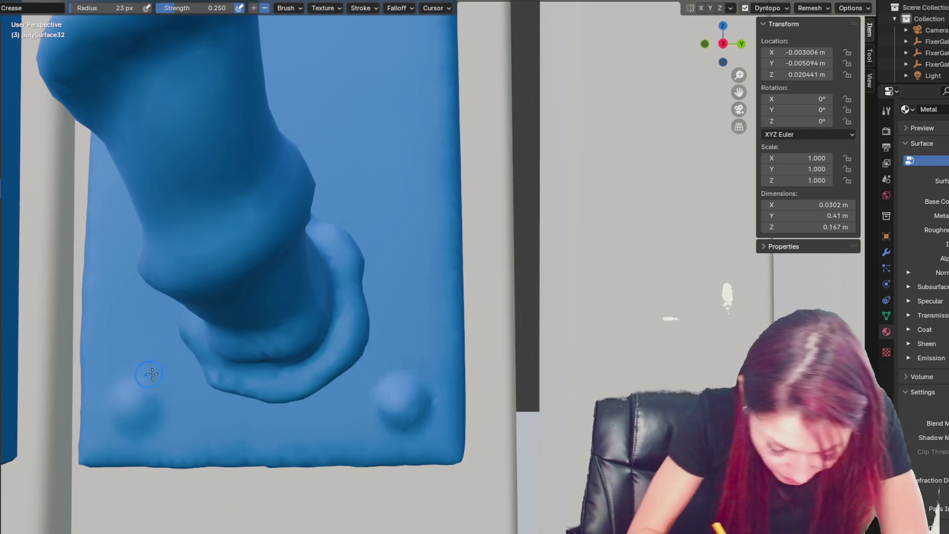
{"action": "middle_click_drag", "start_coordinate": [151, 374], "coordinate": [56, 415]}
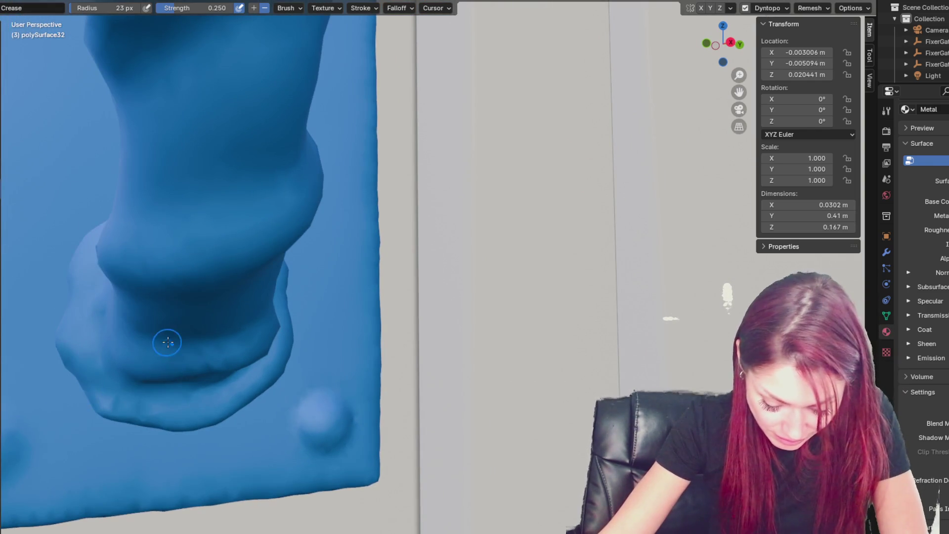
{"action": "middle_click_drag", "start_coordinate": [165, 341], "coordinate": [322, 275]}
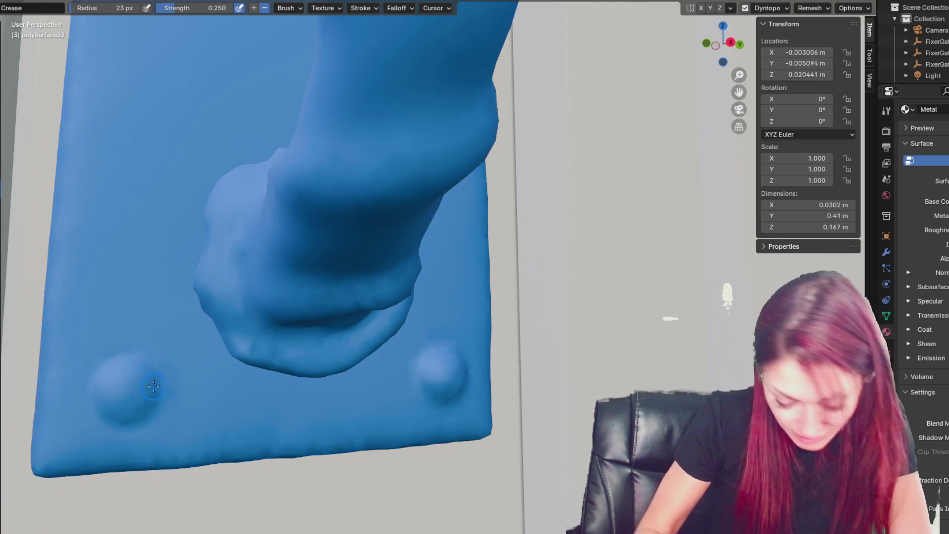
{"action": "middle_click_drag", "start_coordinate": [145, 357], "coordinate": [413, 374]}
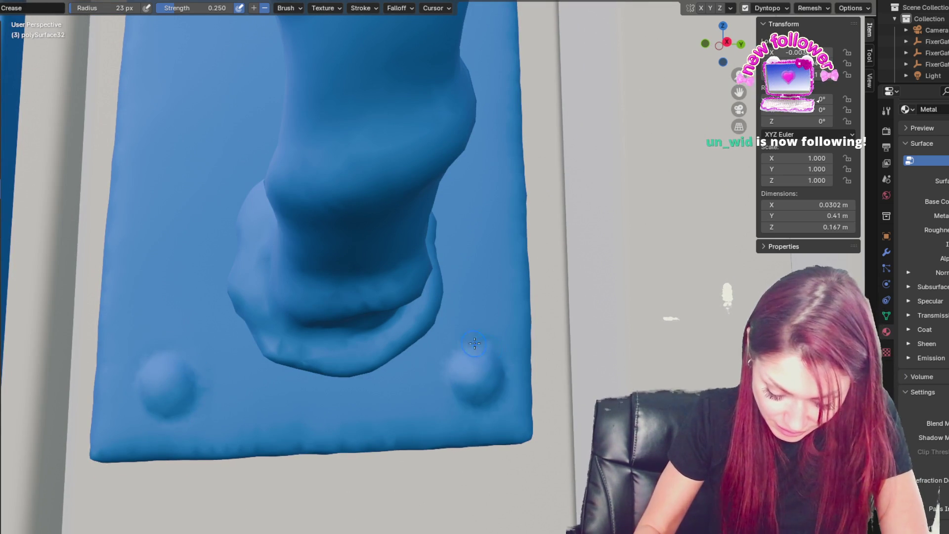
{"action": "scroll", "coordinate": [198, 354], "scroll_direction": "down", "scroll_amount": 6}
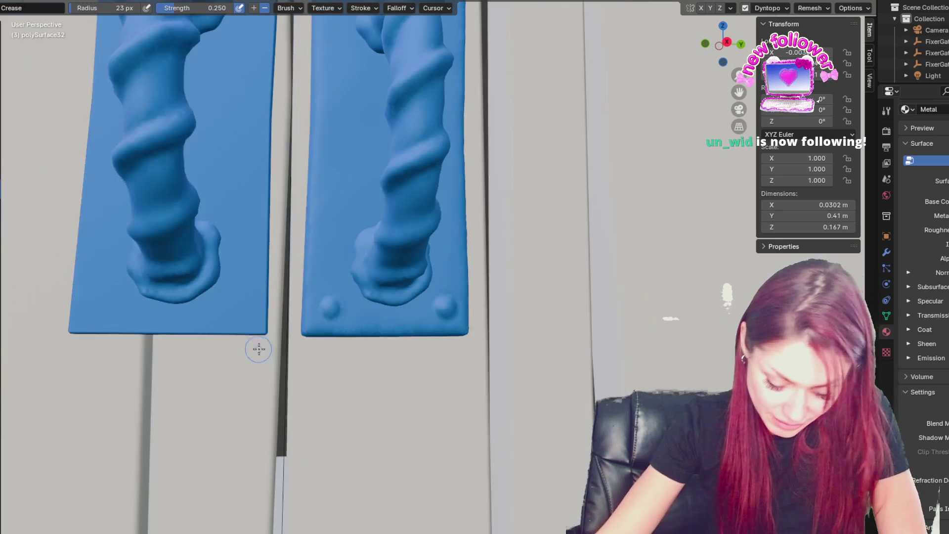
{"action": "middle_click_drag", "start_coordinate": [294, 347], "coordinate": [393, 299]}
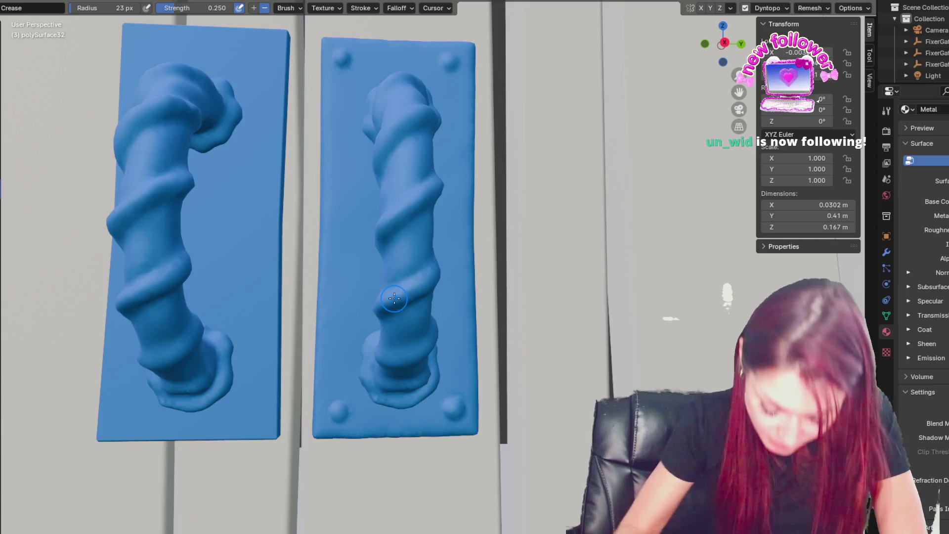
Step: Switch to the Grab brush and move in close on the plate's upper rivets
{"action": "key", "text": "g"}
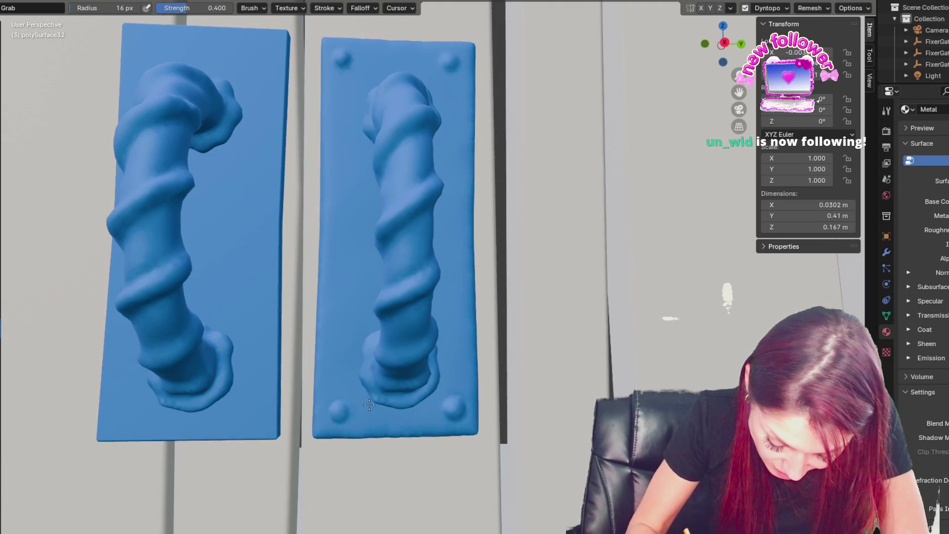
{"action": "middle_click_drag", "start_coordinate": [356, 409], "coordinate": [339, 417]}
{"action": "middle_click_drag", "start_coordinate": [396, 402], "coordinate": [457, 411]}
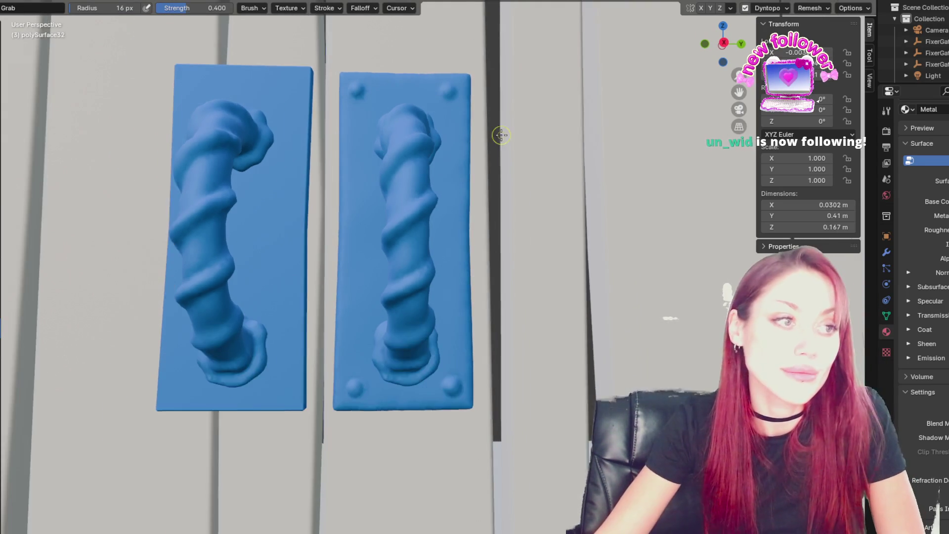
{"action": "scroll", "coordinate": [413, 247], "scroll_direction": "up", "scroll_amount": 6}
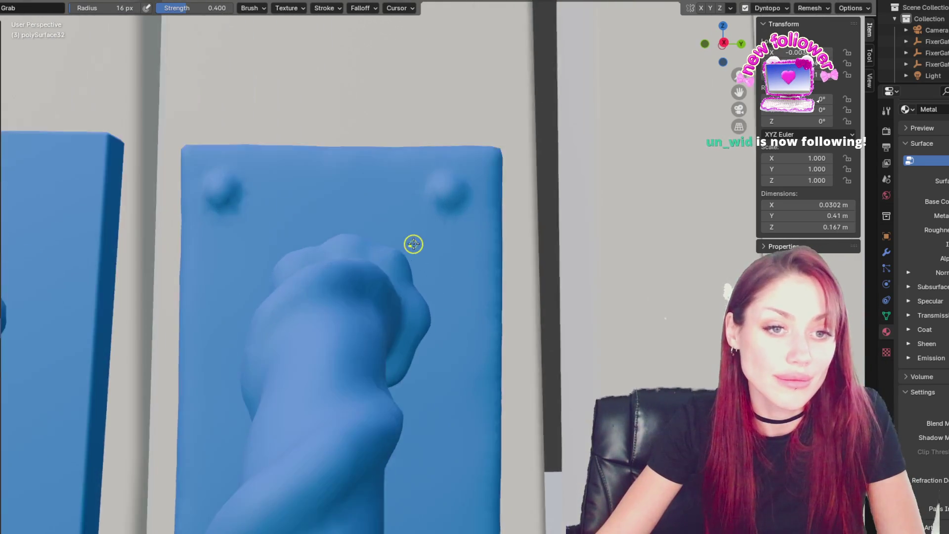
{"action": "mouse_move", "coordinate": [413, 244]}
{"action": "middle_mouse_down"}
{"action": "mouse_move", "coordinate": [415, 164]}
{"action": "mouse_move", "coordinate": [390, 253]}
{"action": "mouse_move", "coordinate": [337, 295]}
{"action": "middle_mouse_up"}
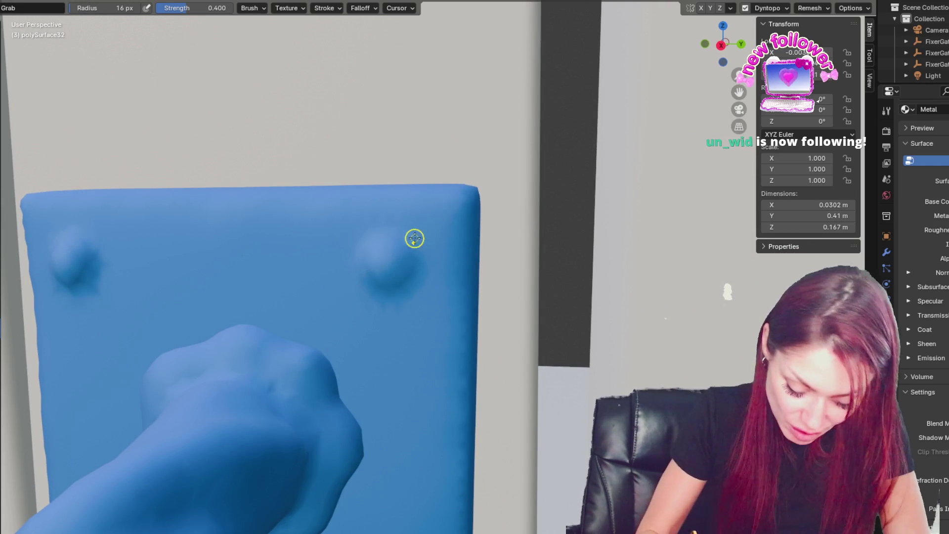
{"action": "key", "text": "shift+c"}
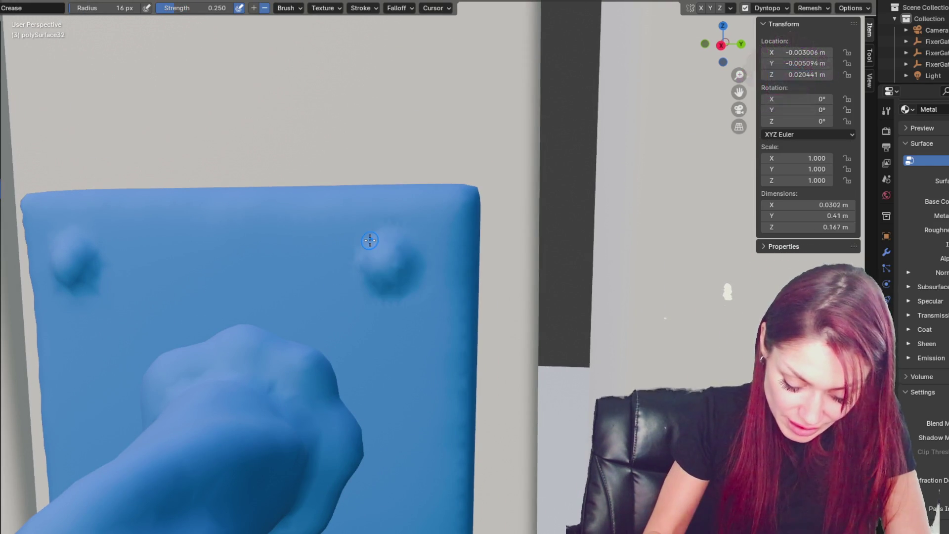
Step: Set the sculpt brush radius to about 20 px and frame both corner bumps on the plate
{"action": "middle_click_drag", "start_coordinate": [370, 242], "coordinate": [424, 266]}
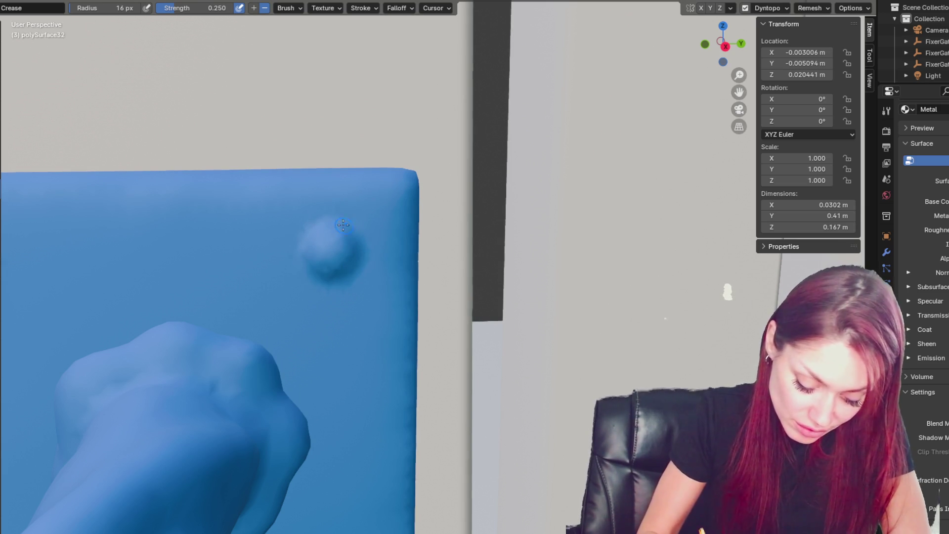
{"action": "key", "text": "f"}
{"action": "left_click", "coordinate": [362, 216]}
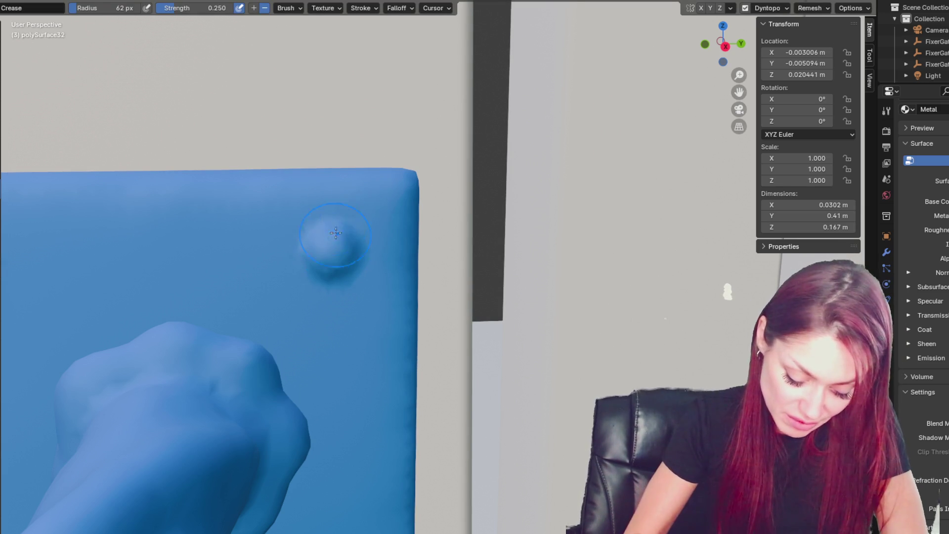
{"action": "key", "text": "f"}
{"action": "left_click", "coordinate": [308, 227]}
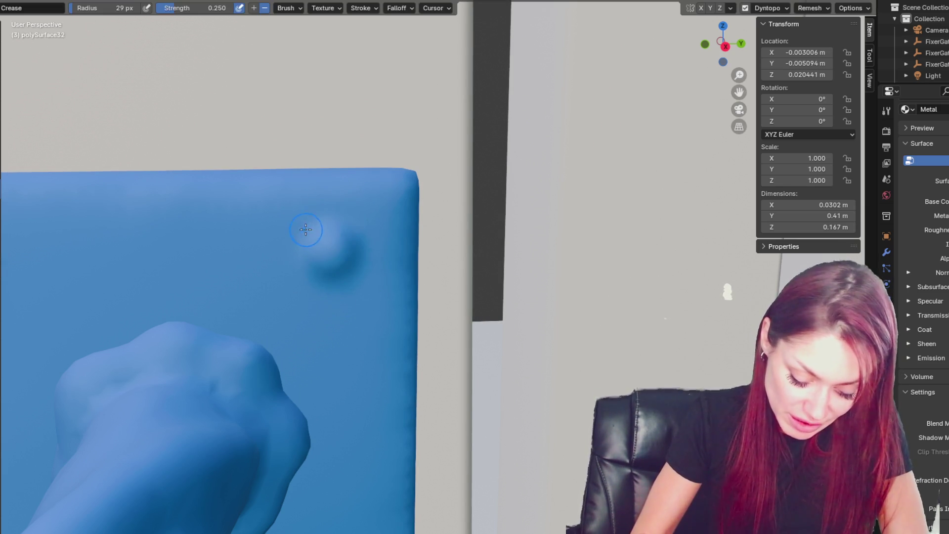
{"action": "key", "text": "f"}
{"action": "left_click", "coordinate": [310, 223]}
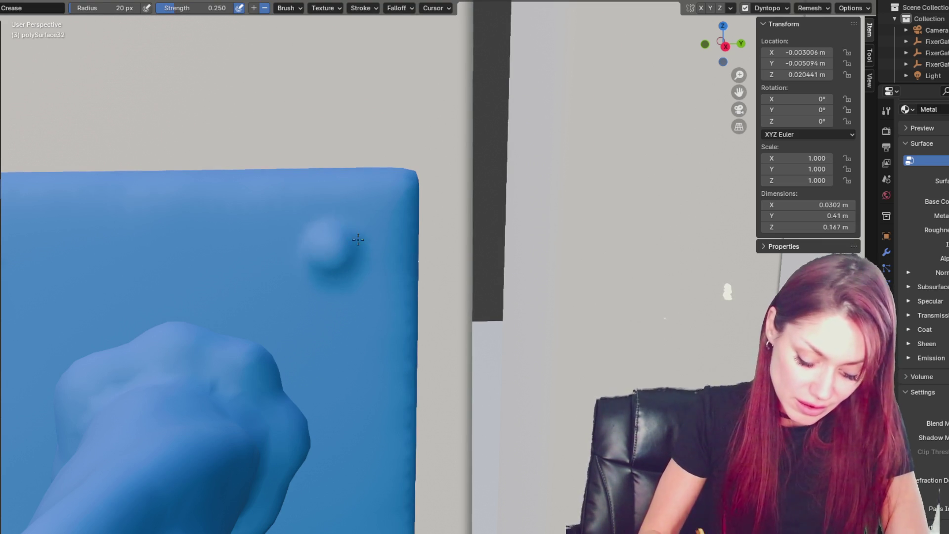
{"action": "scroll", "coordinate": [458, 451], "scroll_direction": "down", "scroll_amount": 6}
{"action": "mouse_move", "coordinate": [458, 451]}
{"action": "middle_mouse_down"}
{"action": "mouse_move", "coordinate": [474, 311]}
{"action": "mouse_move", "coordinate": [490, 356]}
{"action": "mouse_move", "coordinate": [481, 269]}
{"action": "middle_mouse_up"}
{"action": "scroll", "coordinate": [480, 296], "scroll_direction": "up", "scroll_amount": 6}
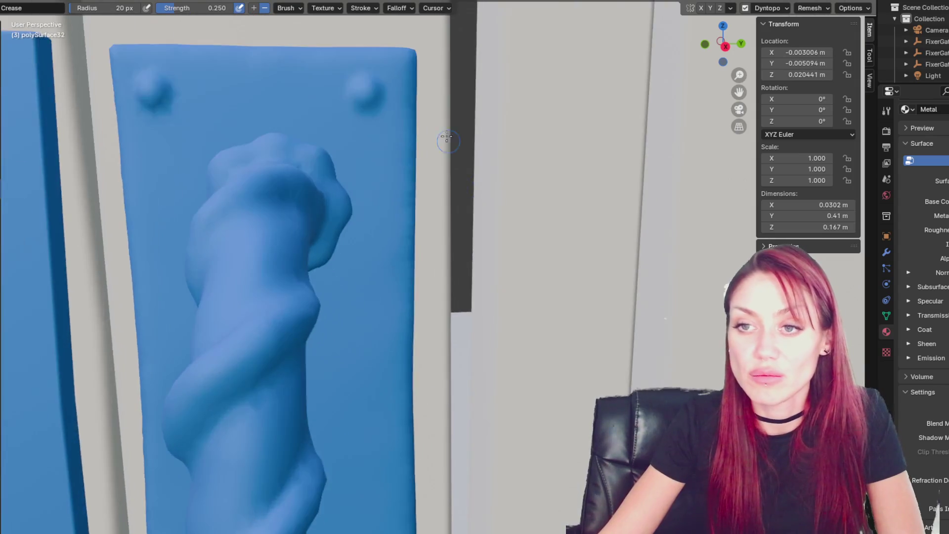
{"action": "middle_click_drag", "start_coordinate": [365, 350], "coordinate": [370, 341]}
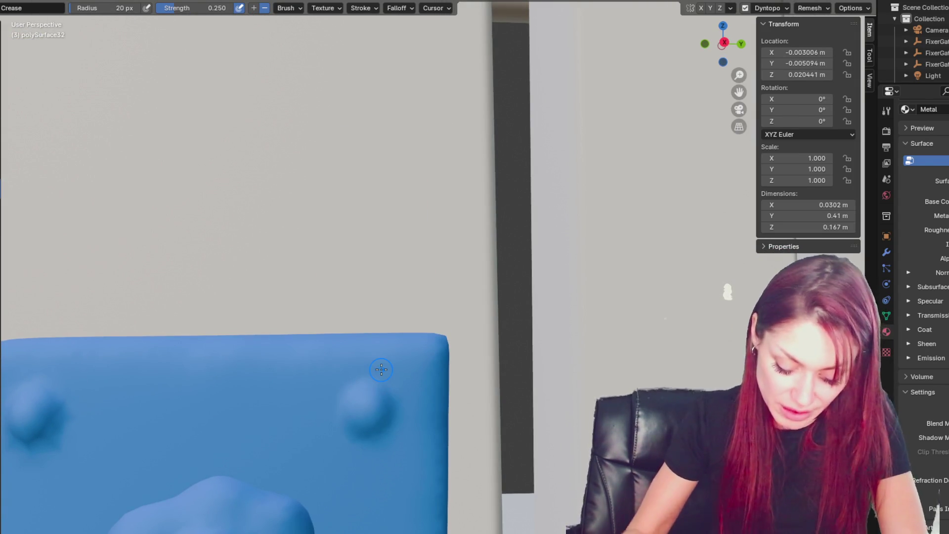
{"action": "mouse_move", "coordinate": [313, 133]}
{"action": "middle_mouse_down"}
{"action": "mouse_move", "coordinate": [478, 229]}
{"action": "mouse_move", "coordinate": [550, 197]}
{"action": "middle_mouse_up"}
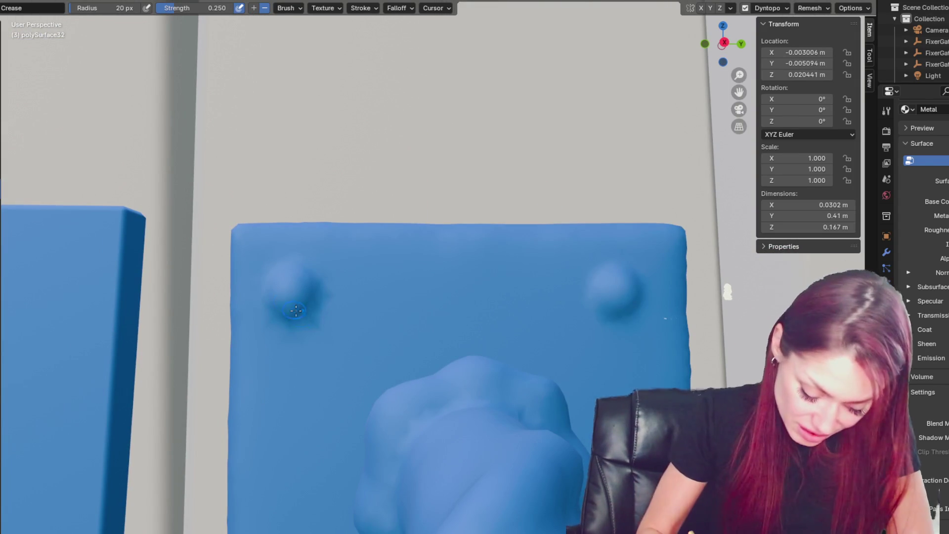
Step: Shape the left rivet bump with the Draw brush at 71 px, then refine it at 37 px
{"action": "key", "text": "g"}
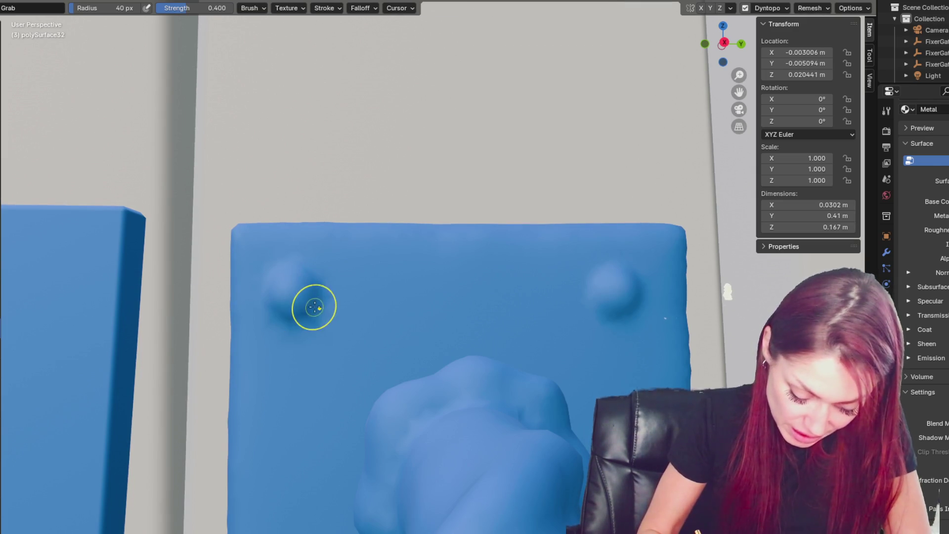
{"action": "key", "text": "x"}
{"action": "key", "text": "f"}
{"action": "left_click", "coordinate": [333, 315]}
{"action": "mouse_move", "coordinate": [291, 289]}
{"action": "left_mouse_down"}
{"action": "mouse_move", "coordinate": [300, 323]}
{"action": "mouse_move", "coordinate": [313, 296]}
{"action": "mouse_move", "coordinate": [296, 292]}
{"action": "mouse_move", "coordinate": [284, 262]}
{"action": "mouse_move", "coordinate": [267, 337]}
{"action": "left_mouse_up"}
{"action": "key", "text": "f"}
{"action": "left_click", "coordinate": [296, 316]}
{"action": "mouse_move", "coordinate": [294, 297]}
{"action": "left_mouse_down", "text": "shift"}
{"action": "mouse_move", "coordinate": [286, 277]}
{"action": "mouse_move", "coordinate": [307, 311]}
{"action": "mouse_move", "coordinate": [320, 304]}
{"action": "left_mouse_up", "text": "shift"}
Step: Switch to the Crease brush and orbit around the plate to check both rivet bumps
{"action": "key", "text": "shift+c"}
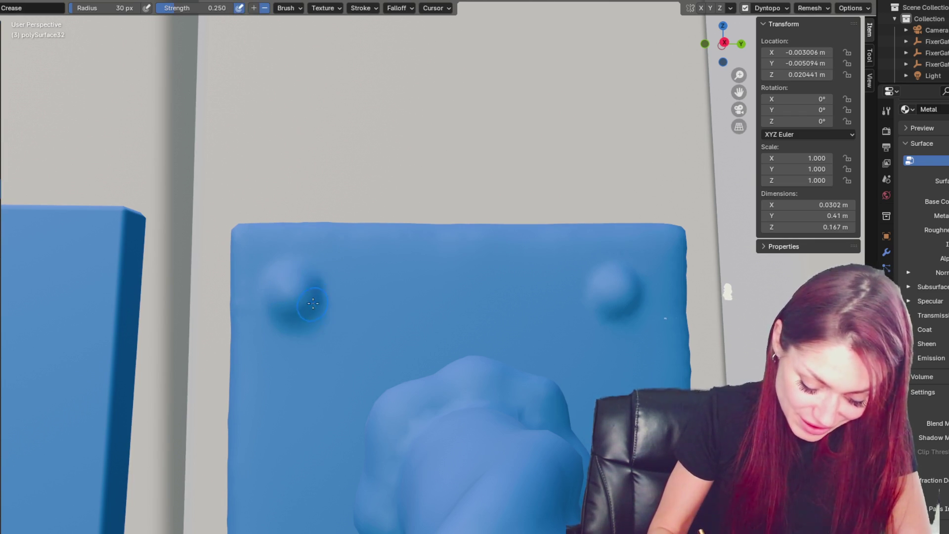
{"action": "middle_click_drag", "start_coordinate": [253, 296], "coordinate": [302, 285]}
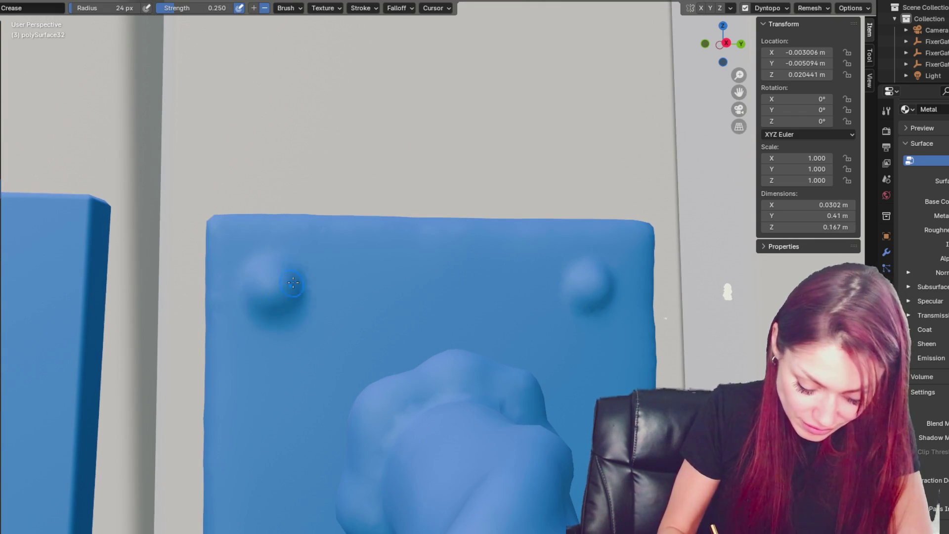
{"action": "middle_click_drag", "start_coordinate": [304, 303], "coordinate": [645, 303]}
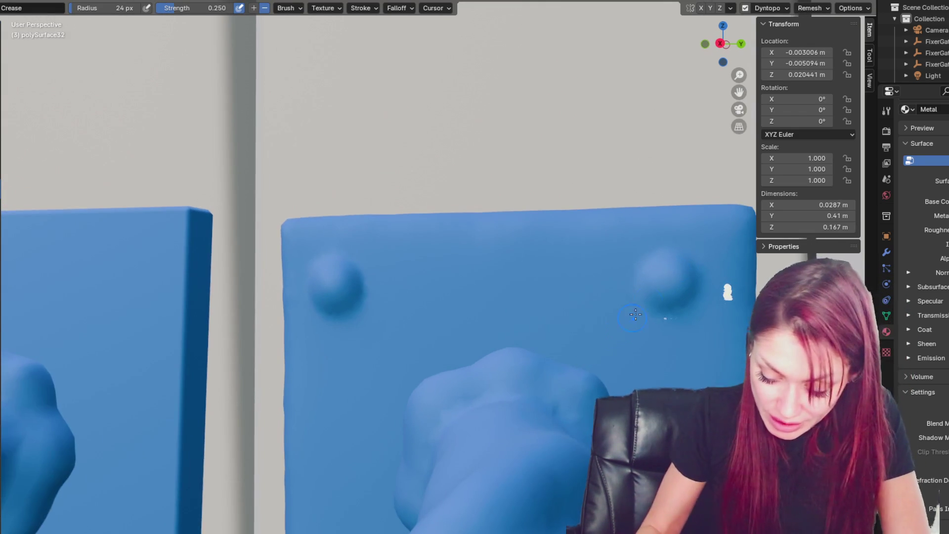
{"action": "middle_click_drag", "start_coordinate": [578, 339], "coordinate": [639, 240]}
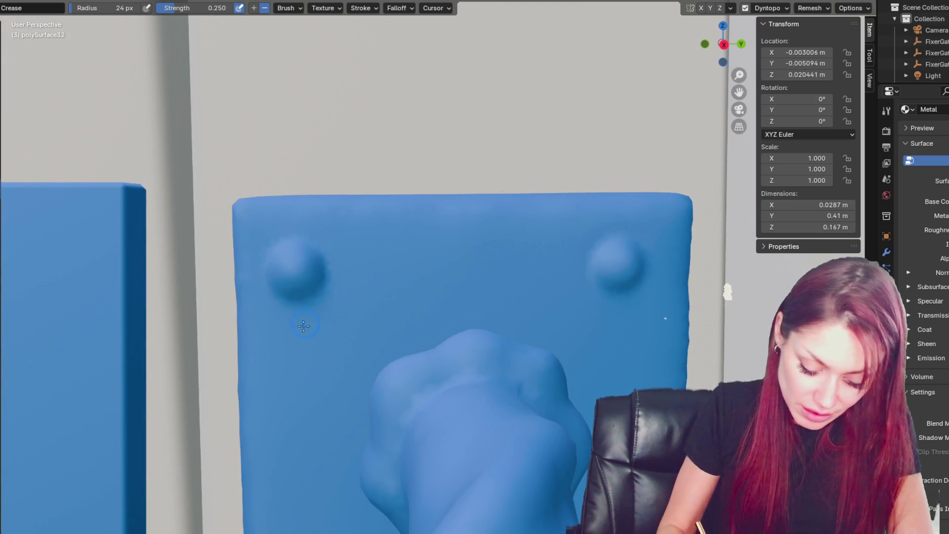
{"action": "middle_click_drag", "start_coordinate": [366, 476], "coordinate": [198, 271]}
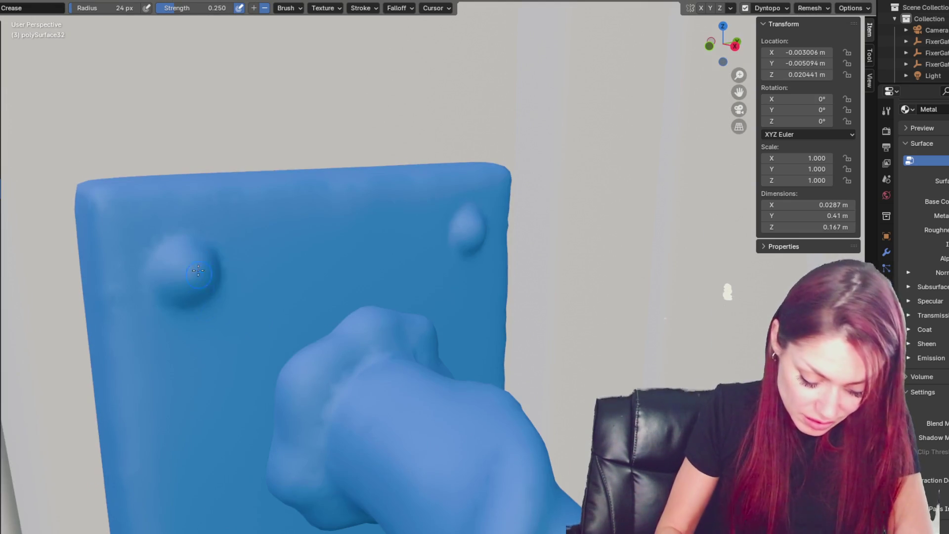
{"action": "mouse_move", "coordinate": [294, 323]}
{"action": "middle_mouse_down"}
{"action": "mouse_move", "coordinate": [408, 350]}
{"action": "mouse_move", "coordinate": [418, 342]}
{"action": "mouse_move", "coordinate": [415, 330]}
{"action": "mouse_move", "coordinate": [266, 337]}
{"action": "middle_mouse_up"}
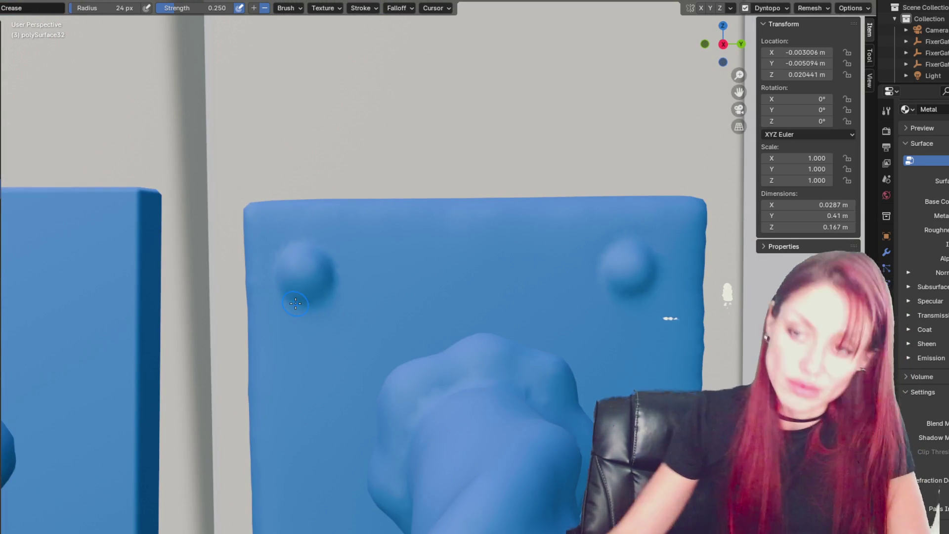
{"action": "scroll", "coordinate": [553, 351], "scroll_direction": "down", "scroll_amount": 10}
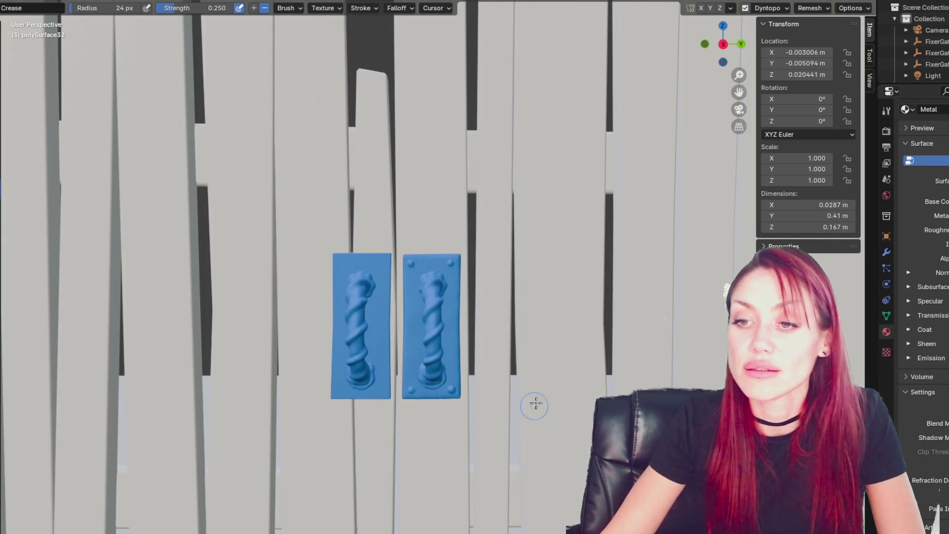
Step: Return to the Layout workspace and select the right twisted handle, facing the plates
{"action": "scroll", "coordinate": [541, 393], "scroll_direction": "down", "scroll_amount": 5}
{"action": "middle_click_drag", "start_coordinate": [538, 384], "coordinate": [523, 384]}
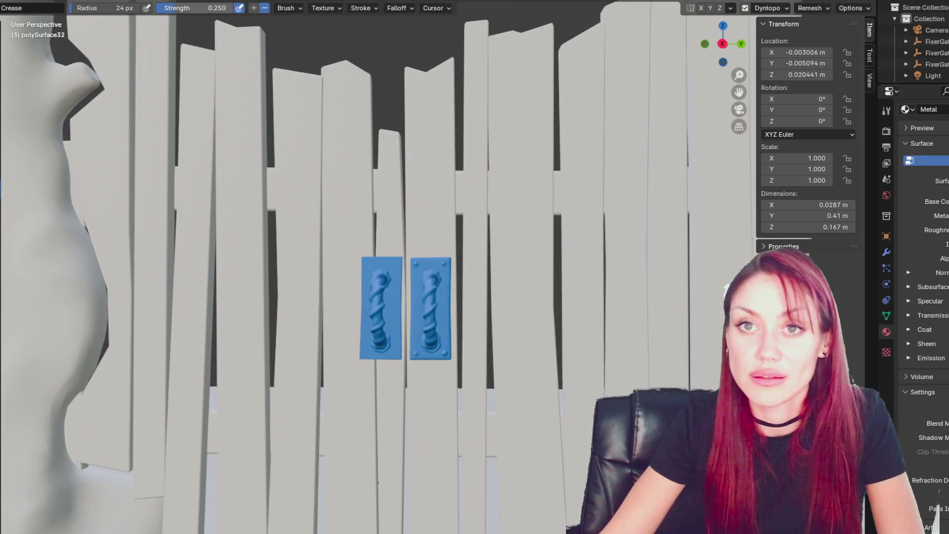
{"action": "left_click", "coordinate": [131, 3]}
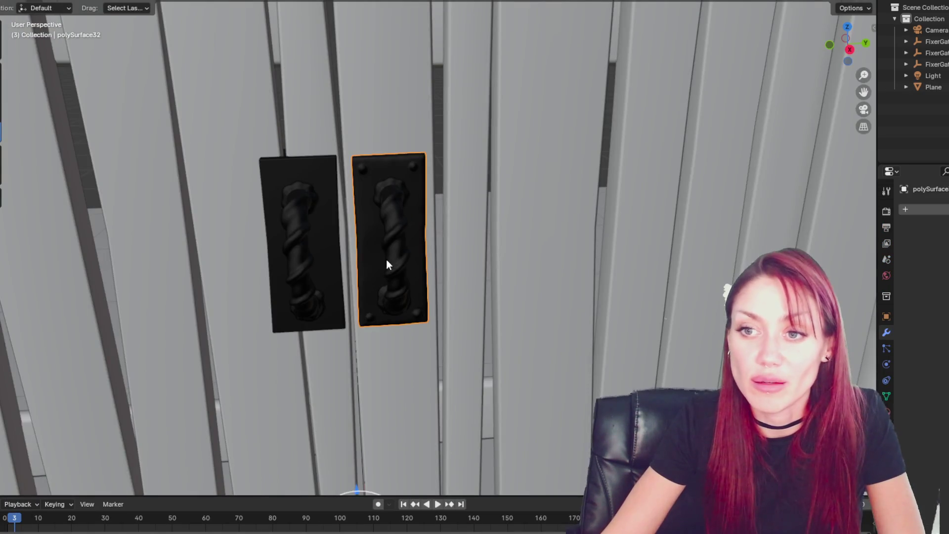
{"action": "left_click", "coordinate": [388, 258]}
{"action": "scroll", "coordinate": [393, 254], "scroll_direction": "up", "scroll_amount": 5}
{"action": "scroll", "coordinate": [372, 192], "scroll_direction": "down", "scroll_amount": 5}
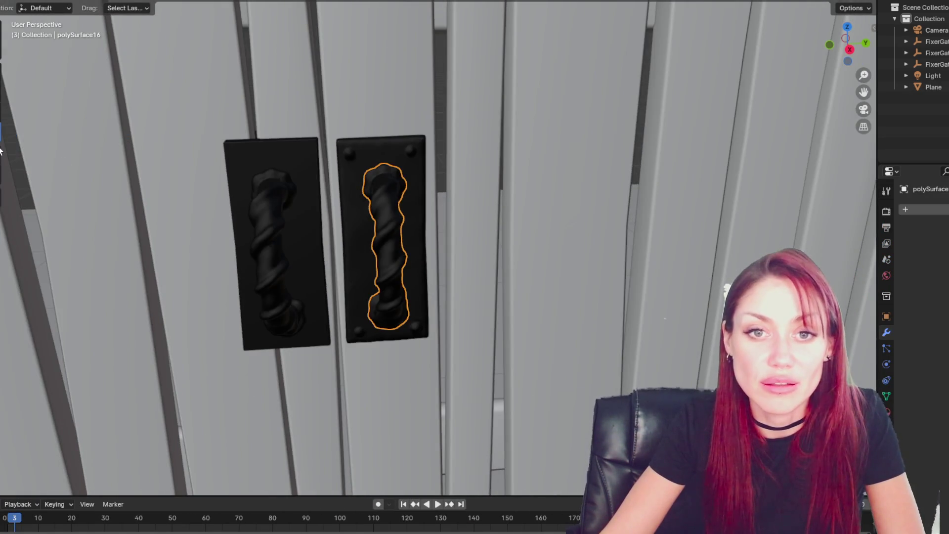
{"action": "scroll", "coordinate": [332, 292], "scroll_direction": "down", "scroll_amount": 5}
{"action": "mouse_move", "coordinate": [438, 250]}
{"action": "middle_mouse_down"}
{"action": "mouse_move", "coordinate": [449, 296]}
{"action": "mouse_move", "coordinate": [458, 271]}
{"action": "middle_mouse_up"}
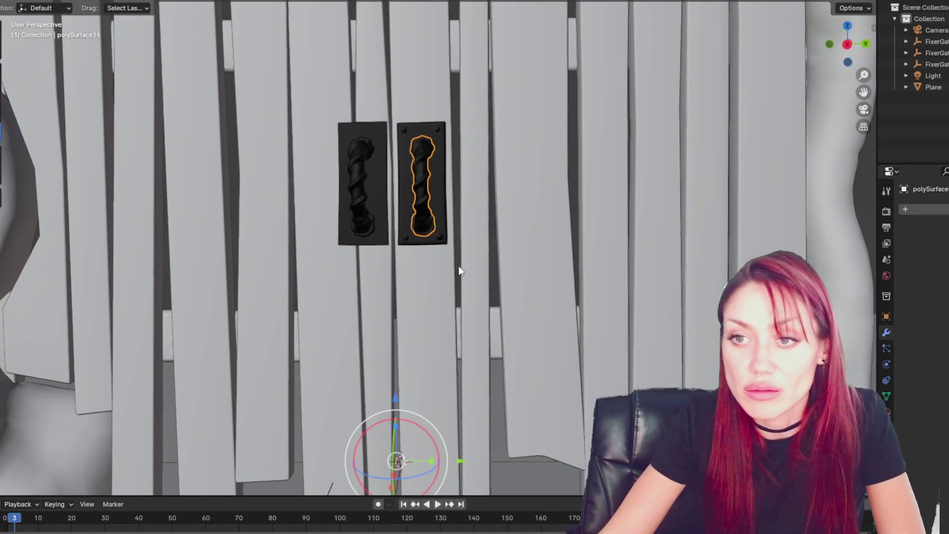
Step: Nudge the right handle up, sideways and along Y with the gizmo arrows
{"action": "left_click_drag", "start_coordinate": [392, 399], "coordinate": [402, 400]}
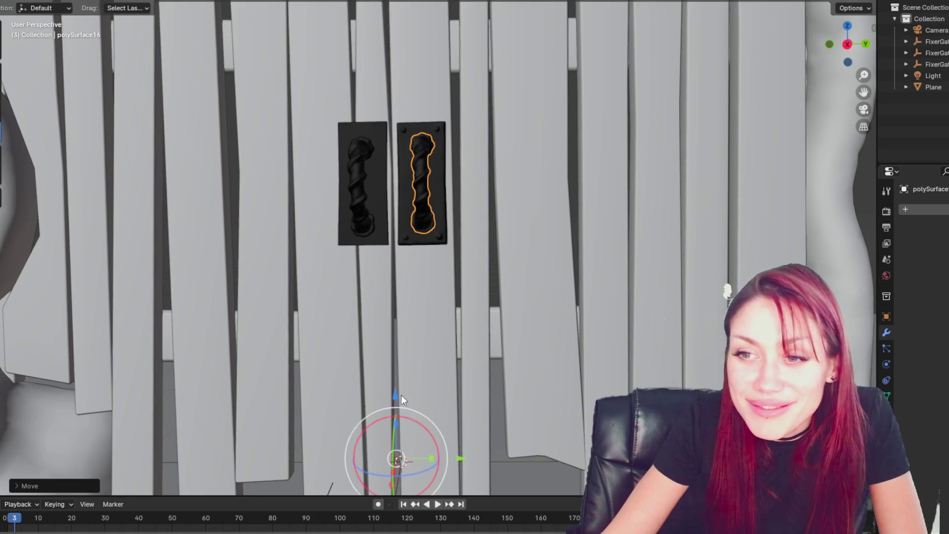
{"action": "left_click_drag", "start_coordinate": [464, 459], "coordinate": [459, 458]}
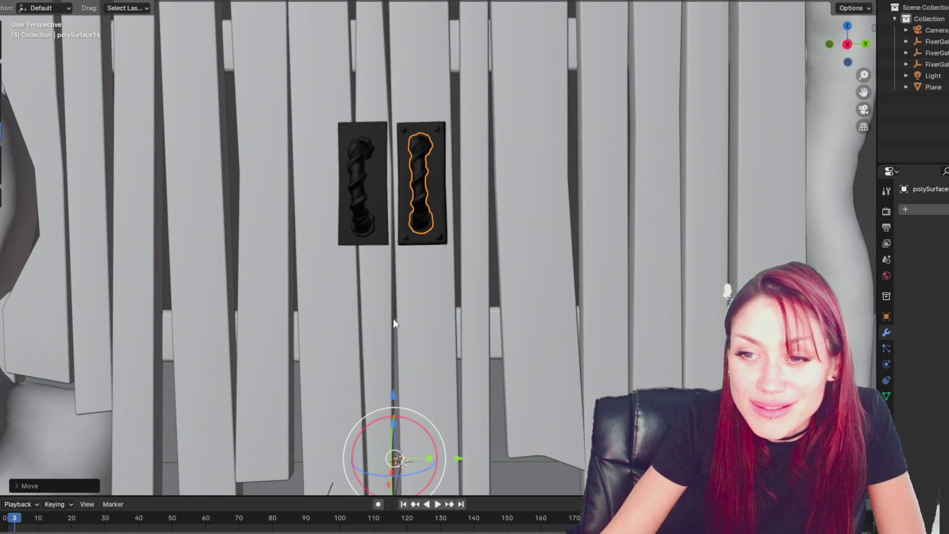
{"action": "key", "text": "Right"}
{"action": "key", "text": "Right"}
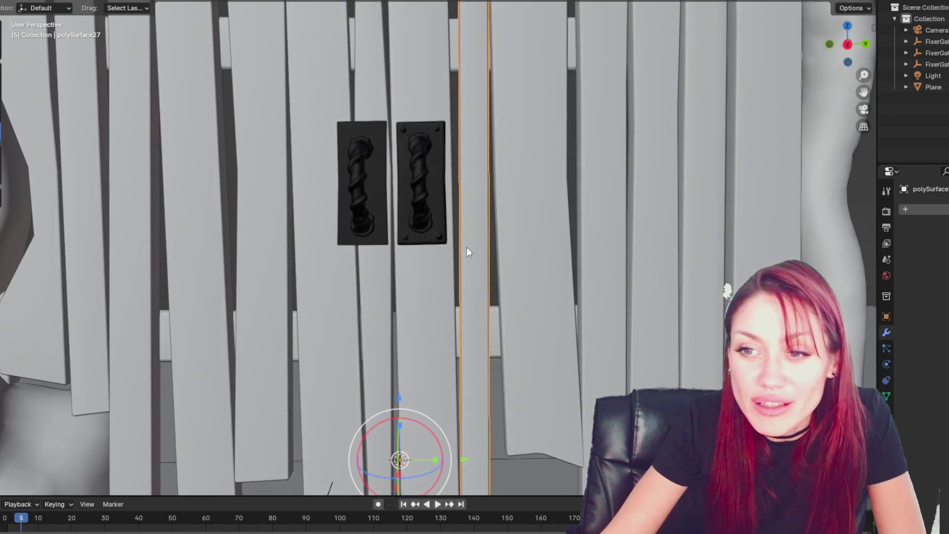
{"action": "left_click_drag", "start_coordinate": [461, 459], "coordinate": [459, 454]}
Step: Reselect the right handle and move it along the Y axis with G then Y
{"action": "left_click", "coordinate": [481, 312]}
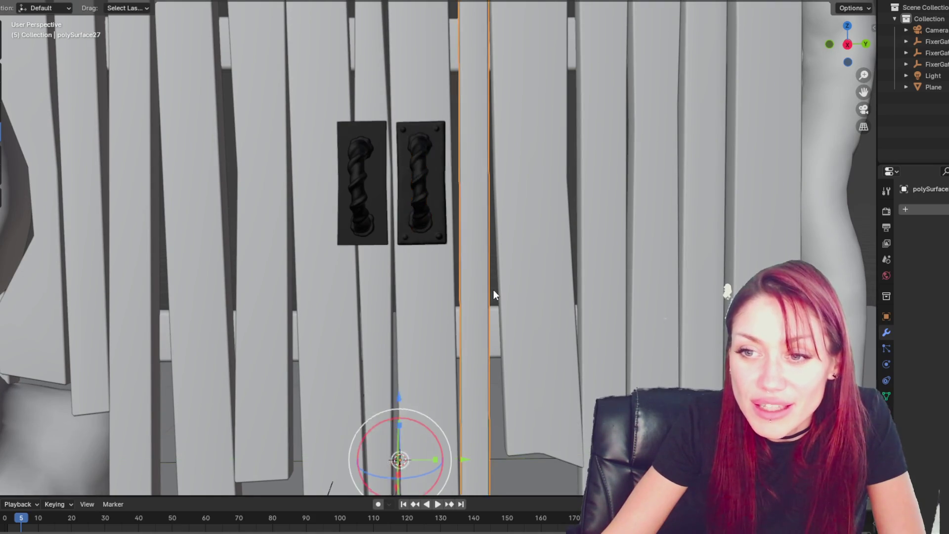
{"action": "scroll", "coordinate": [493, 290], "scroll_direction": "down", "scroll_amount": 3}
{"action": "scroll", "coordinate": [494, 289], "scroll_direction": "up", "scroll_amount": 3}
{"action": "left_click", "coordinate": [423, 221]}
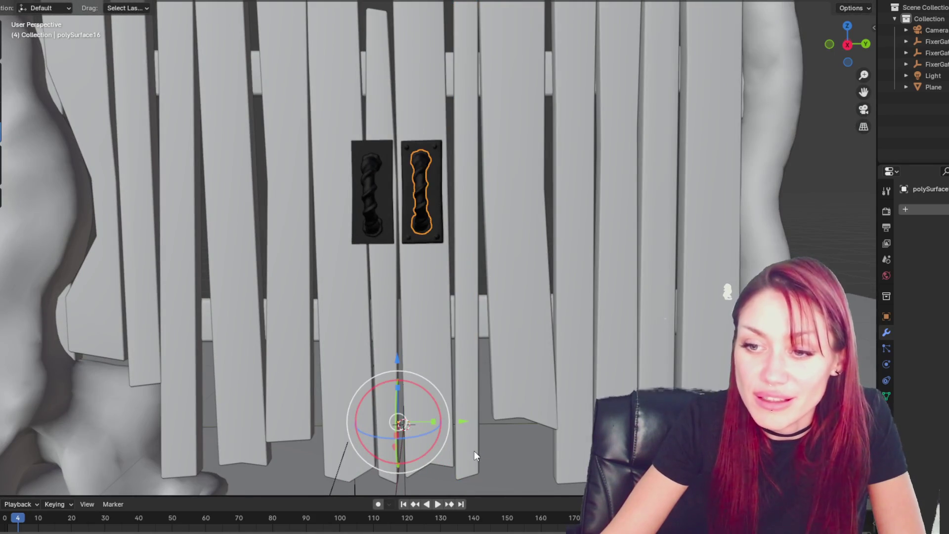
{"action": "key", "text": "g"}
{"action": "key", "text": "y"}
{"action": "left_click", "coordinate": [466, 417]}
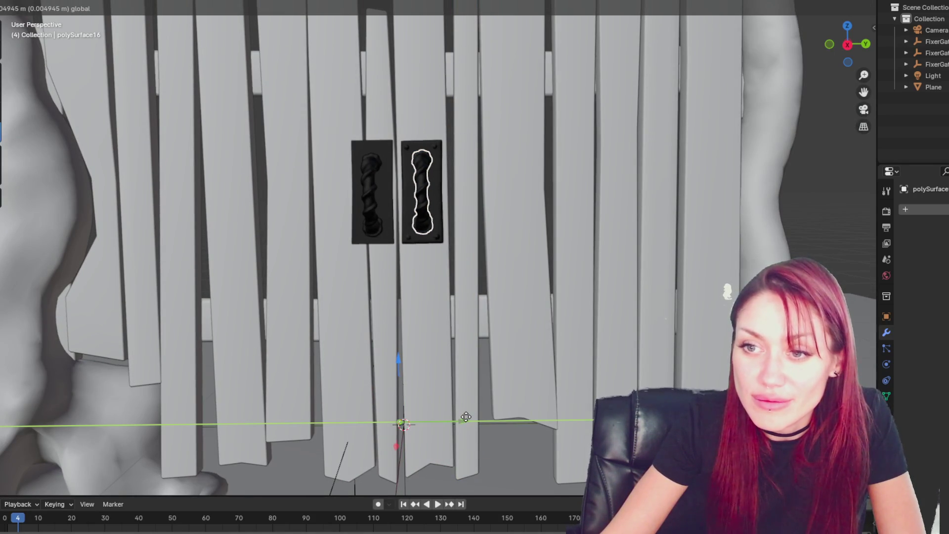
Step: Reselect the handle, slide it slightly along global Y, then view the whole fence
{"action": "left_click", "coordinate": [482, 283]}
{"action": "scroll", "coordinate": [482, 284], "scroll_direction": "down", "scroll_amount": 3}
{"action": "scroll", "coordinate": [438, 221], "scroll_direction": "up", "scroll_amount": 5}
{"action": "left_click", "coordinate": [441, 225]}
{"action": "mouse_move", "coordinate": [533, 341]}
{"action": "middle_mouse_down"}
{"action": "mouse_move", "coordinate": [523, 271]}
{"action": "mouse_move", "coordinate": [514, 291]}
{"action": "middle_mouse_up"}
{"action": "left_click_drag", "start_coordinate": [448, 439], "coordinate": [449, 439]}
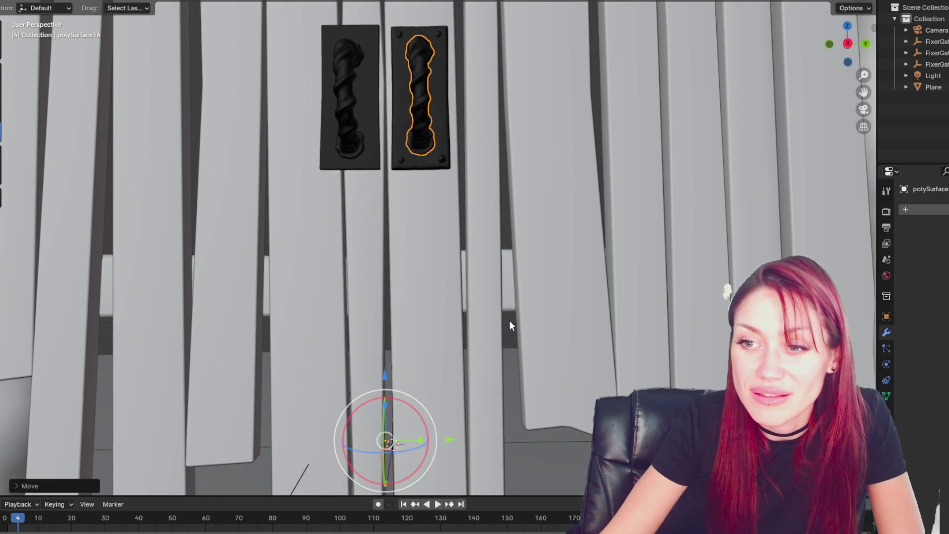
{"action": "left_click", "coordinate": [509, 320]}
{"action": "scroll", "coordinate": [514, 306], "scroll_direction": "down", "scroll_amount": 3}
{"action": "mouse_move", "coordinate": [514, 306]}
{"action": "middle_mouse_down"}
{"action": "mouse_move", "coordinate": [472, 318]}
{"action": "mouse_move", "coordinate": [585, 332]}
{"action": "mouse_move", "coordinate": [555, 324]}
{"action": "middle_mouse_up"}
{"action": "scroll", "coordinate": [549, 323], "scroll_direction": "up", "scroll_amount": 2}
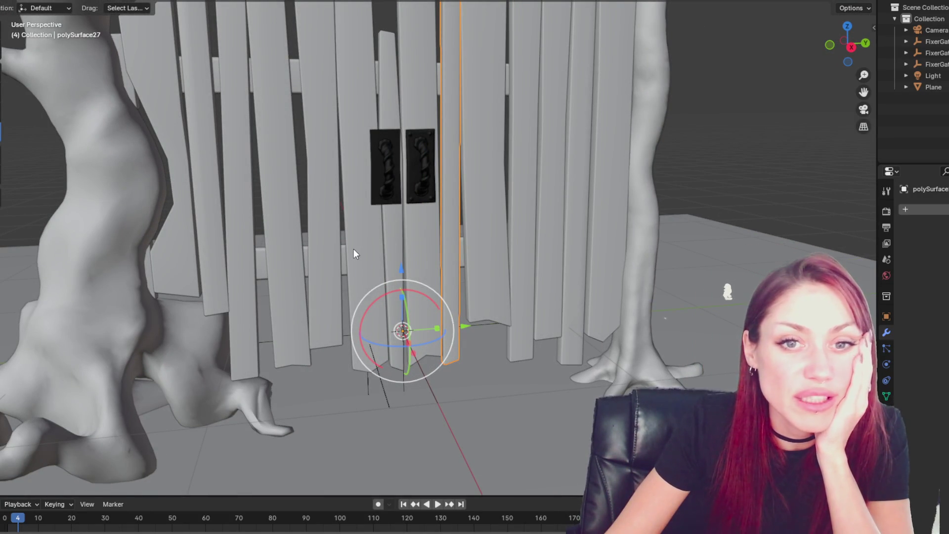
{"action": "left_click", "coordinate": [375, 163]}
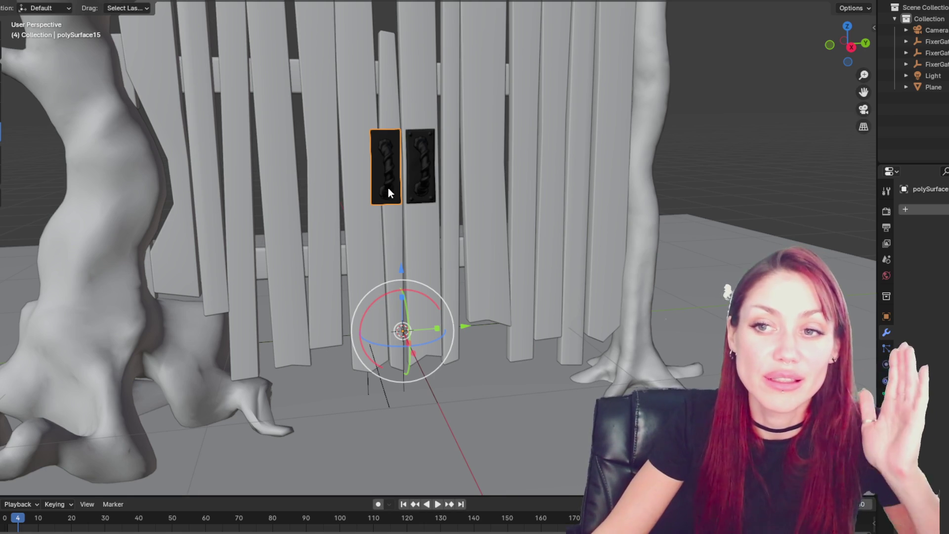
{"action": "left_click", "coordinate": [387, 188]}
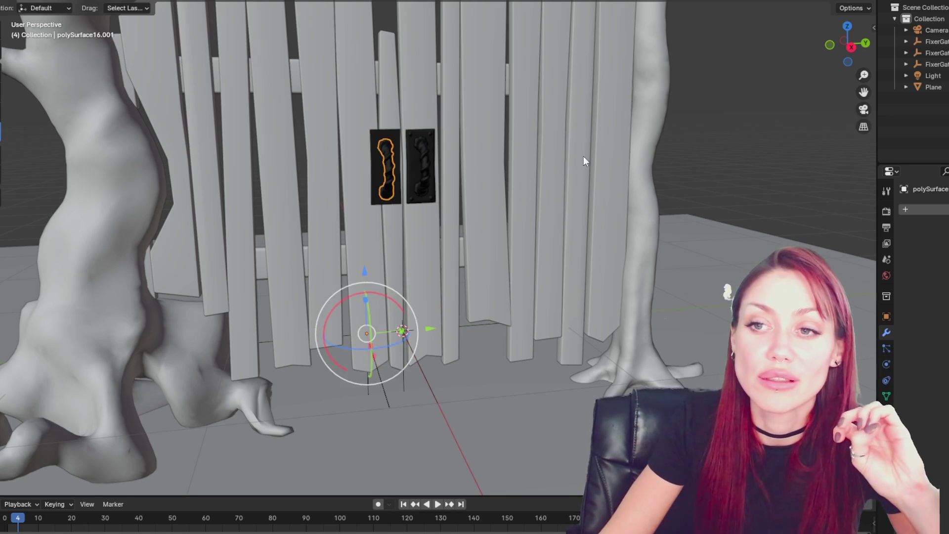
{"action": "left_click", "coordinate": [381, 176]}
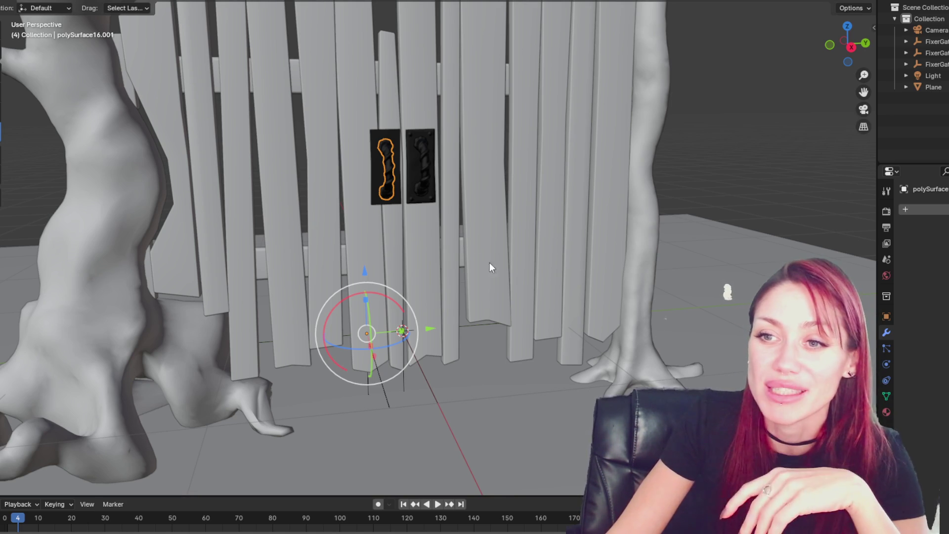
{"action": "scroll", "coordinate": [463, 239], "scroll_direction": "up", "scroll_amount": 3}
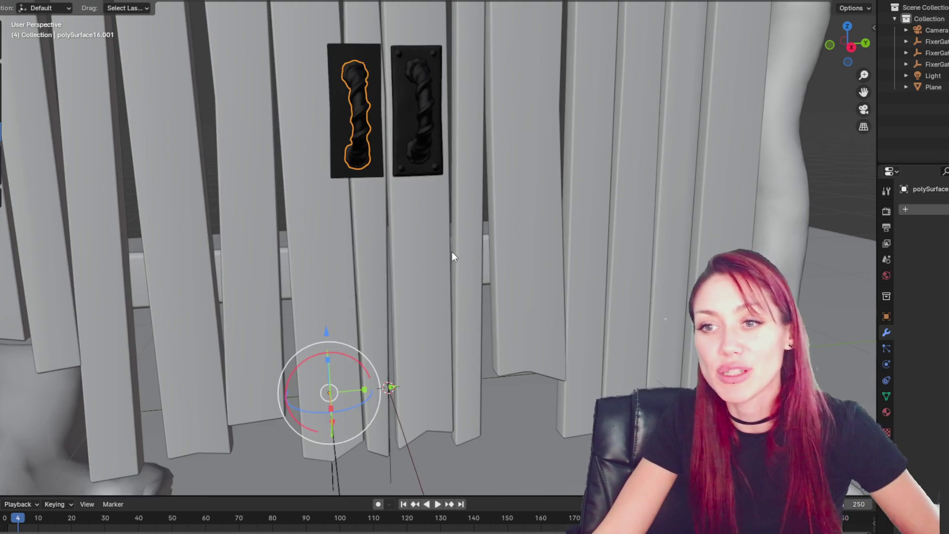
{"action": "mouse_move", "coordinate": [403, 192]}
{"action": "middle_mouse_down"}
{"action": "mouse_move", "coordinate": [466, 161]}
{"action": "mouse_move", "coordinate": [485, 140]}
{"action": "mouse_move", "coordinate": [487, 169]}
{"action": "mouse_move", "coordinate": [448, 247]}
{"action": "mouse_move", "coordinate": [413, 219]}
{"action": "middle_mouse_up"}
{"action": "left_click", "coordinate": [413, 219]}
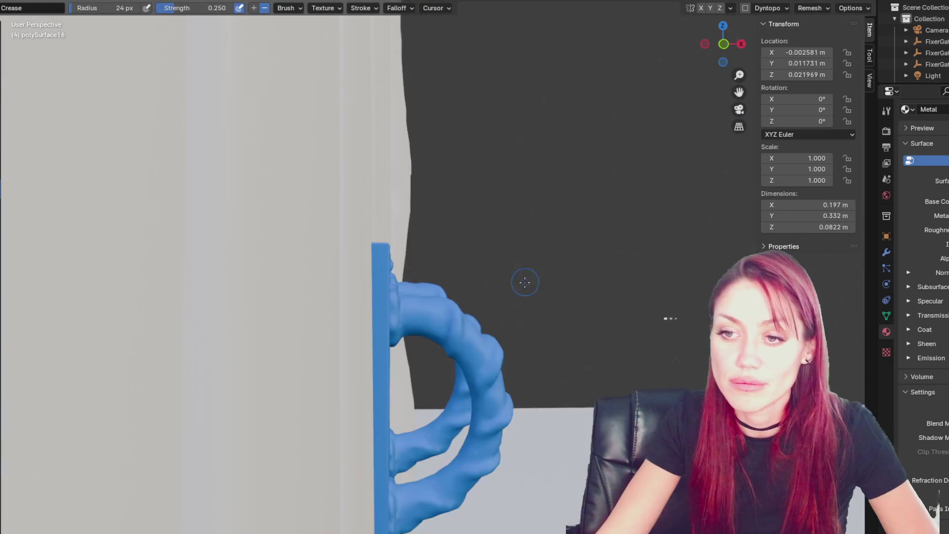
Step: Enlarge the sculpt brush to 45 px and move in close to the right handle
{"action": "mouse_move", "coordinate": [487, 163]}
{"action": "middle_mouse_down"}
{"action": "mouse_move", "coordinate": [469, 178]}
{"action": "mouse_move", "coordinate": [458, 161]}
{"action": "middle_mouse_up"}
{"action": "key", "text": "f"}
{"action": "left_click", "coordinate": [483, 195]}
{"action": "mouse_move", "coordinate": [483, 194]}
{"action": "middle_mouse_down"}
{"action": "mouse_move", "coordinate": [237, 221]}
{"action": "mouse_move", "coordinate": [482, 221]}
{"action": "mouse_move", "coordinate": [456, 192]}
{"action": "middle_mouse_up"}
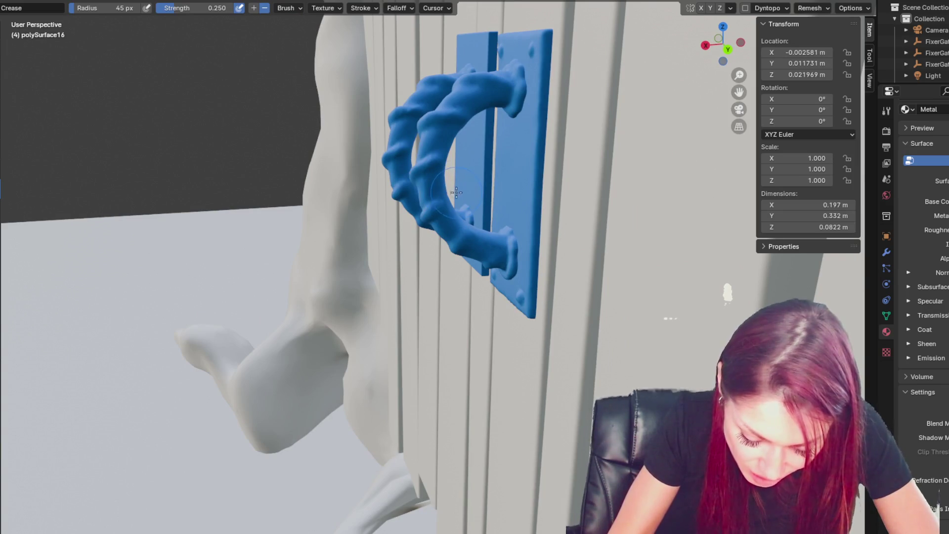
{"action": "mouse_move", "coordinate": [451, 181]}
{"action": "middle_mouse_down"}
{"action": "mouse_move", "coordinate": [504, 169]}
{"action": "mouse_move", "coordinate": [530, 150]}
{"action": "middle_mouse_up"}
{"action": "scroll", "coordinate": [530, 150], "scroll_direction": "up", "scroll_amount": 5}
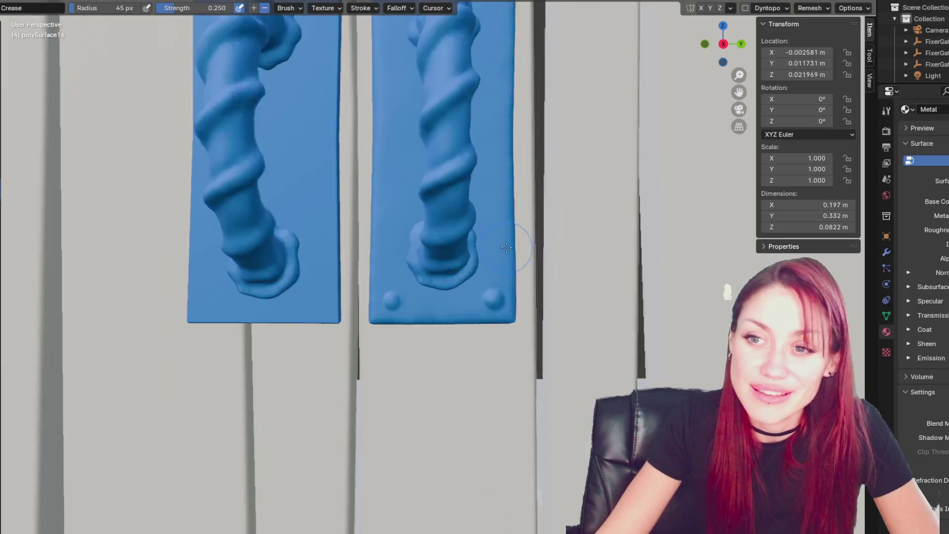
{"action": "mouse_move", "coordinate": [341, 254]}
{"action": "middle_mouse_down"}
{"action": "mouse_move", "coordinate": [440, 228]}
{"action": "mouse_move", "coordinate": [430, 233]}
{"action": "middle_mouse_up"}
{"action": "mouse_move", "coordinate": [490, 262]}
{"action": "middle_mouse_down"}
{"action": "mouse_move", "coordinate": [483, 276]}
{"action": "mouse_move", "coordinate": [449, 193]}
{"action": "mouse_move", "coordinate": [454, 170]}
{"action": "middle_mouse_up"}
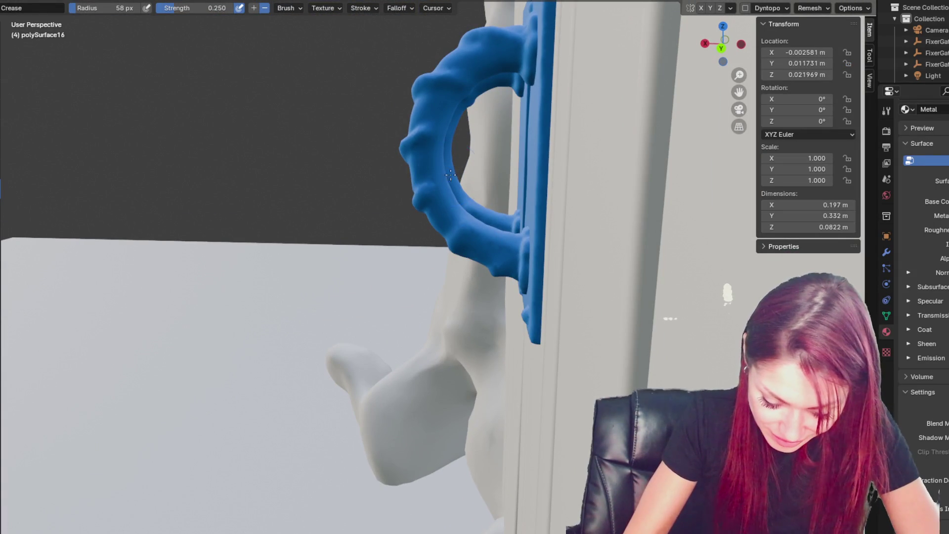
Step: With the Grab brush at 33 px, pull the right handle's foot up and right
{"action": "key", "text": "g"}
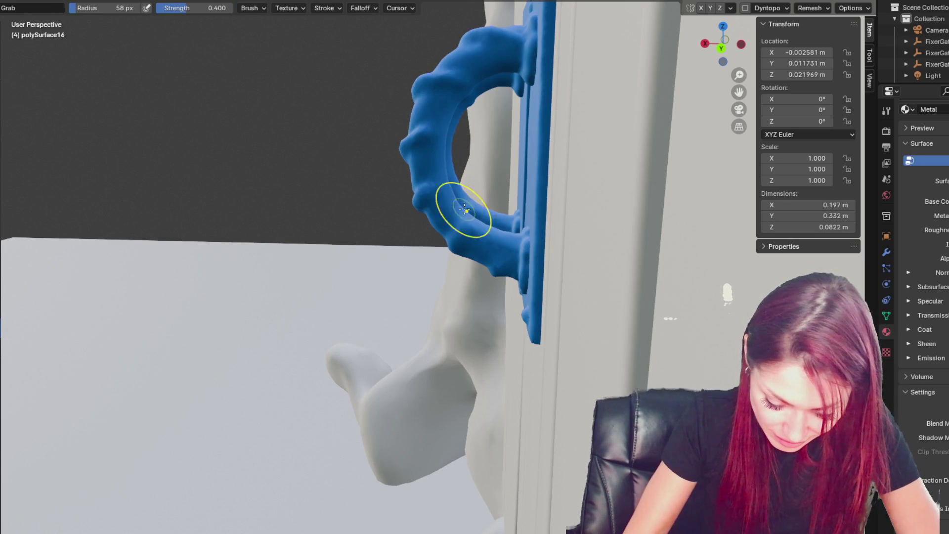
{"action": "middle_click_drag", "start_coordinate": [501, 235], "coordinate": [443, 235]}
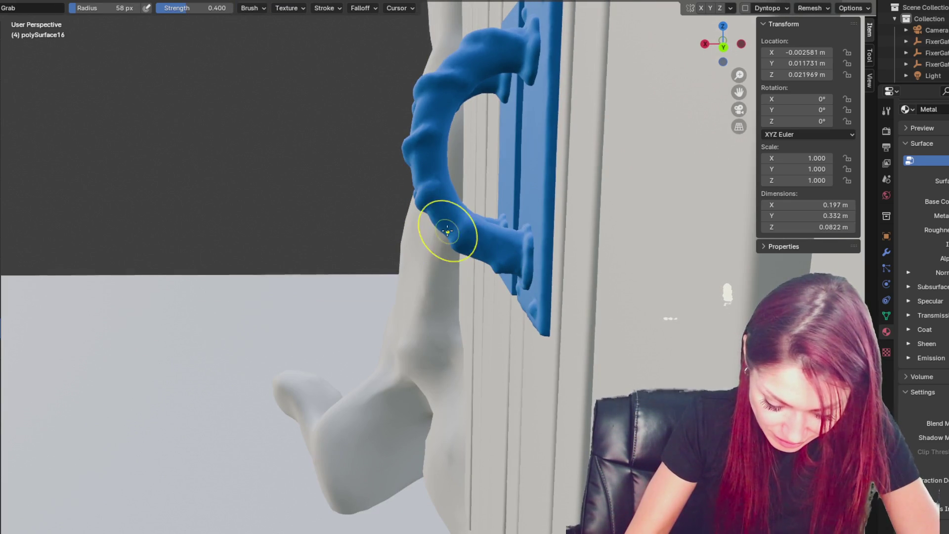
{"action": "middle_click_drag", "start_coordinate": [417, 169], "coordinate": [417, 186]}
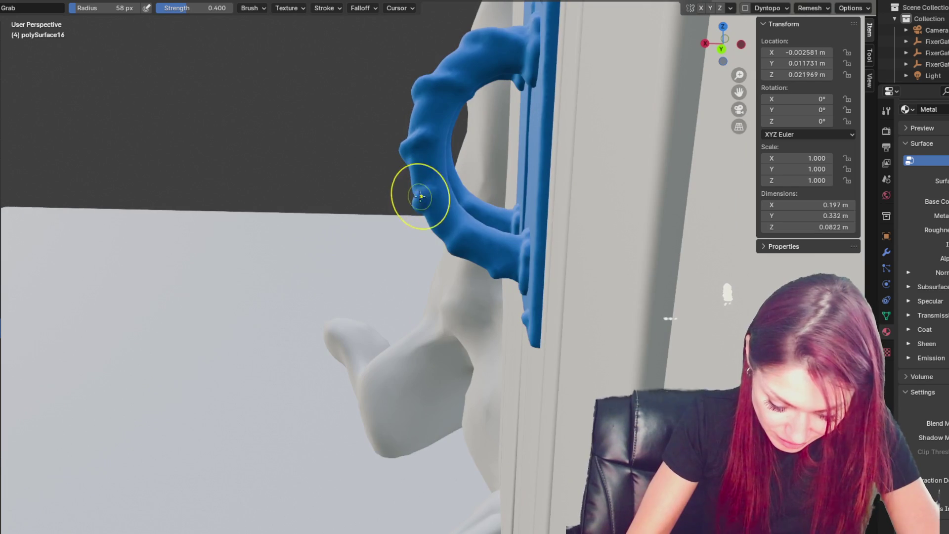
{"action": "mouse_move", "coordinate": [487, 254]}
{"action": "middle_mouse_down"}
{"action": "mouse_move", "coordinate": [568, 255]}
{"action": "mouse_move", "coordinate": [644, 239]}
{"action": "mouse_move", "coordinate": [605, 235]}
{"action": "middle_mouse_up"}
{"action": "key", "text": "f"}
{"action": "left_click", "coordinate": [592, 235]}
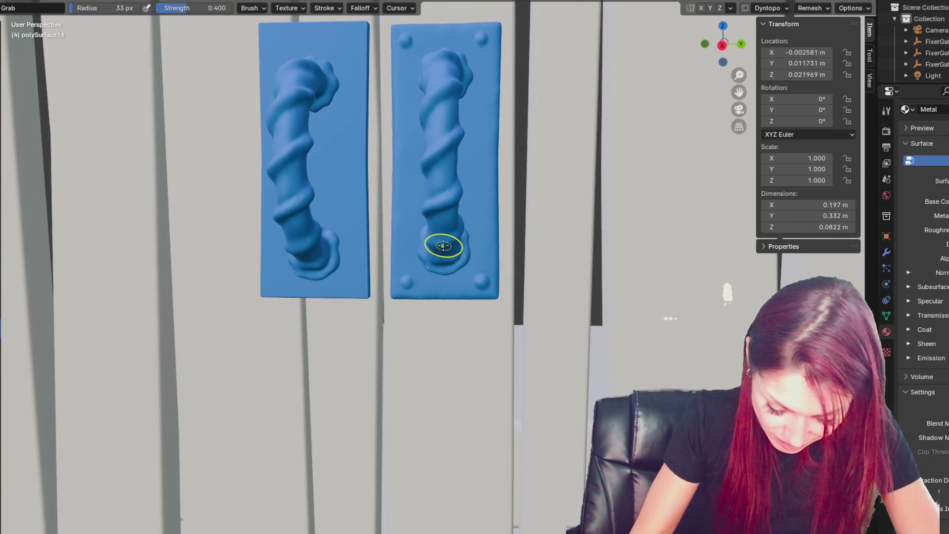
{"action": "left_click_drag", "start_coordinate": [443, 233], "coordinate": [458, 196]}
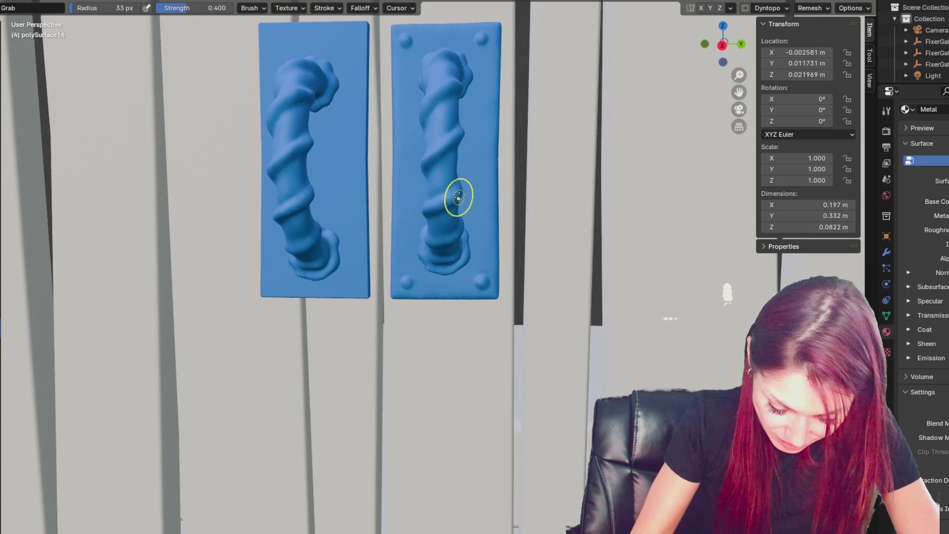
Step: Orbit around both plates to check how the twisted handles now sit
{"action": "middle_click_drag", "start_coordinate": [494, 183], "coordinate": [515, 185]}
{"action": "middle_click_drag", "start_coordinate": [460, 131], "coordinate": [466, 132]}
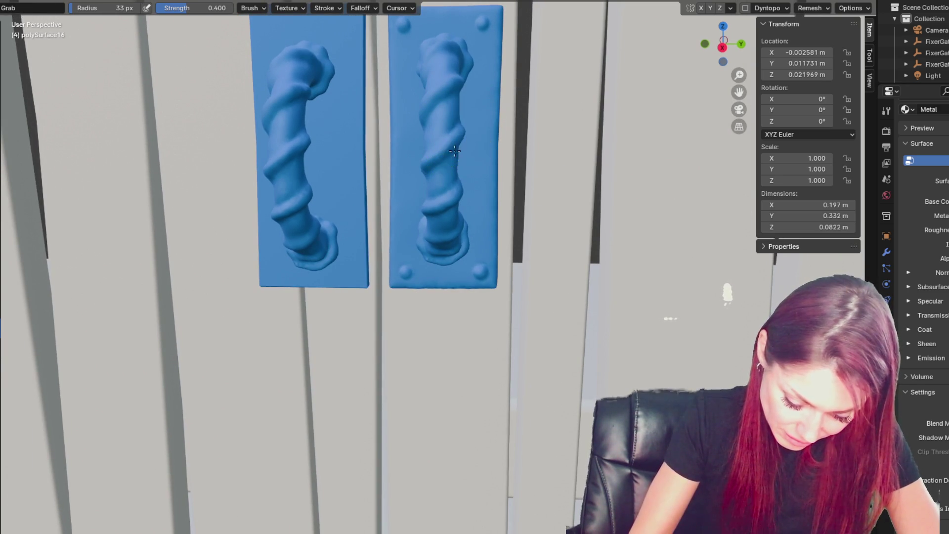
{"action": "mouse_move", "coordinate": [472, 153]}
{"action": "middle_mouse_down"}
{"action": "mouse_move", "coordinate": [434, 234]}
{"action": "mouse_move", "coordinate": [448, 226]}
{"action": "mouse_move", "coordinate": [433, 205]}
{"action": "mouse_move", "coordinate": [534, 216]}
{"action": "mouse_move", "coordinate": [527, 201]}
{"action": "middle_mouse_up"}
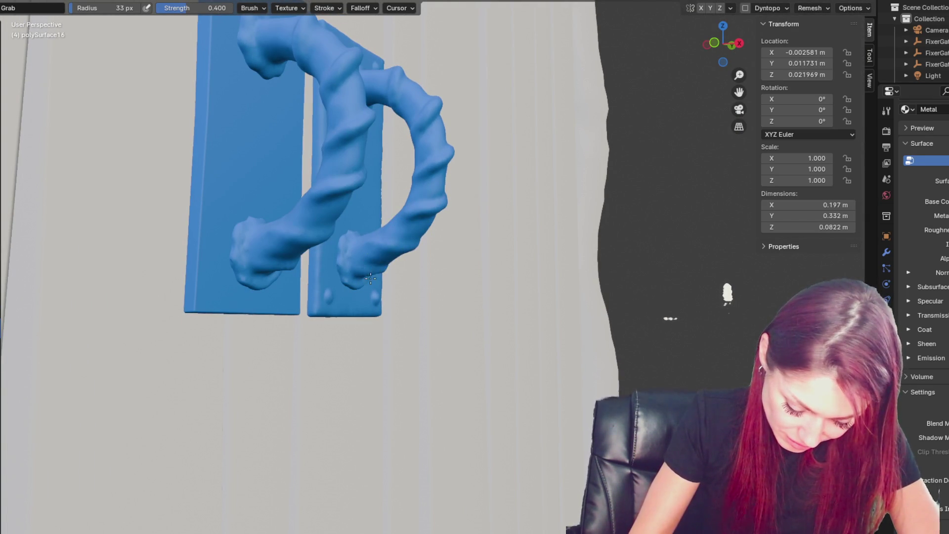
{"action": "middle_click_drag", "start_coordinate": [416, 254], "coordinate": [427, 239]}
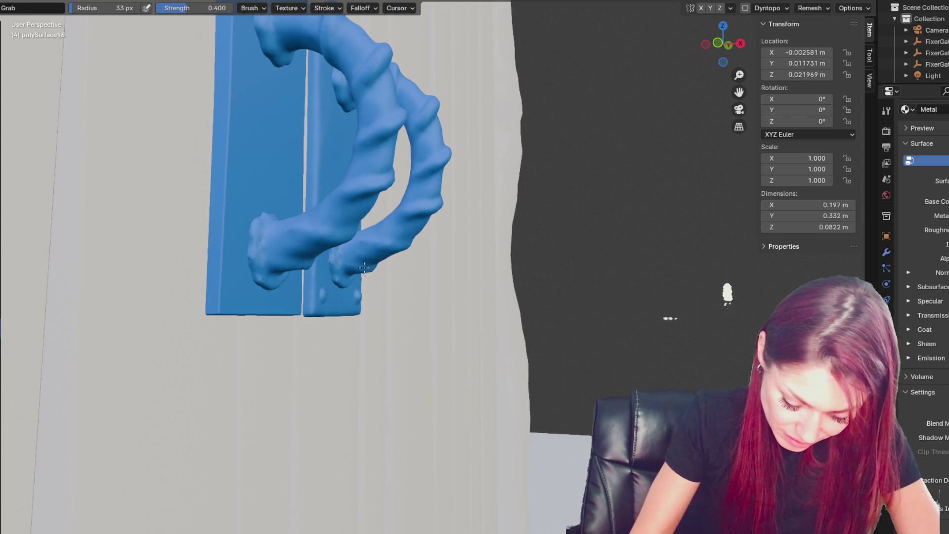
{"action": "middle_click_drag", "start_coordinate": [432, 224], "coordinate": [401, 222]}
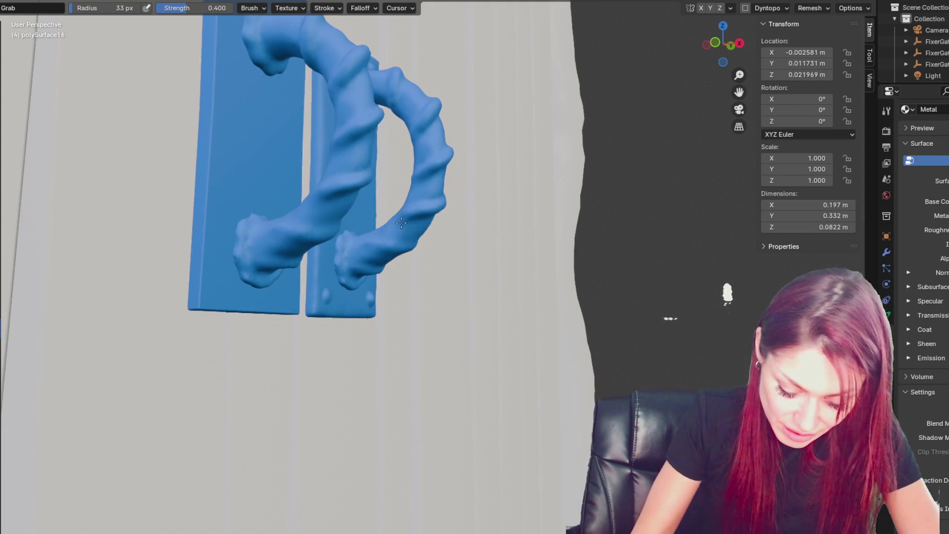
{"action": "mouse_move", "coordinate": [468, 233]}
{"action": "middle_mouse_down"}
{"action": "mouse_move", "coordinate": [424, 236]}
{"action": "mouse_move", "coordinate": [416, 258]}
{"action": "mouse_move", "coordinate": [439, 260]}
{"action": "middle_mouse_up"}
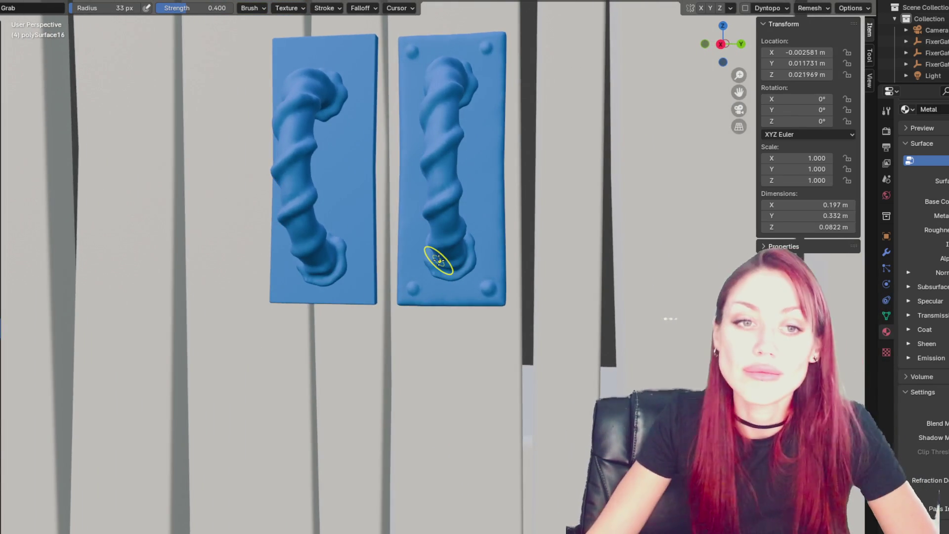
{"action": "scroll", "coordinate": [438, 261], "scroll_direction": "down", "scroll_amount": 10}
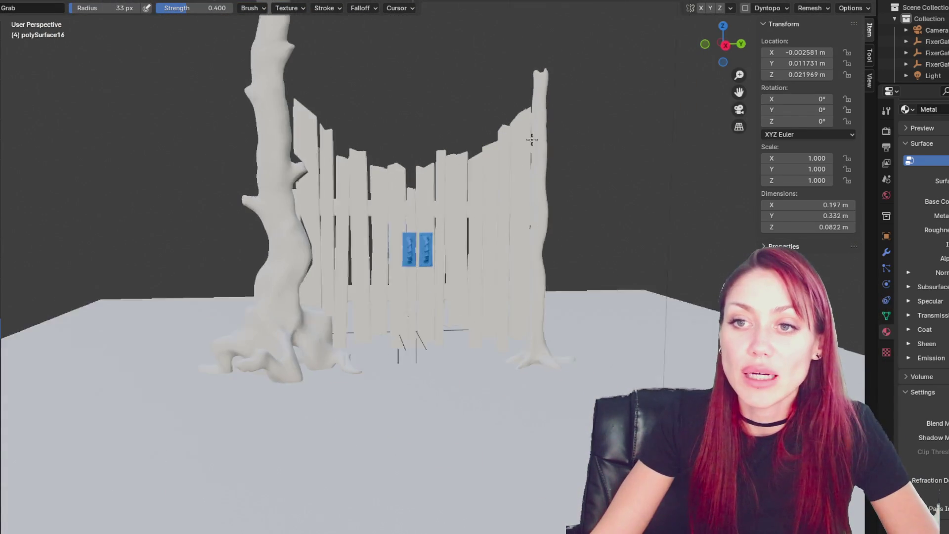
Step: Orbit and zoom around the gate and tree arch, then select the left tree trunk
{"action": "middle_click_drag", "start_coordinate": [532, 140], "coordinate": [478, 290], "text": "shift"}
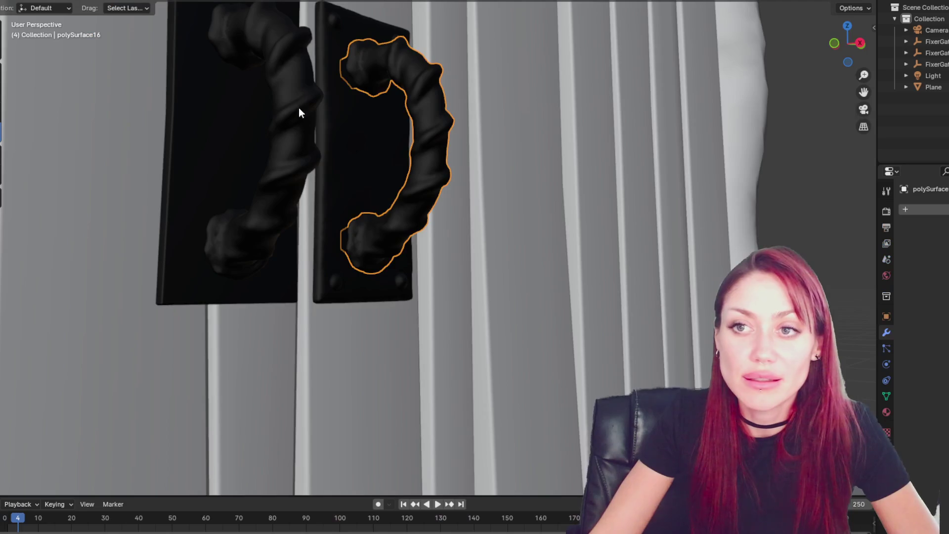
{"action": "scroll", "coordinate": [346, 109], "scroll_direction": "down", "scroll_amount": 5}
{"action": "mouse_move", "coordinate": [378, 126]}
{"action": "middle_mouse_down"}
{"action": "mouse_move", "coordinate": [494, 328]}
{"action": "mouse_move", "coordinate": [425, 309]}
{"action": "mouse_move", "coordinate": [386, 130]}
{"action": "mouse_move", "coordinate": [365, 350]}
{"action": "mouse_move", "coordinate": [344, 124]}
{"action": "middle_mouse_up"}
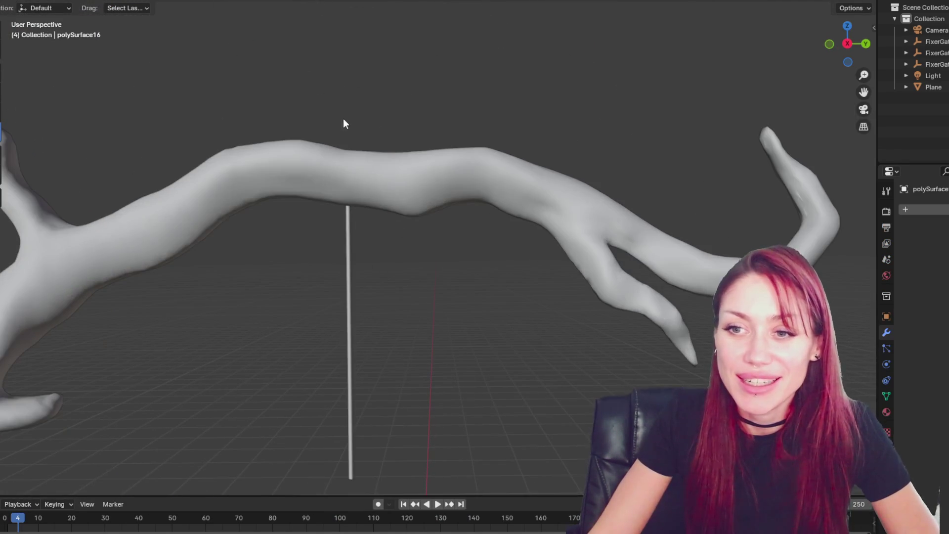
{"action": "scroll", "coordinate": [345, 170], "scroll_direction": "up", "scroll_amount": 2}
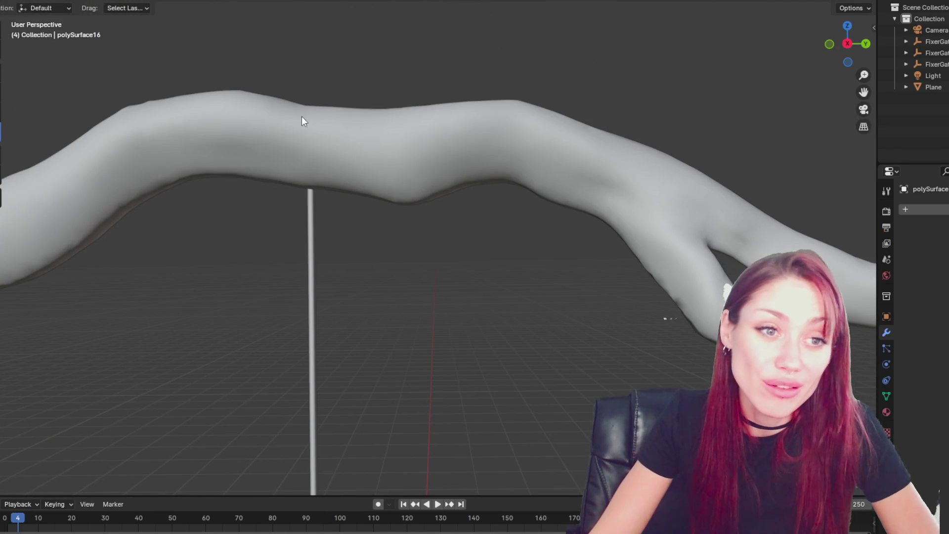
{"action": "scroll", "coordinate": [310, 135], "scroll_direction": "down", "scroll_amount": 8}
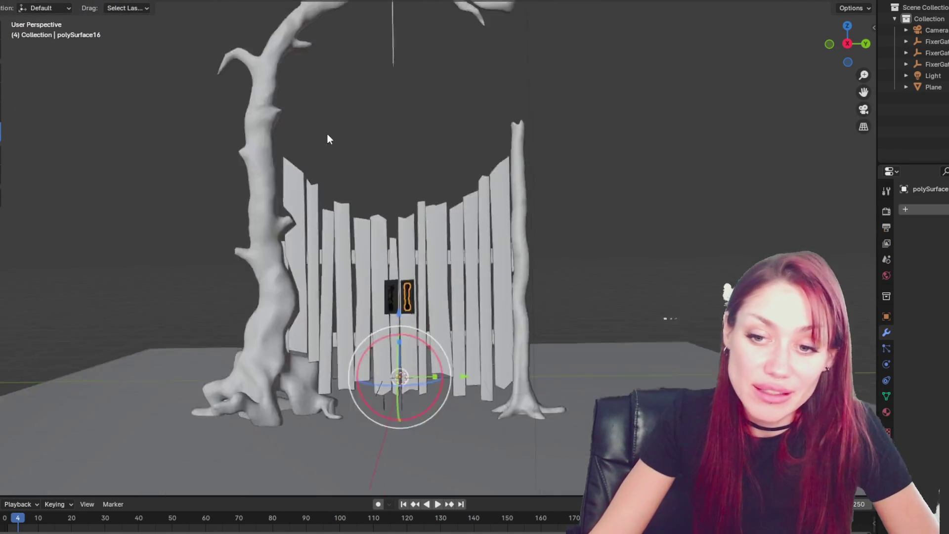
{"action": "scroll", "coordinate": [296, 163], "scroll_direction": "up", "scroll_amount": 3}
{"action": "mouse_move", "coordinate": [250, 196]}
{"action": "middle_mouse_down"}
{"action": "mouse_move", "coordinate": [91, 221]}
{"action": "mouse_move", "coordinate": [205, 229]}
{"action": "middle_mouse_up"}
{"action": "mouse_move", "coordinate": [168, 263]}
{"action": "middle_mouse_down"}
{"action": "mouse_move", "coordinate": [376, 258]}
{"action": "mouse_move", "coordinate": [394, 269]}
{"action": "mouse_move", "coordinate": [615, 248]}
{"action": "middle_mouse_up"}
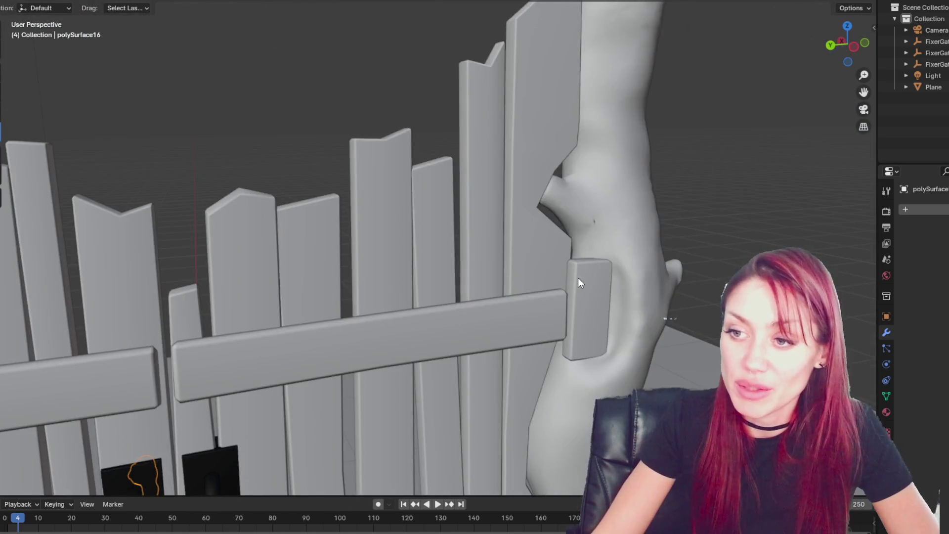
{"action": "middle_click_drag", "start_coordinate": [578, 282], "coordinate": [425, 257]}
{"action": "scroll", "coordinate": [497, 343], "scroll_direction": "down", "scroll_amount": 6}
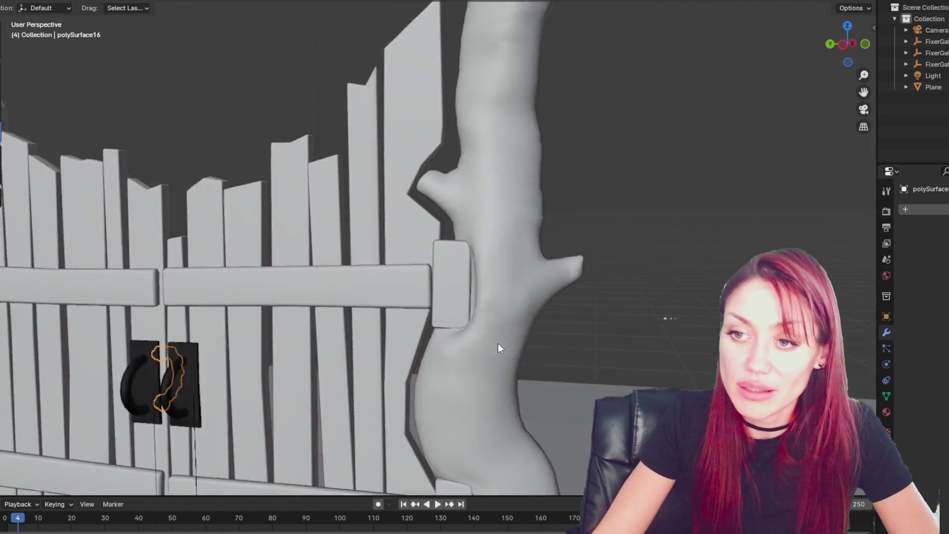
{"action": "scroll", "coordinate": [437, 279], "scroll_direction": "up", "scroll_amount": 2}
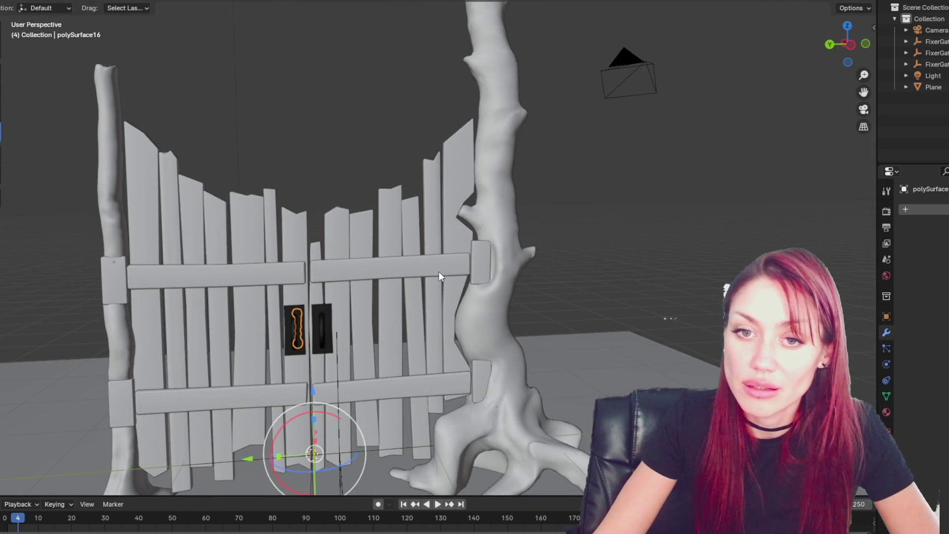
{"action": "mouse_move", "coordinate": [482, 246]}
{"action": "middle_mouse_down"}
{"action": "mouse_move", "coordinate": [435, 273]}
{"action": "mouse_move", "coordinate": [227, 268]}
{"action": "mouse_move", "coordinate": [245, 262]}
{"action": "mouse_move", "coordinate": [210, 255]}
{"action": "mouse_move", "coordinate": [387, 287]}
{"action": "middle_mouse_up"}
{"action": "left_click", "coordinate": [390, 283]}
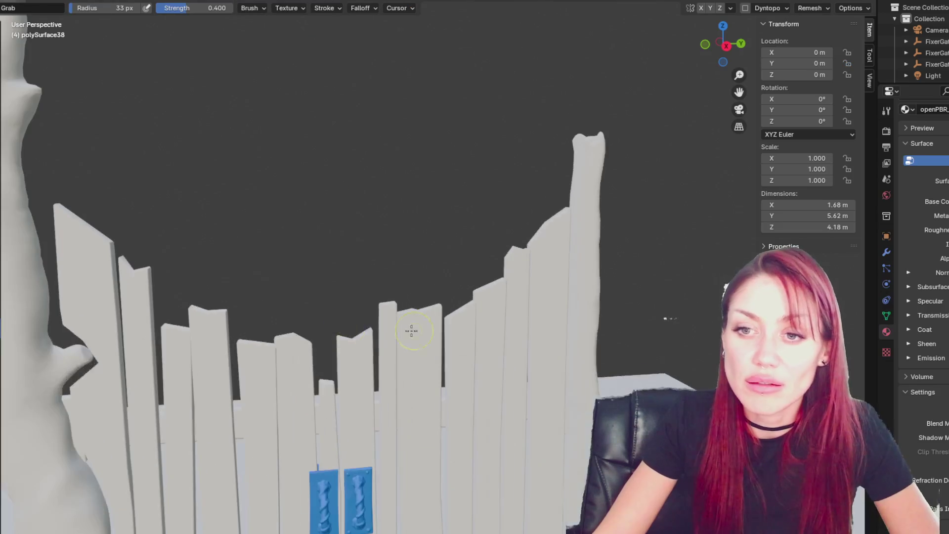
Step: Put the tree trunk into Sculpt mode and orbit around it, the fence and handles
{"action": "middle_click_drag", "start_coordinate": [409, 329], "coordinate": [435, 190]}
{"action": "scroll", "coordinate": [434, 191], "scroll_direction": "up", "scroll_amount": 5}
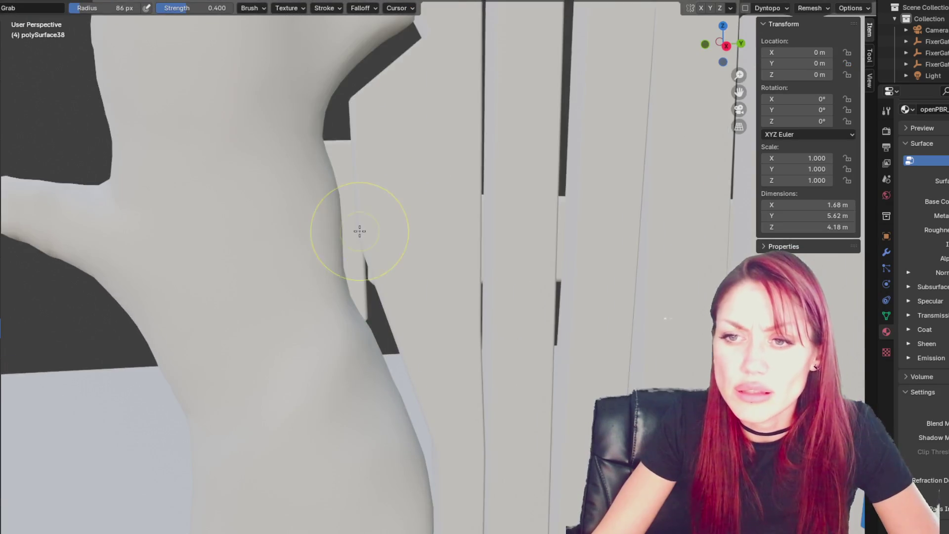
{"action": "scroll", "coordinate": [359, 231], "scroll_direction": "down", "scroll_amount": 5}
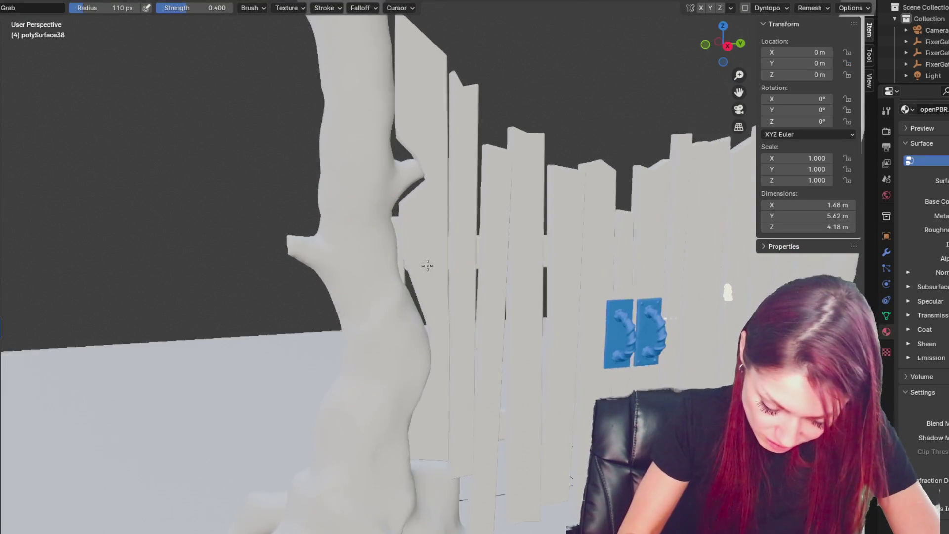
{"action": "mouse_move", "coordinate": [383, 272]}
{"action": "middle_mouse_down"}
{"action": "mouse_move", "coordinate": [386, 256]}
{"action": "mouse_move", "coordinate": [466, 280]}
{"action": "mouse_move", "coordinate": [423, 292]}
{"action": "middle_mouse_up"}
{"action": "mouse_move", "coordinate": [430, 256]}
{"action": "middle_mouse_down"}
{"action": "mouse_move", "coordinate": [588, 272]}
{"action": "mouse_move", "coordinate": [659, 254]}
{"action": "mouse_move", "coordinate": [695, 257]}
{"action": "mouse_move", "coordinate": [682, 243]}
{"action": "middle_mouse_up"}
{"action": "scroll", "coordinate": [681, 241], "scroll_direction": "down", "scroll_amount": 5}
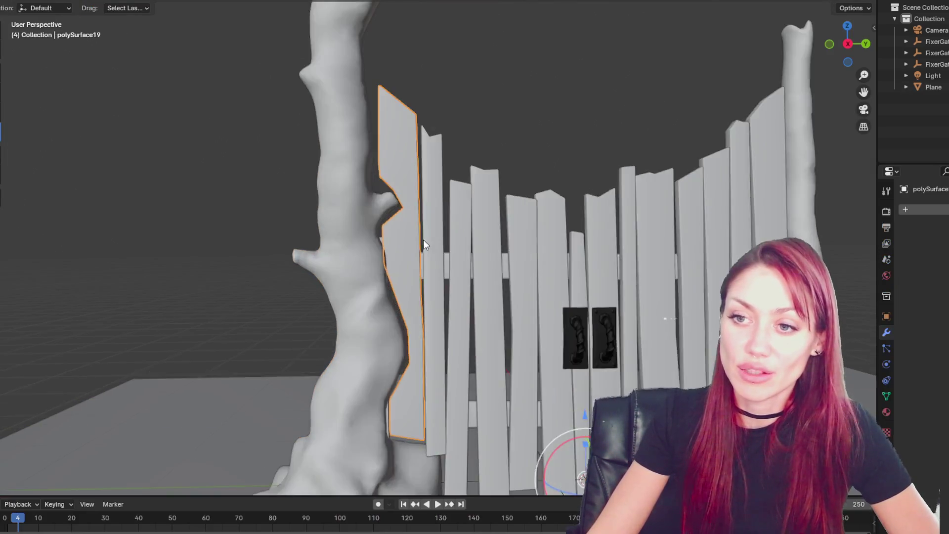
{"action": "mouse_move", "coordinate": [423, 244]}
{"action": "middle_mouse_down"}
{"action": "mouse_move", "coordinate": [710, 248]}
{"action": "mouse_move", "coordinate": [689, 235]}
{"action": "middle_mouse_up"}
Step: Apply Shade Smooth to the edge slat and to the tree
{"action": "right_click", "coordinate": [689, 235]}
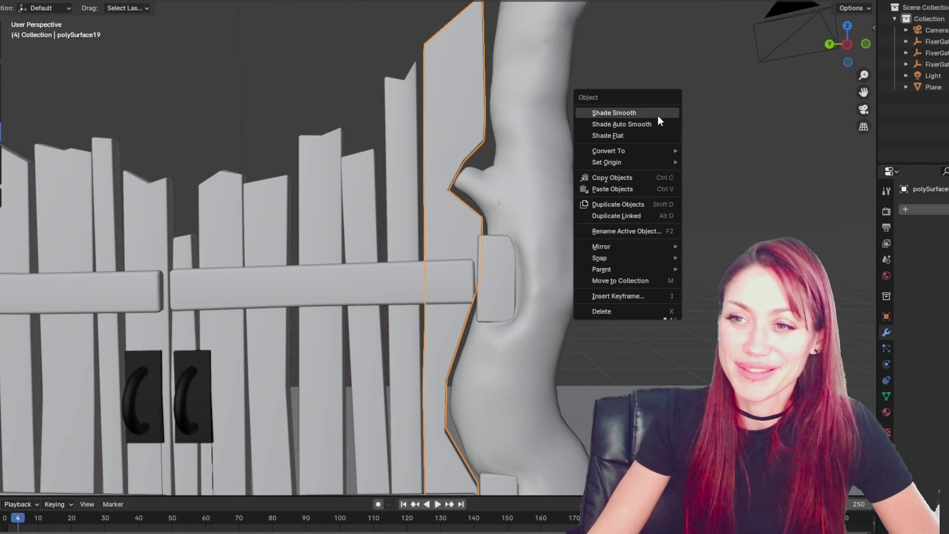
{"action": "left_click", "coordinate": [657, 115]}
{"action": "right_click", "coordinate": [710, 141]}
{"action": "left_click", "coordinate": [710, 142]}
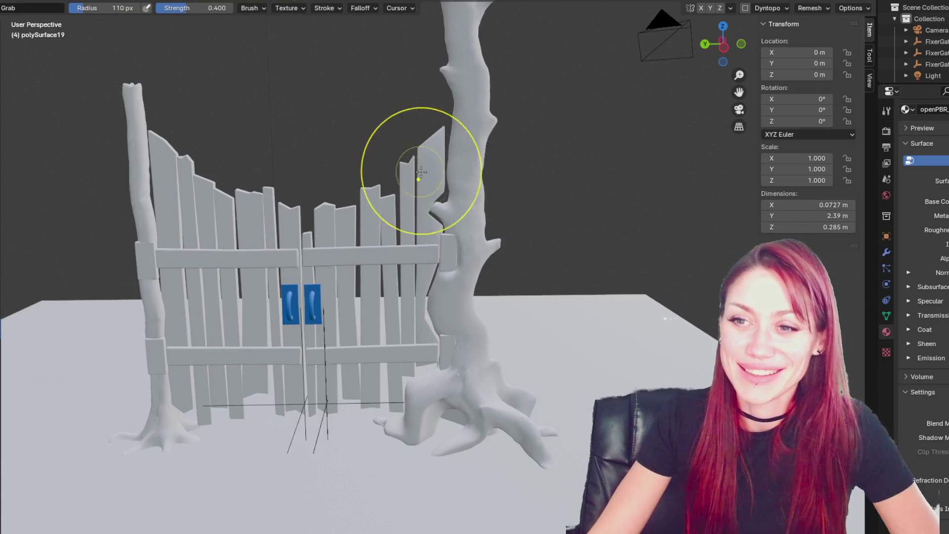
Step: Select the block joining the crossbar and trunk and frame it in the view
{"action": "scroll", "coordinate": [420, 171], "scroll_direction": "up", "scroll_amount": 3}
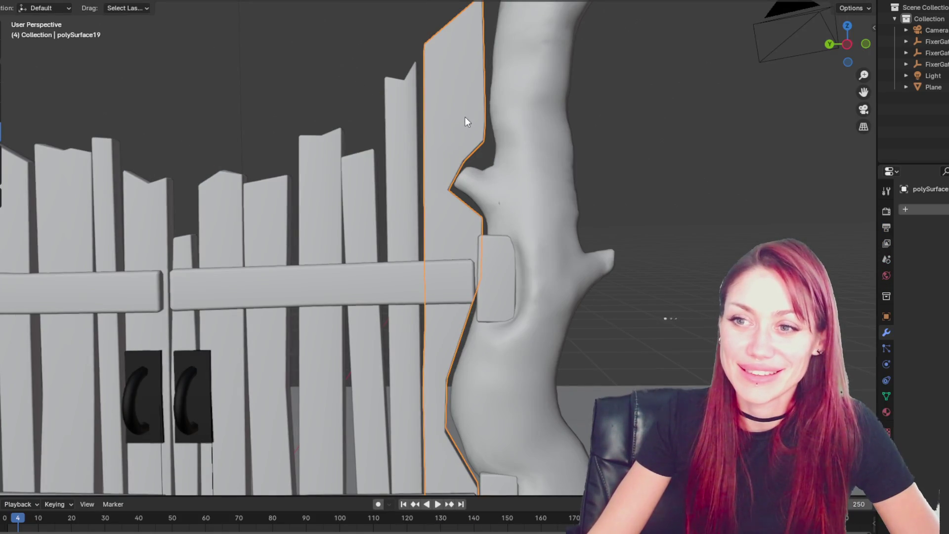
{"action": "left_click", "coordinate": [499, 310]}
{"action": "scroll", "coordinate": [508, 298], "scroll_direction": "up", "scroll_amount": 6}
{"action": "scroll", "coordinate": [509, 298], "scroll_direction": "down", "scroll_amount": 6}
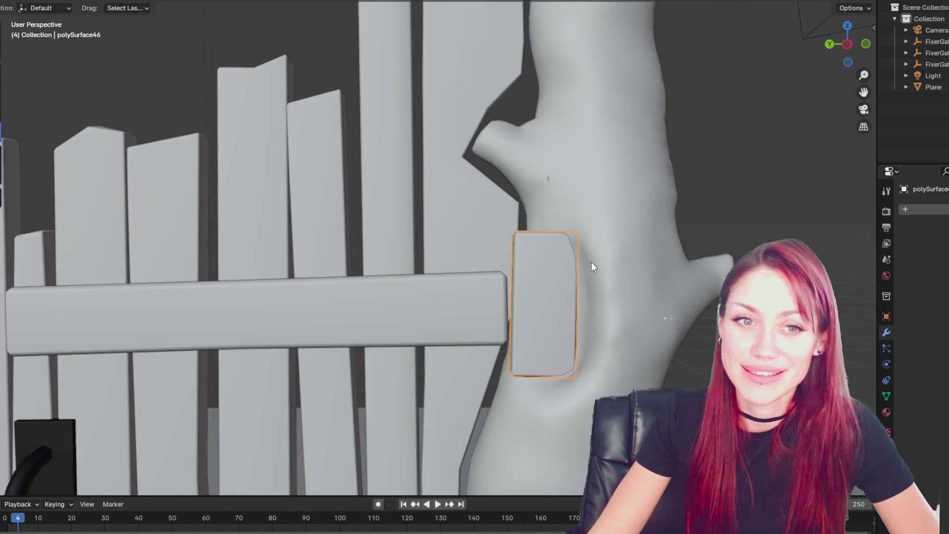
{"action": "key", "text": "KP_Decimal"}
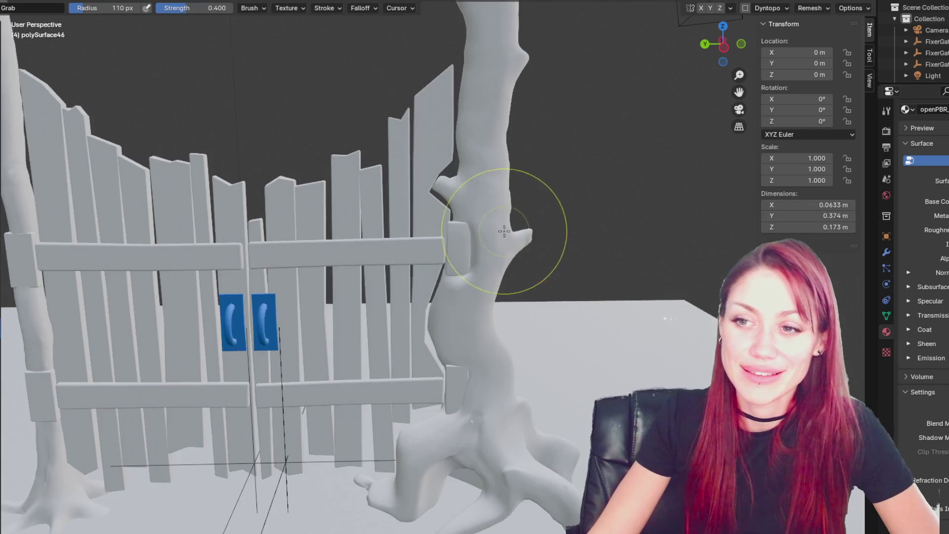
Step: Orbit around the bracket block and enable Dynamic Topology for sculpting
{"action": "scroll", "coordinate": [491, 222], "scroll_direction": "up", "scroll_amount": 6}
{"action": "key", "text": "shift+c"}
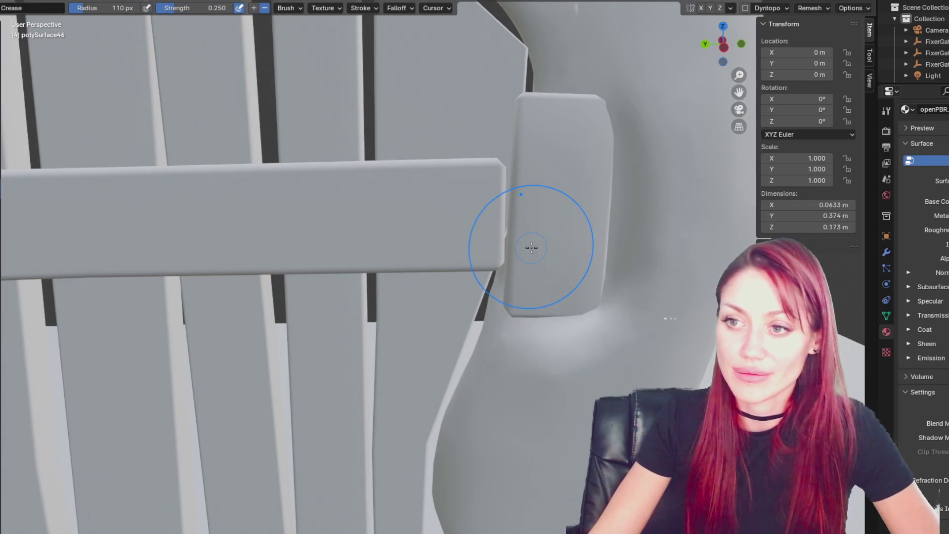
{"action": "middle_click_drag", "start_coordinate": [449, 202], "coordinate": [525, 184]}
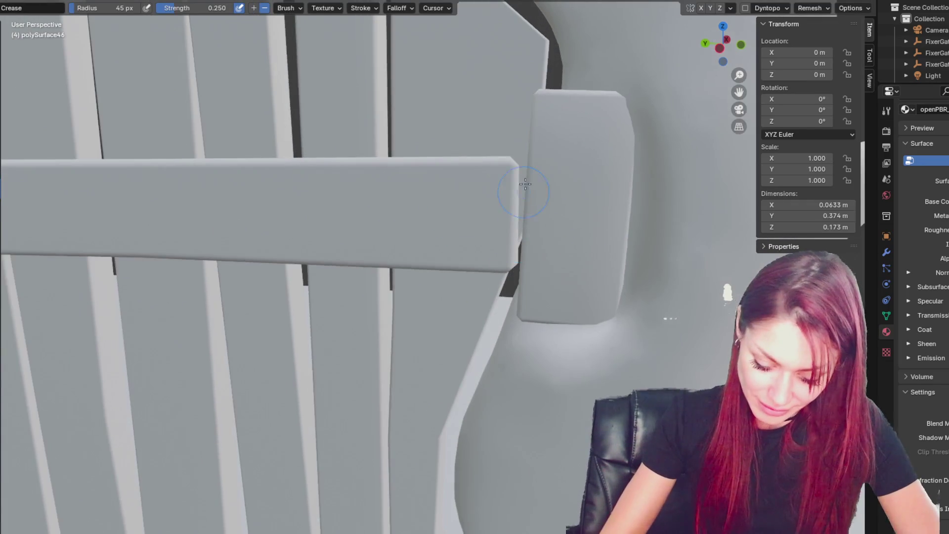
{"action": "middle_click_drag", "start_coordinate": [536, 291], "coordinate": [633, 218]}
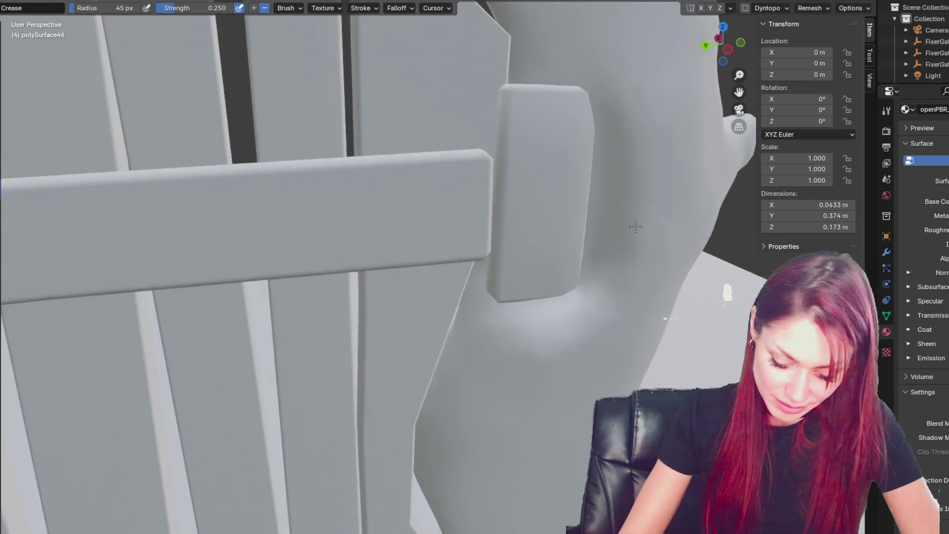
{"action": "left_click", "coordinate": [744, 8]}
Step: Build up the bracket's length and lower corner with the Draw brush, then a smaller size
{"action": "key", "text": "x"}
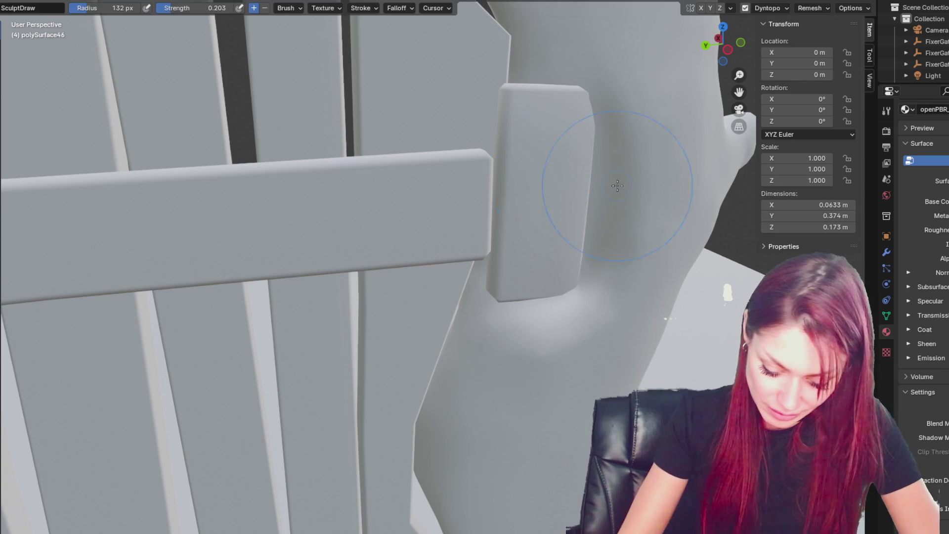
{"action": "mouse_move", "coordinate": [547, 272]}
{"action": "left_mouse_down"}
{"action": "mouse_move", "coordinate": [553, 116]}
{"action": "mouse_move", "coordinate": [529, 79]}
{"action": "left_mouse_up"}
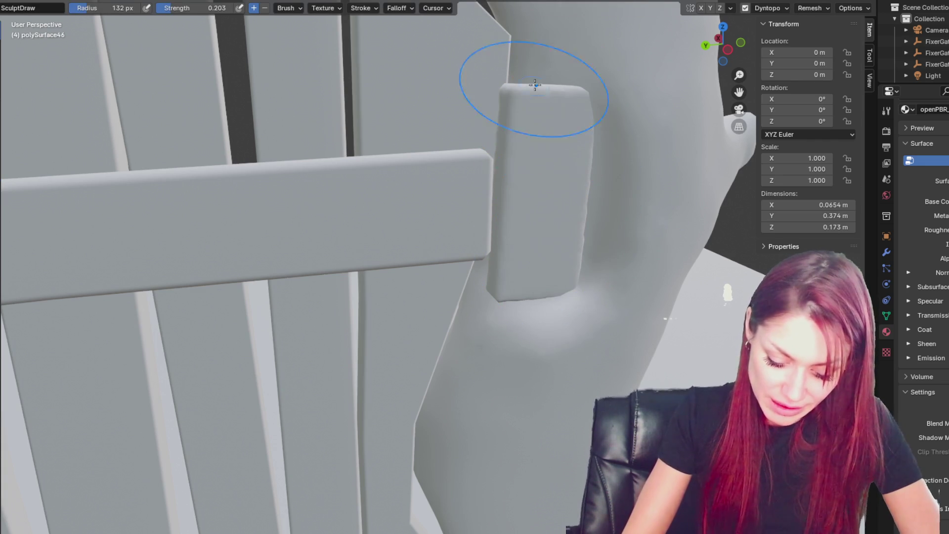
{"action": "left_click_drag", "start_coordinate": [555, 254], "coordinate": [584, 286]}
{"action": "key", "text": "f"}
{"action": "left_click", "coordinate": [547, 290]}
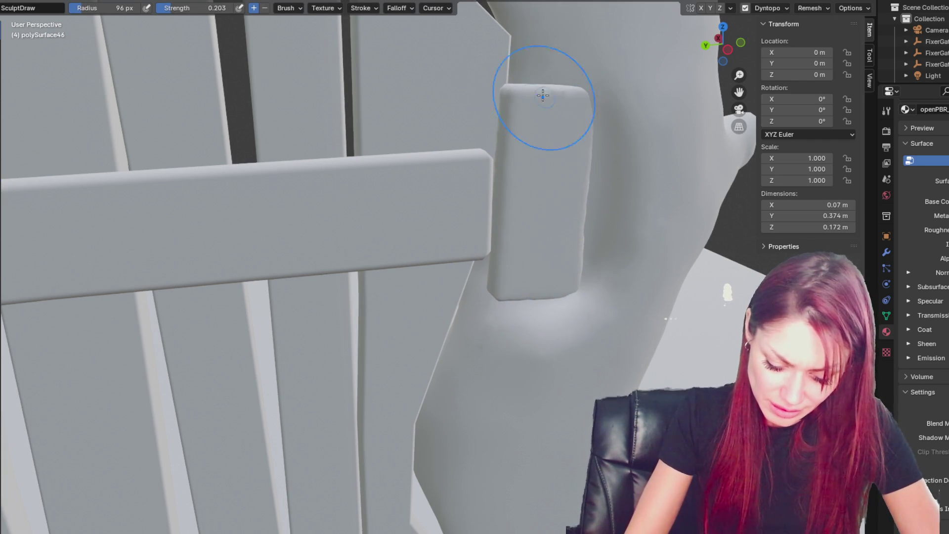
{"action": "mouse_move", "coordinate": [529, 313]}
{"action": "middle_mouse_down"}
{"action": "mouse_move", "coordinate": [550, 242]}
{"action": "mouse_move", "coordinate": [633, 131]}
{"action": "middle_mouse_up"}
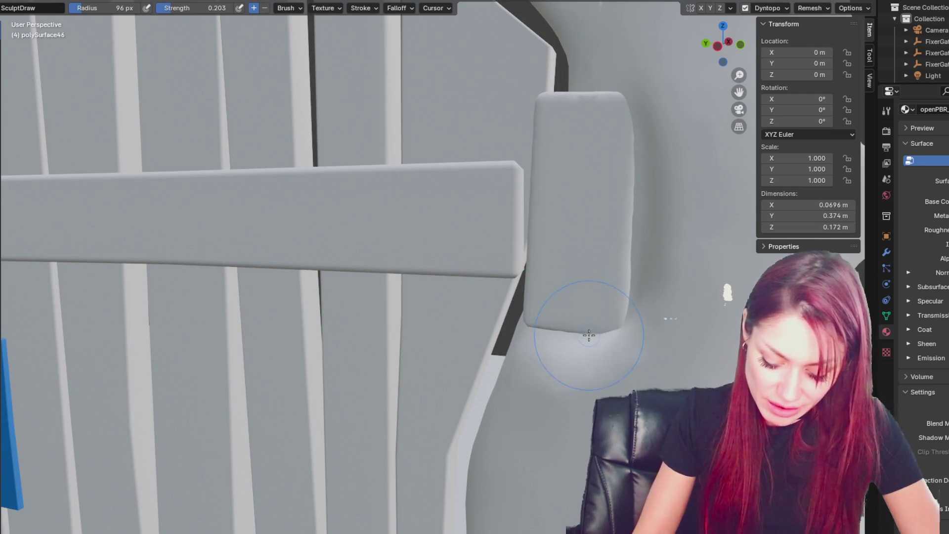
Step: Select the Grab brush and inspect the bracket and slats closely, ending on the Crease brush
{"action": "key", "text": "g"}
{"action": "middle_click_drag", "start_coordinate": [583, 329], "coordinate": [583, 334]}
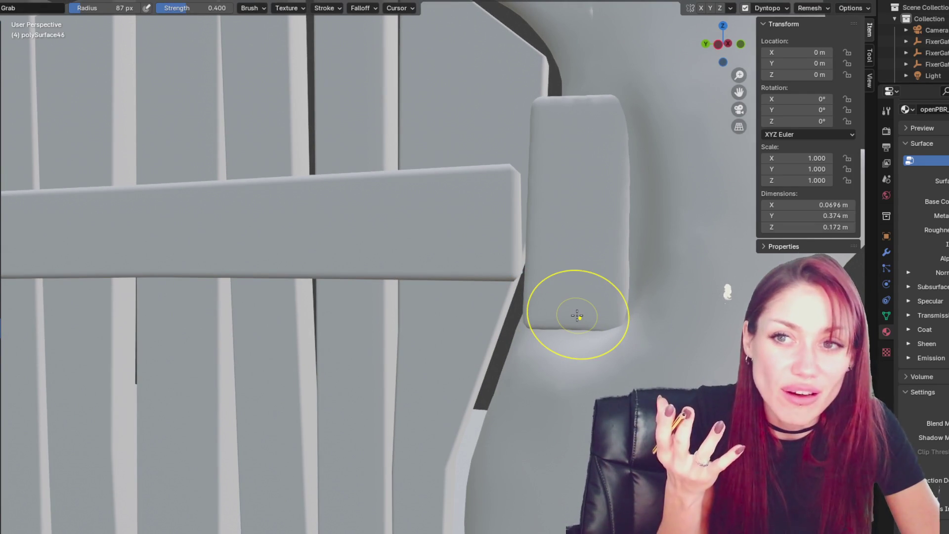
{"action": "middle_click_drag", "start_coordinate": [577, 315], "coordinate": [688, 212]}
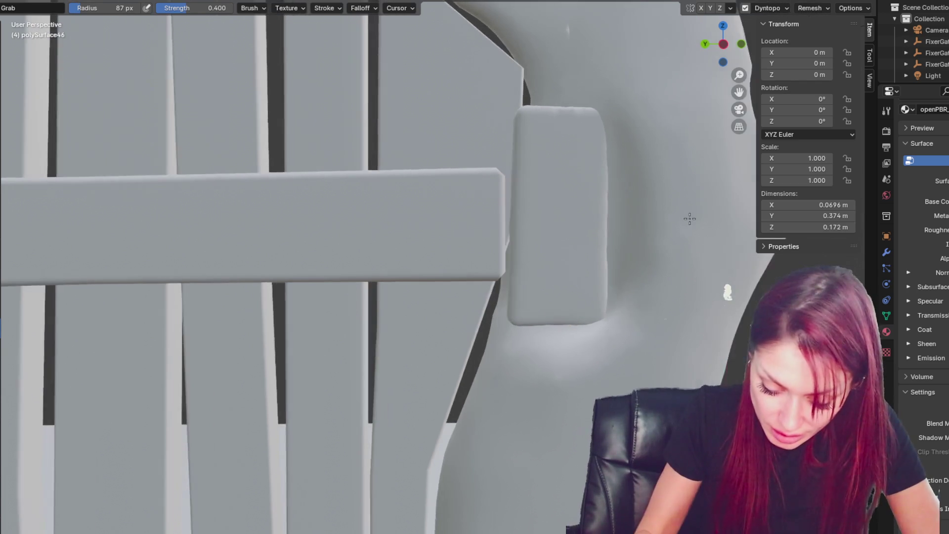
{"action": "mouse_move", "coordinate": [525, 117]}
{"action": "middle_mouse_down"}
{"action": "mouse_move", "coordinate": [540, 149]}
{"action": "mouse_move", "coordinate": [652, 255]}
{"action": "mouse_move", "coordinate": [682, 303]}
{"action": "mouse_move", "coordinate": [722, 324]}
{"action": "mouse_move", "coordinate": [635, 194]}
{"action": "middle_mouse_up"}
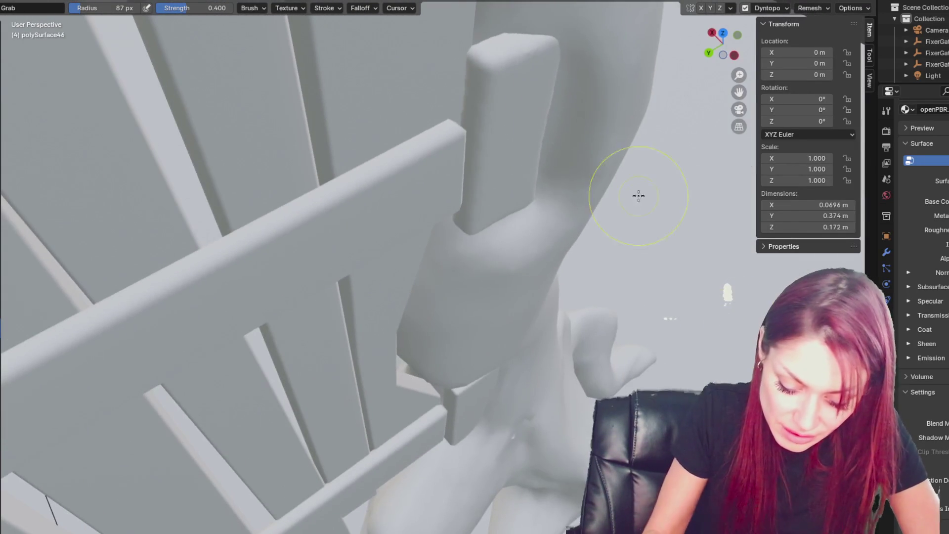
{"action": "scroll", "coordinate": [558, 198], "scroll_direction": "up", "scroll_amount": 3}
{"action": "mouse_move", "coordinate": [568, 139]}
{"action": "middle_mouse_down"}
{"action": "mouse_move", "coordinate": [558, 197]}
{"action": "mouse_move", "coordinate": [631, 212]}
{"action": "mouse_move", "coordinate": [652, 161]}
{"action": "mouse_move", "coordinate": [720, 190]}
{"action": "mouse_move", "coordinate": [544, 151]}
{"action": "mouse_move", "coordinate": [260, 303]}
{"action": "mouse_move", "coordinate": [334, 220]}
{"action": "mouse_move", "coordinate": [286, 212]}
{"action": "middle_mouse_up"}
{"action": "scroll", "coordinate": [260, 303], "scroll_direction": "up", "scroll_amount": 2}
{"action": "key", "text": "shift+c"}
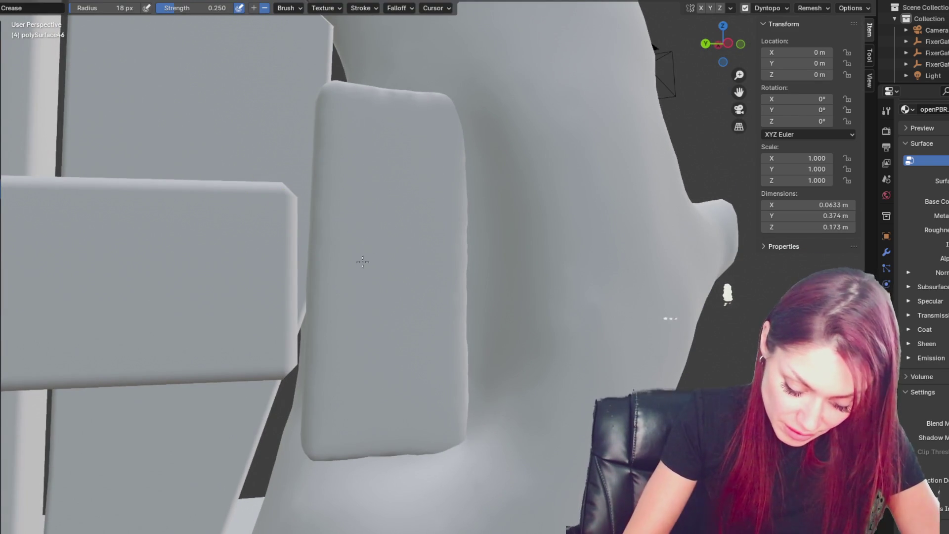
Step: Enlarge the Layer brush, test a raised stroke down the bracket pad, then undo it
{"action": "mouse_move", "coordinate": [399, 338]}
{"action": "middle_mouse_down"}
{"action": "mouse_move", "coordinate": [383, 345]}
{"action": "mouse_move", "coordinate": [447, 294]}
{"action": "mouse_move", "coordinate": [475, 298]}
{"action": "mouse_move", "coordinate": [538, 277]}
{"action": "mouse_move", "coordinate": [543, 285]}
{"action": "middle_mouse_up"}
{"action": "key", "text": "z"}
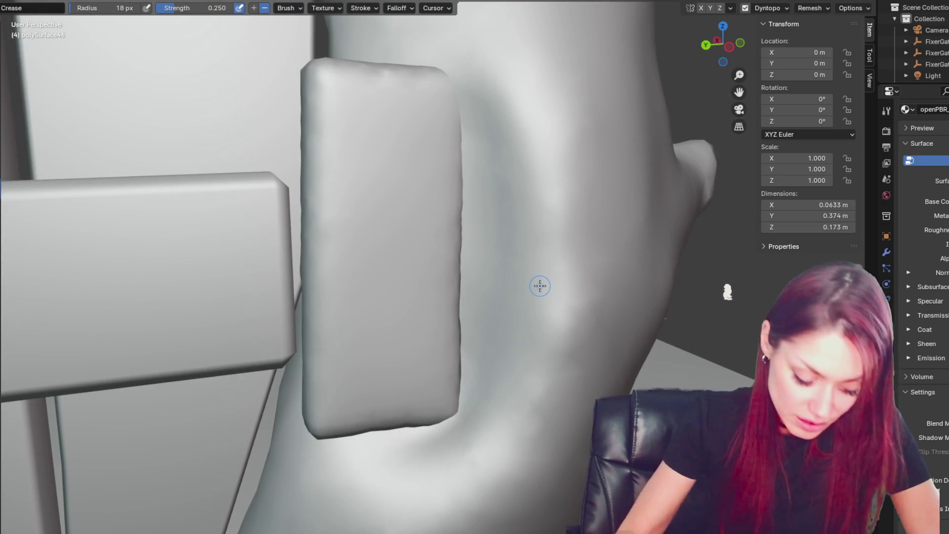
{"action": "key", "text": "l"}
{"action": "middle_click_drag", "start_coordinate": [443, 176], "coordinate": [421, 195]}
{"action": "key", "text": "f"}
{"action": "left_click", "coordinate": [442, 172]}
{"action": "left_click_drag", "start_coordinate": [435, 84], "coordinate": [423, 400]}
{"action": "key", "text": "ctrl+z"}
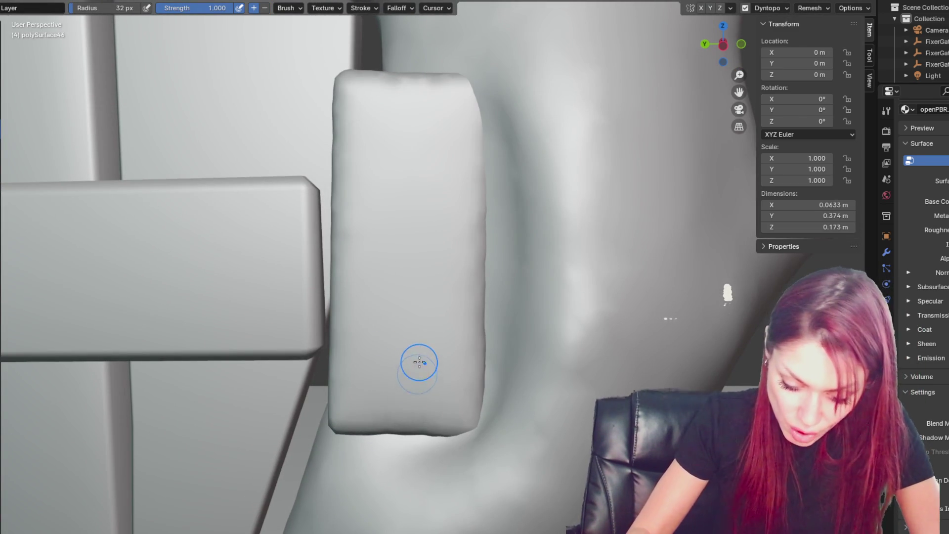
Step: Retry Layer strokes down the pad at lower strength, undoing each one
{"action": "mouse_move", "coordinate": [415, 321]}
{"action": "middle_mouse_down"}
{"action": "mouse_move", "coordinate": [438, 299]}
{"action": "mouse_move", "coordinate": [435, 286]}
{"action": "middle_mouse_up"}
{"action": "mouse_move", "coordinate": [361, 159]}
{"action": "left_mouse_down"}
{"action": "mouse_move", "coordinate": [349, 265]}
{"action": "mouse_move", "coordinate": [402, 335]}
{"action": "left_mouse_up"}
{"action": "middle_click_drag", "start_coordinate": [402, 335], "coordinate": [474, 339]}
{"action": "key", "text": "ctrl+z"}
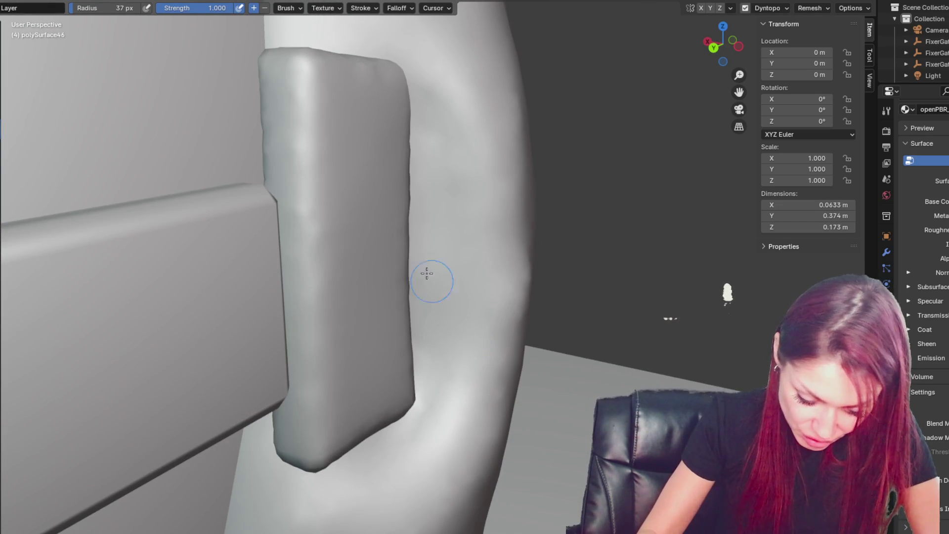
{"action": "left_click_drag", "start_coordinate": [181, 8], "coordinate": [173, 8]}
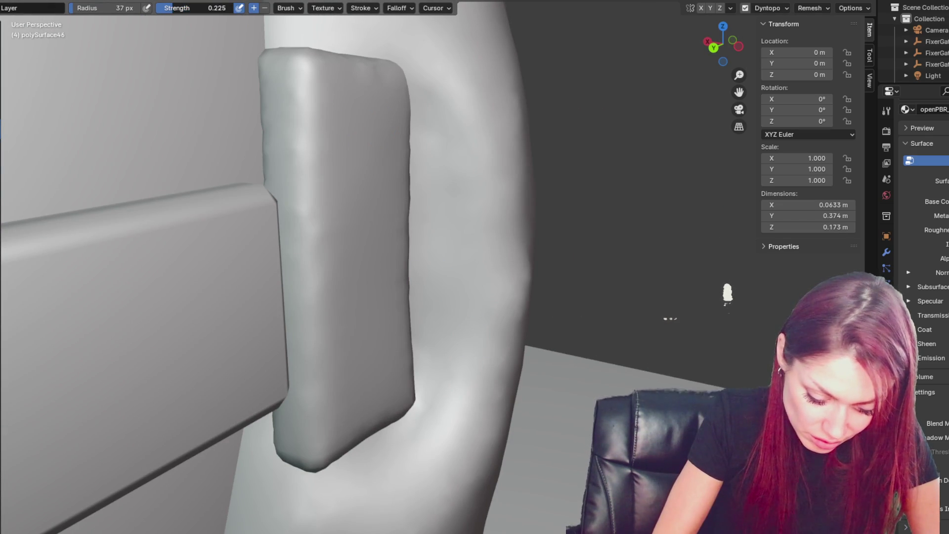
{"action": "left_click_drag", "start_coordinate": [339, 116], "coordinate": [354, 415]}
{"action": "key", "text": "ctrl+z"}
Step: Test several Clay Strips strokes down the pad and undo each of them
{"action": "middle_click_drag", "start_coordinate": [354, 354], "coordinate": [346, 328]}
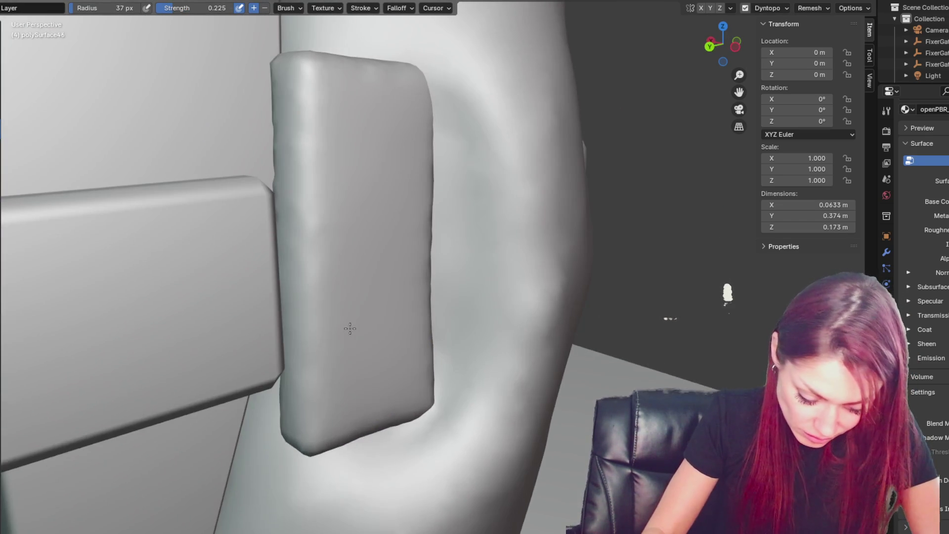
{"action": "key", "text": "c"}
{"action": "mouse_move", "coordinate": [341, 74]}
{"action": "left_mouse_down"}
{"action": "mouse_move", "coordinate": [353, 242]}
{"action": "mouse_move", "coordinate": [392, 360]}
{"action": "left_mouse_up"}
{"action": "middle_click_drag", "start_coordinate": [392, 360], "coordinate": [383, 271]}
{"action": "key", "text": "ctrl+z"}
{"action": "left_click_drag", "start_coordinate": [449, 104], "coordinate": [407, 326]}
{"action": "key", "text": "ctrl+z"}
{"action": "left_click_drag", "start_coordinate": [377, 78], "coordinate": [389, 343]}
{"action": "key", "text": "ctrl+z"}
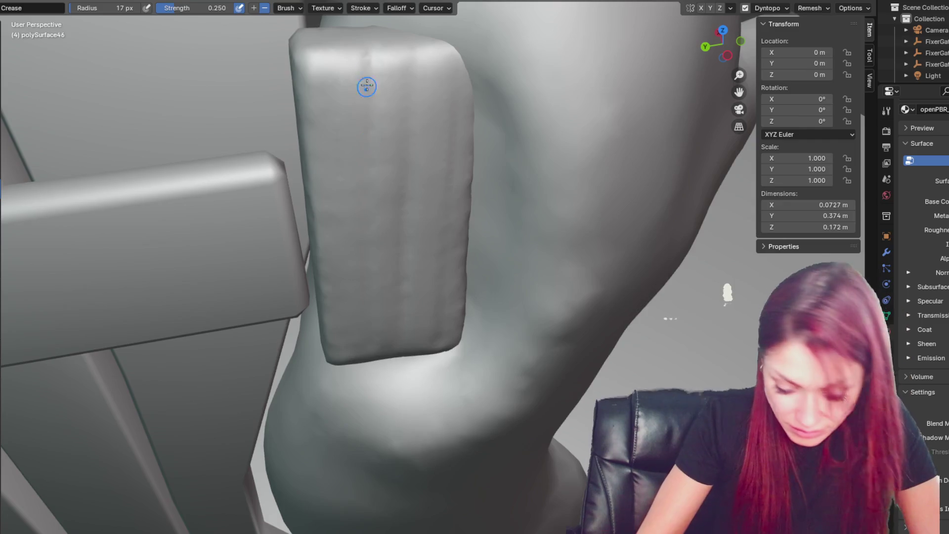
Step: Zoom out to view the whole gate and tree trunk
{"action": "middle_click_drag", "start_coordinate": [421, 167], "coordinate": [435, 76]}
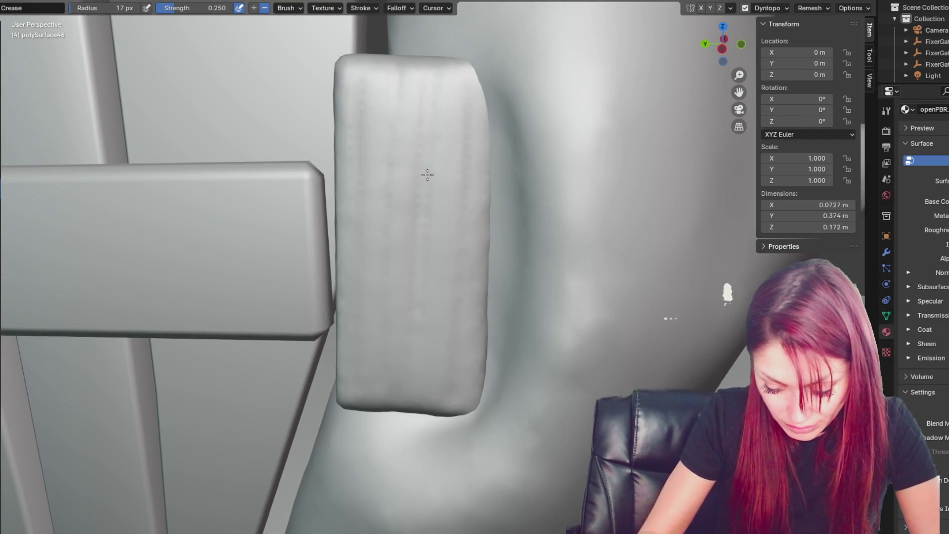
{"action": "scroll", "coordinate": [412, 406], "scroll_direction": "down", "scroll_amount": 10}
{"action": "mouse_move", "coordinate": [474, 346]}
{"action": "middle_mouse_down"}
{"action": "mouse_move", "coordinate": [500, 297]}
{"action": "mouse_move", "coordinate": [491, 281]}
{"action": "mouse_move", "coordinate": [475, 287]}
{"action": "mouse_move", "coordinate": [462, 275]}
{"action": "mouse_move", "coordinate": [443, 284]}
{"action": "mouse_move", "coordinate": [474, 291]}
{"action": "middle_mouse_up"}
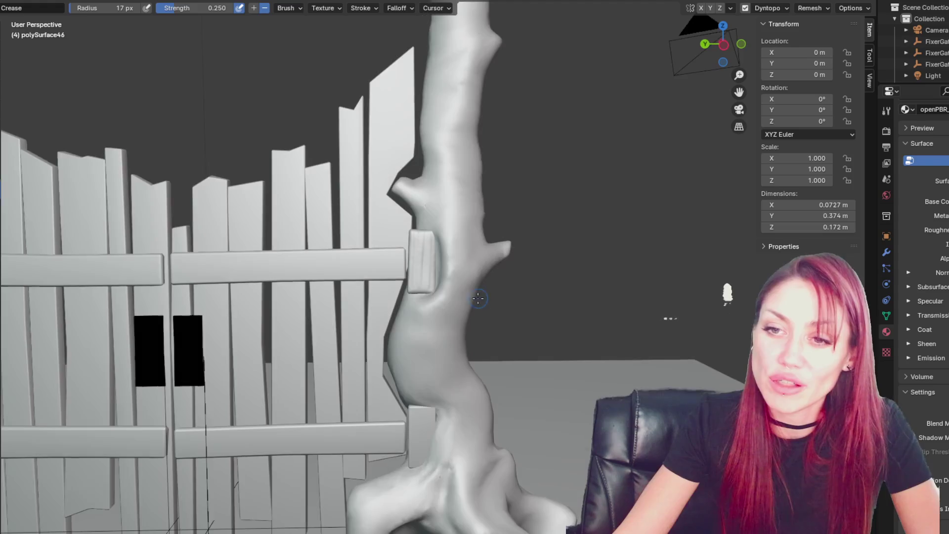
Step: Pull the bracket pad's bottom edge into shape with the Grab brush
{"action": "scroll", "coordinate": [483, 292], "scroll_direction": "up", "scroll_amount": 5}
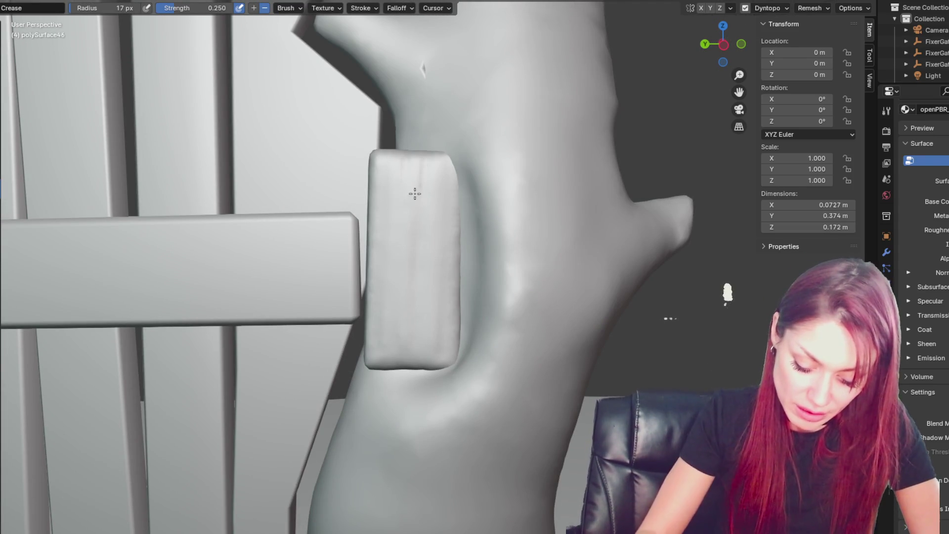
{"action": "mouse_move", "coordinate": [440, 292]}
{"action": "middle_mouse_down"}
{"action": "mouse_move", "coordinate": [460, 302]}
{"action": "mouse_move", "coordinate": [441, 281]}
{"action": "middle_mouse_up"}
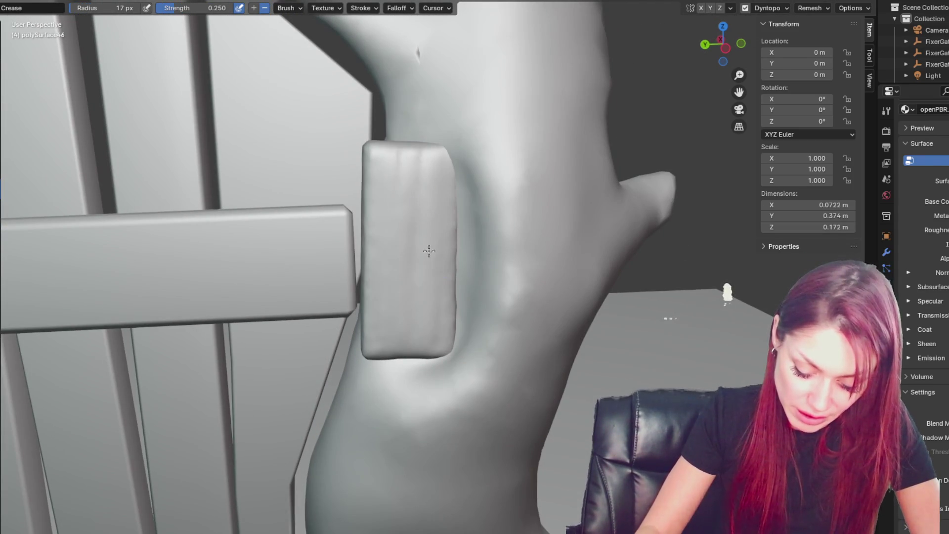
{"action": "mouse_move", "coordinate": [413, 360]}
{"action": "middle_mouse_down"}
{"action": "mouse_move", "coordinate": [546, 298]}
{"action": "mouse_move", "coordinate": [498, 284]}
{"action": "middle_mouse_up"}
{"action": "key", "text": "g"}
{"action": "left_click_drag", "start_coordinate": [435, 364], "coordinate": [383, 378]}
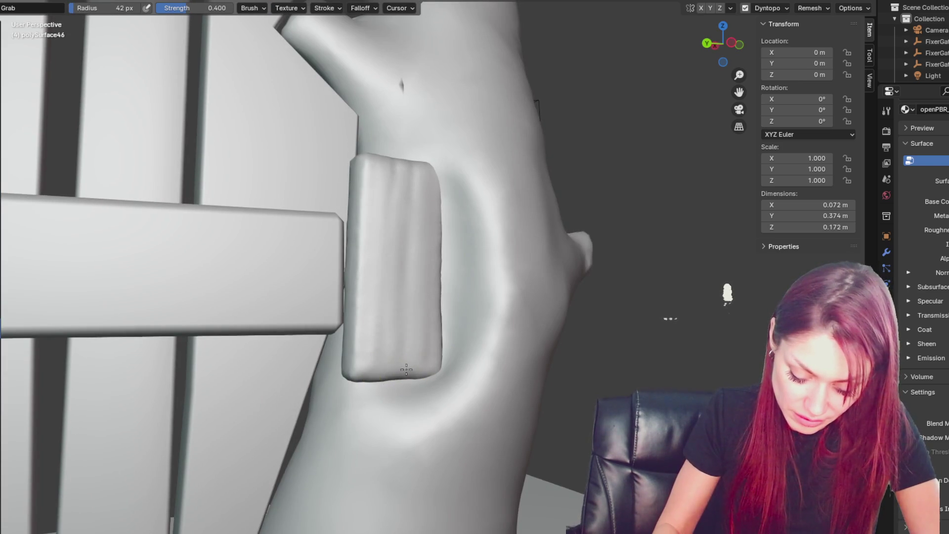
Step: Dab a rivet bump at the pad's lower corner with a small Blob brush
{"action": "mouse_move", "coordinate": [417, 166]}
{"action": "middle_mouse_down"}
{"action": "mouse_move", "coordinate": [440, 229]}
{"action": "mouse_move", "coordinate": [427, 239]}
{"action": "mouse_move", "coordinate": [470, 321]}
{"action": "middle_mouse_up"}
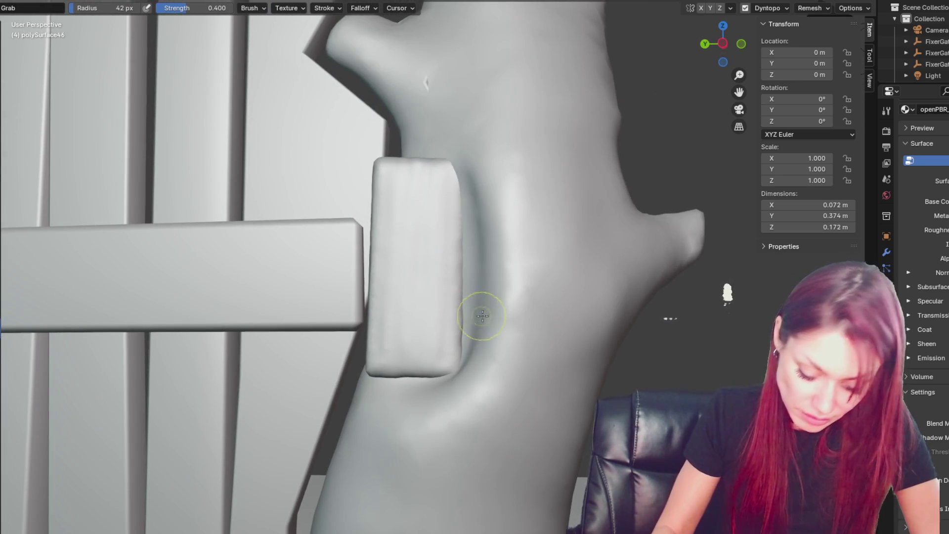
{"action": "key", "text": "b"}
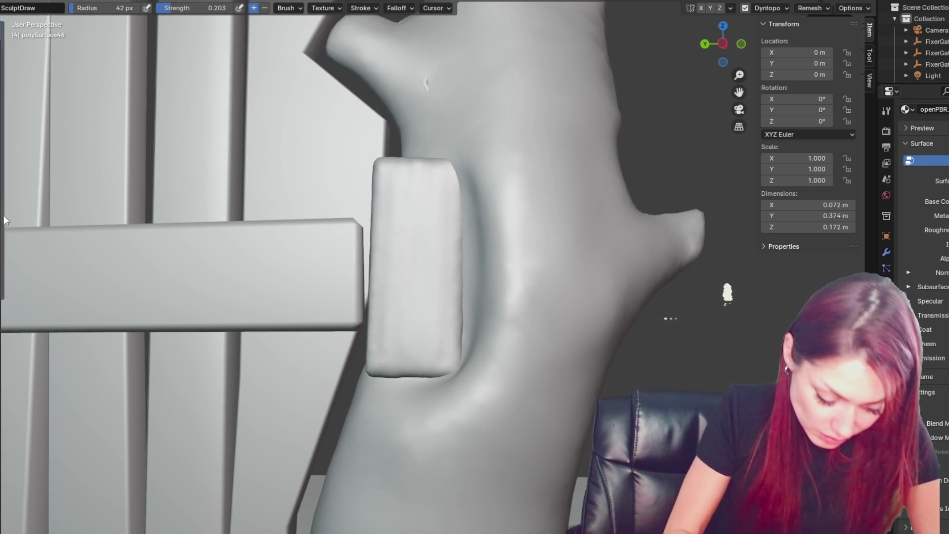
{"action": "key", "text": "i"}
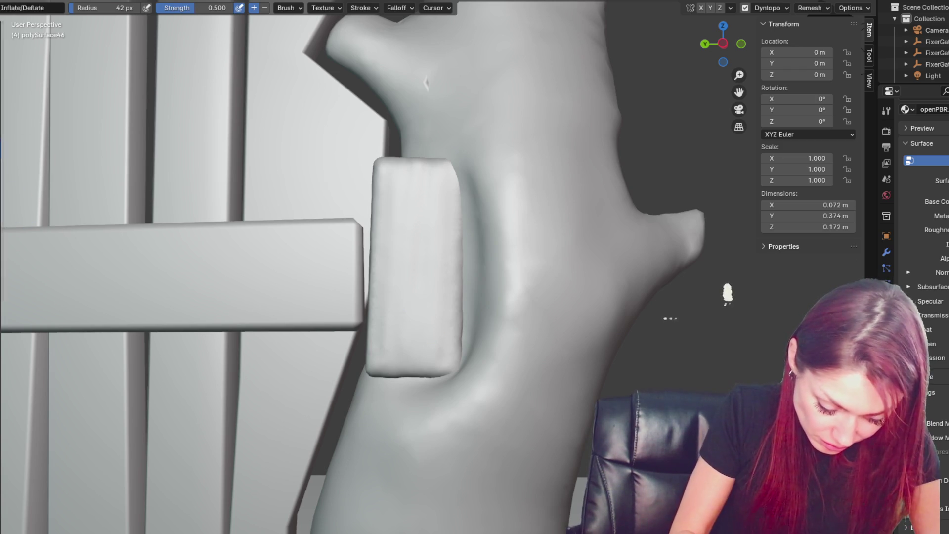
{"action": "key", "text": "b"}
{"action": "mouse_move", "coordinate": [402, 332]}
{"action": "left_mouse_down"}
{"action": "mouse_move", "coordinate": [440, 343]}
{"action": "mouse_move", "coordinate": [419, 352]}
{"action": "left_mouse_up"}
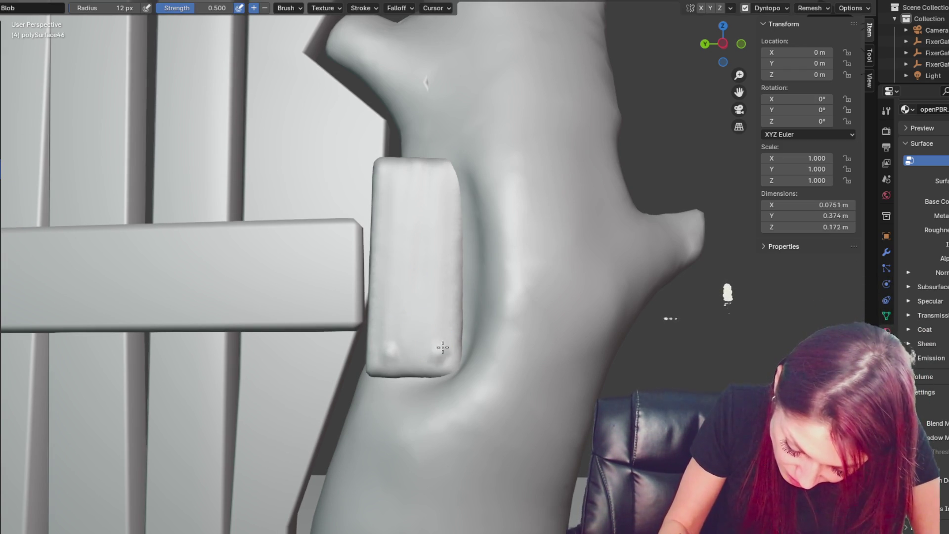
Step: Raise Blob rivet bumps at the upper corners and build up both lower-corner rivets
{"action": "left_click", "coordinate": [442, 348]}
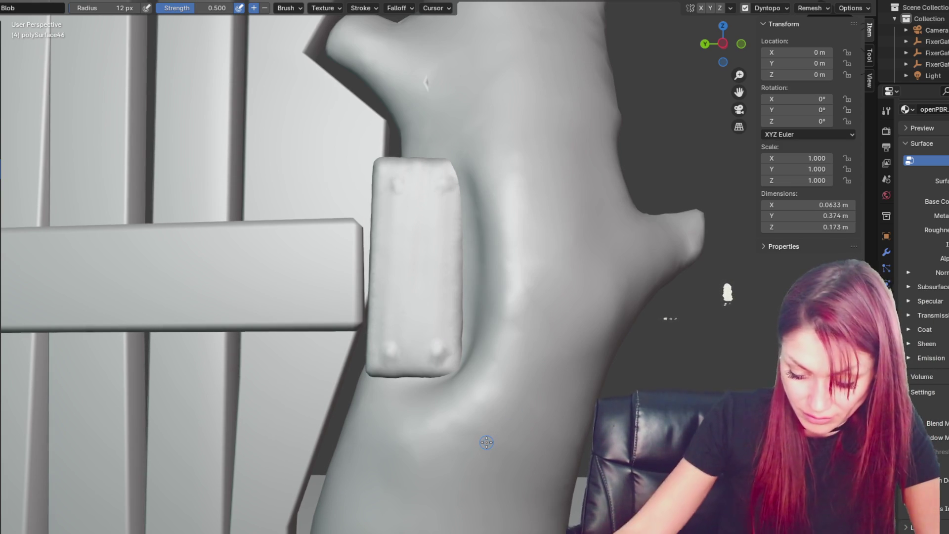
{"action": "scroll", "coordinate": [485, 440], "scroll_direction": "up", "scroll_amount": 2}
{"action": "left_click", "coordinate": [455, 151]}
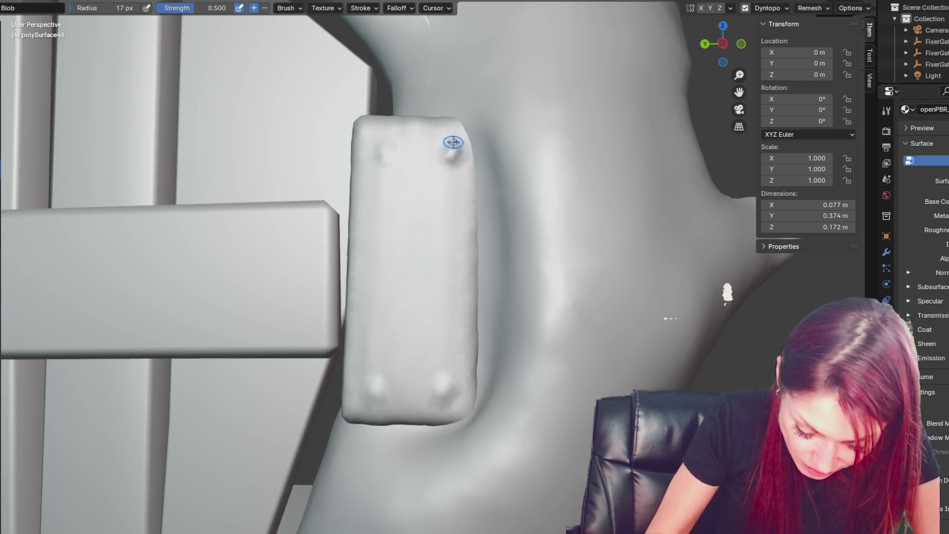
{"action": "left_click", "coordinate": [379, 153]}
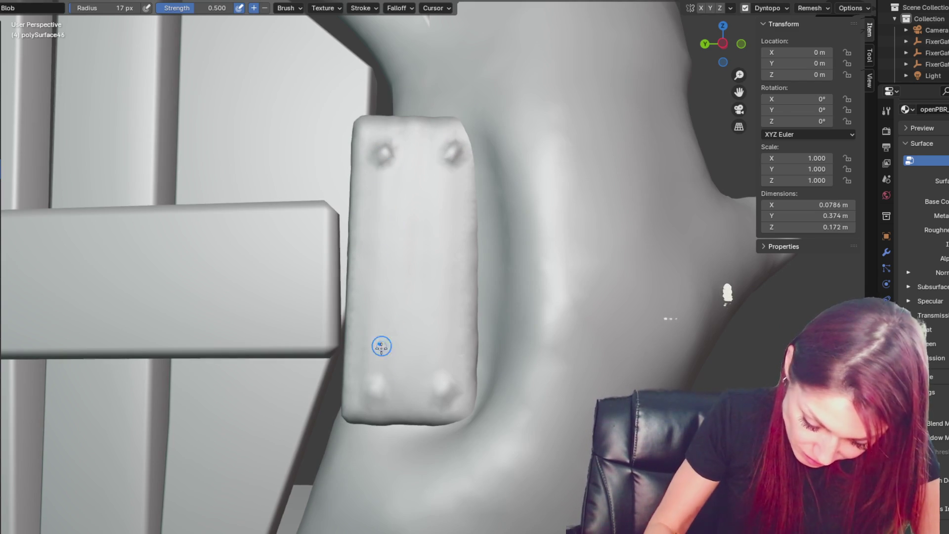
{"action": "left_click", "coordinate": [445, 389]}
{"action": "left_click", "coordinate": [378, 387]}
{"action": "key", "text": "ctrl+z"}
{"action": "key", "text": "ctrl+z"}
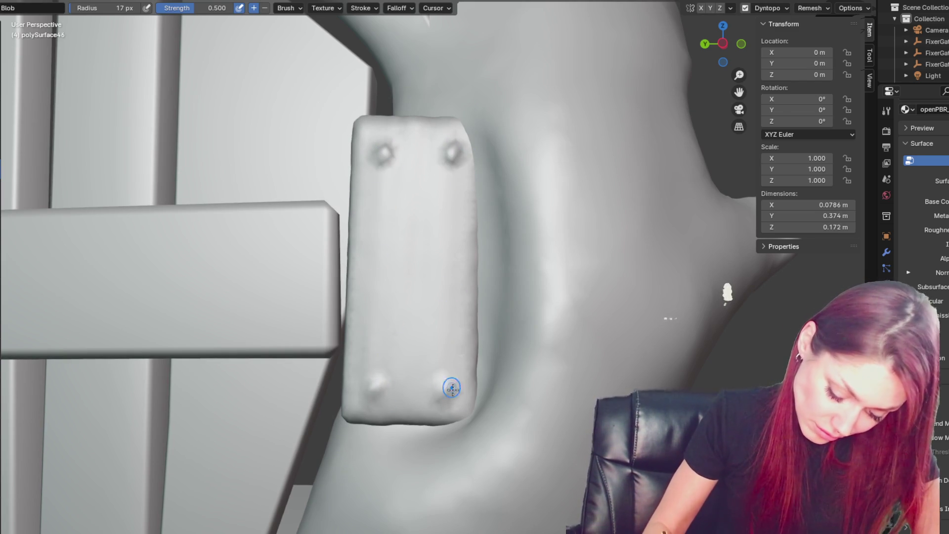
{"action": "left_click", "coordinate": [452, 388]}
{"action": "left_click", "coordinate": [377, 390]}
Step: Check the rivets from the side, undoing an oversized upper-rivet stroke, and switch to Grab
{"action": "mouse_move", "coordinate": [449, 377]}
{"action": "middle_mouse_down"}
{"action": "mouse_move", "coordinate": [354, 398]}
{"action": "mouse_move", "coordinate": [407, 391]}
{"action": "middle_mouse_up"}
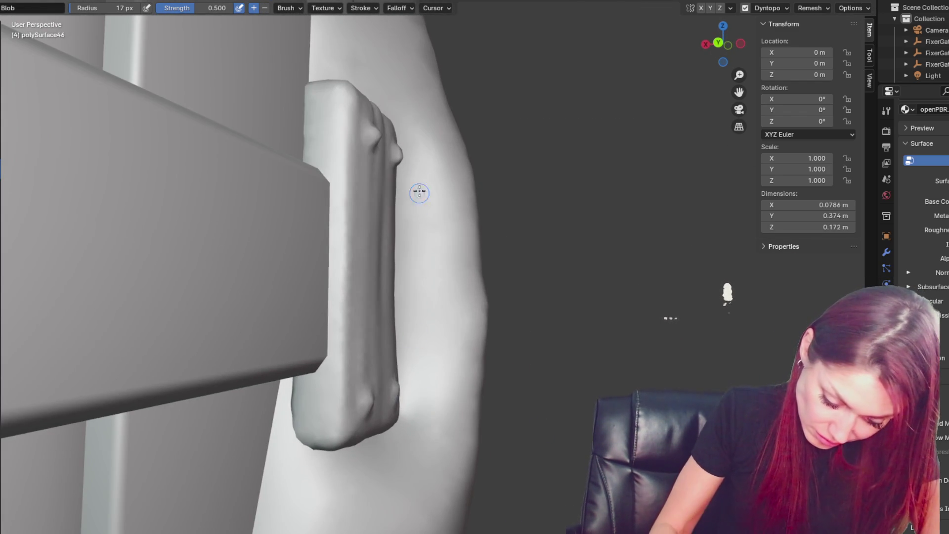
{"action": "middle_click_drag", "start_coordinate": [419, 192], "coordinate": [377, 139]}
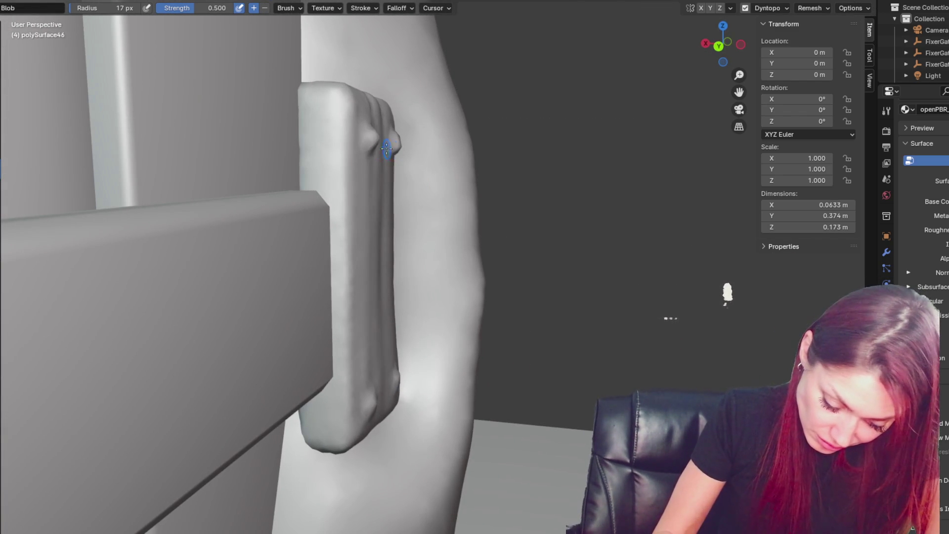
{"action": "left_click", "coordinate": [423, 151]}
{"action": "mouse_move", "coordinate": [422, 151]}
{"action": "middle_mouse_down"}
{"action": "mouse_move", "coordinate": [449, 218]}
{"action": "mouse_move", "coordinate": [402, 231]}
{"action": "mouse_move", "coordinate": [413, 245]}
{"action": "mouse_move", "coordinate": [462, 148]}
{"action": "middle_mouse_up"}
{"action": "key", "text": "ctrl+z"}
{"action": "key", "text": "g"}
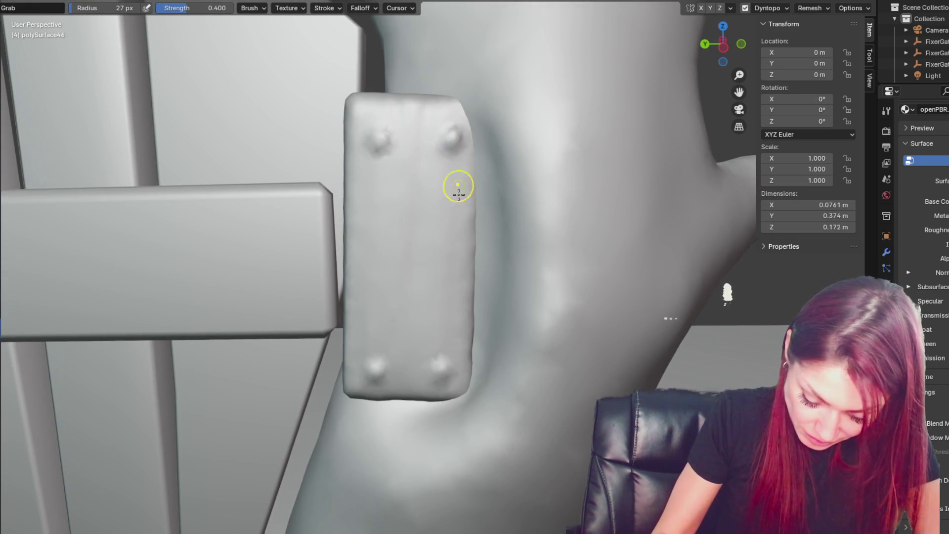
{"action": "middle_click_drag", "start_coordinate": [454, 355], "coordinate": [485, 333]}
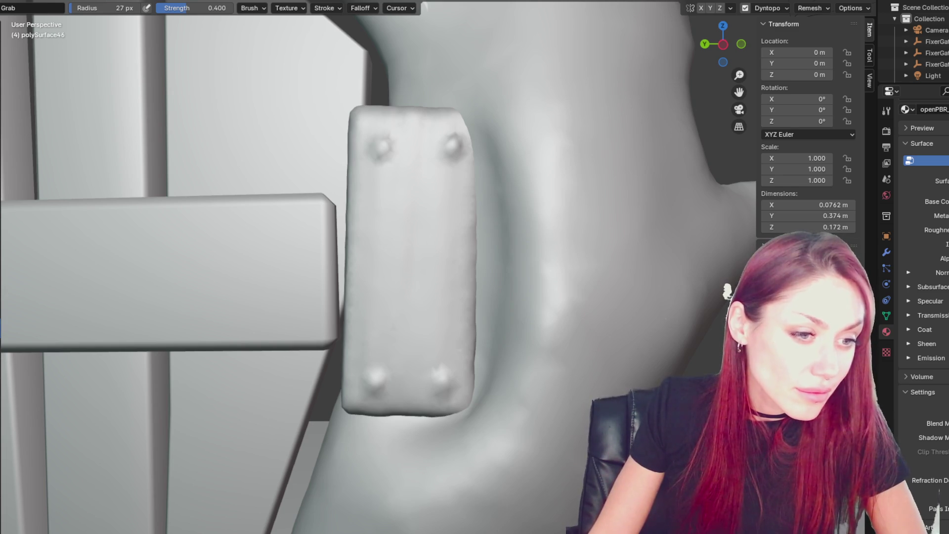
Step: Frame the upper-right rivet closely and push a first groove around its base
{"action": "middle_click_drag", "start_coordinate": [366, 352], "coordinate": [421, 344]}
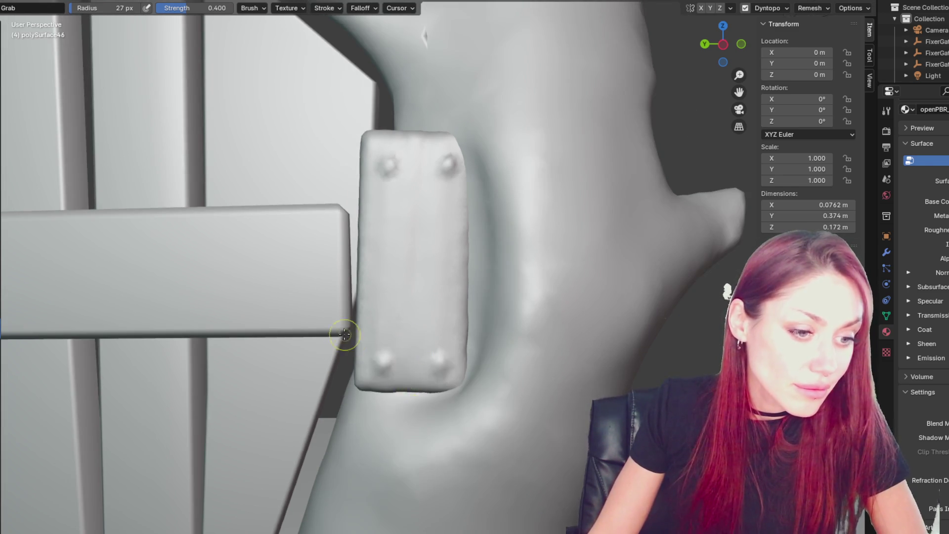
{"action": "scroll", "coordinate": [345, 334], "scroll_direction": "down", "scroll_amount": 2}
{"action": "scroll", "coordinate": [322, 321], "scroll_direction": "up", "scroll_amount": 6}
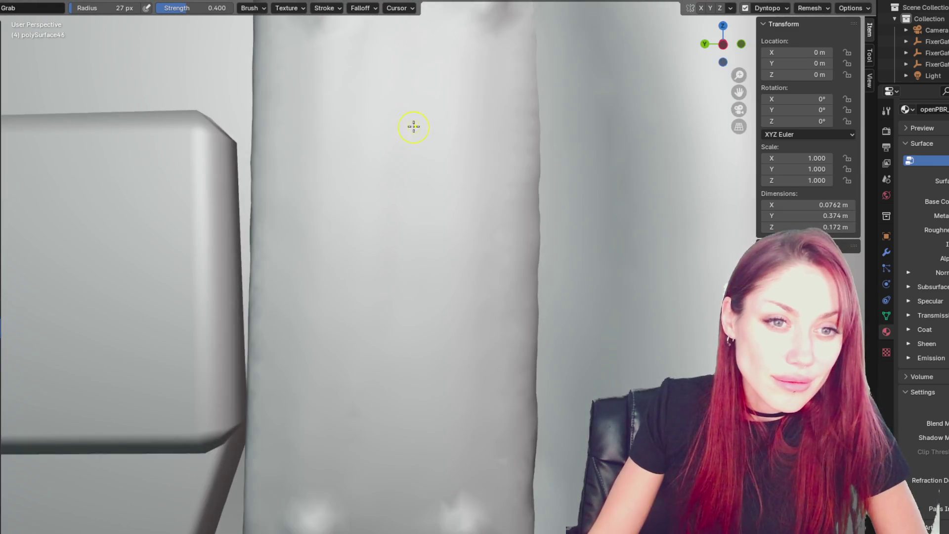
{"action": "scroll", "coordinate": [318, 381], "scroll_direction": "down", "scroll_amount": 5}
{"action": "middle_click_drag", "start_coordinate": [318, 381], "coordinate": [333, 413]}
{"action": "scroll", "coordinate": [375, 360], "scroll_direction": "up", "scroll_amount": 1}
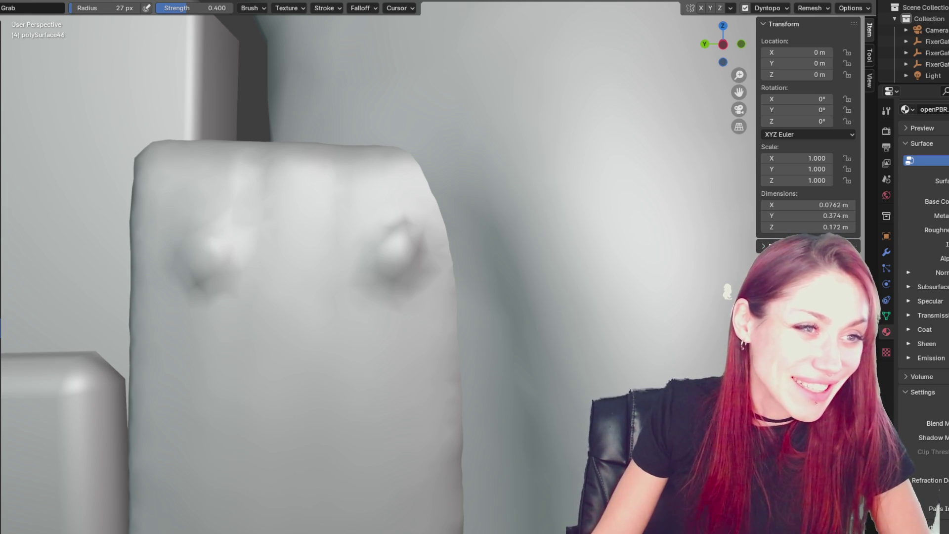
{"action": "scroll", "coordinate": [428, 313], "scroll_direction": "up", "scroll_amount": 5}
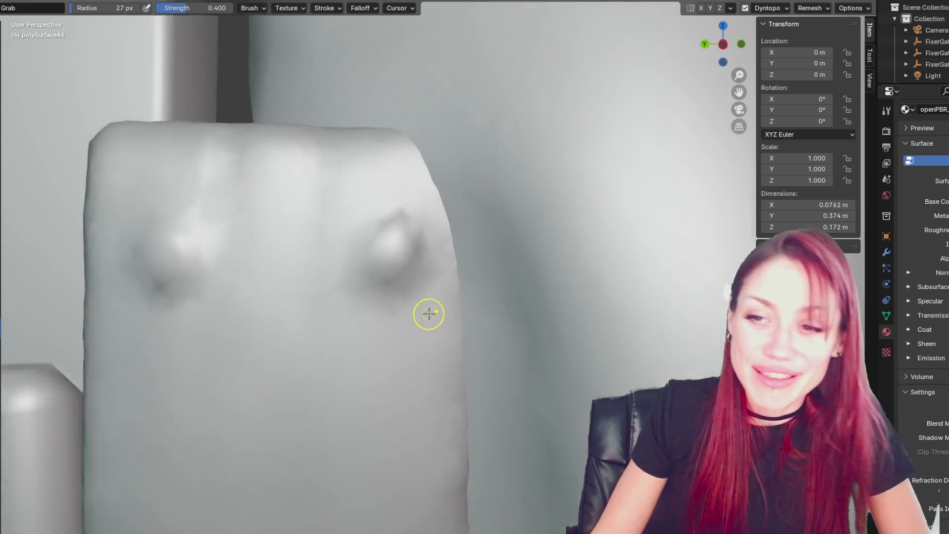
{"action": "key", "text": "shift+c"}
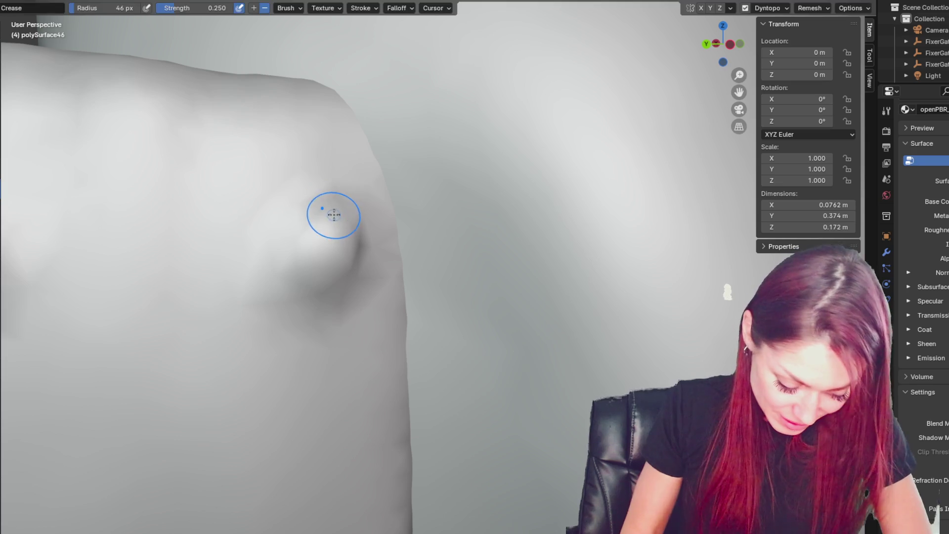
{"action": "middle_click_drag", "start_coordinate": [318, 212], "coordinate": [328, 250]}
{"action": "middle_click_drag", "start_coordinate": [421, 171], "coordinate": [384, 225]}
{"action": "key", "text": "g"}
{"action": "middle_click_drag", "start_coordinate": [324, 229], "coordinate": [443, 265]}
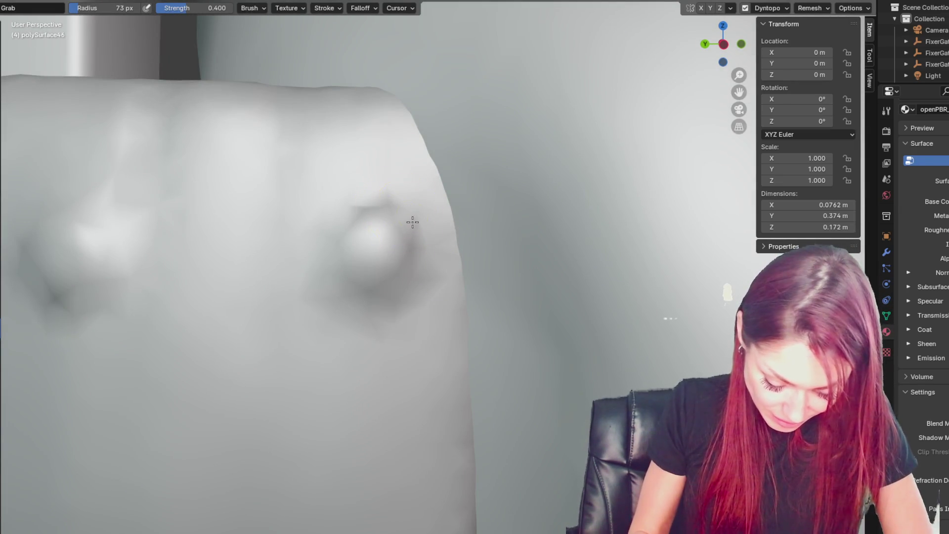
{"action": "middle_click_drag", "start_coordinate": [380, 217], "coordinate": [440, 222]}
Step: Crease around the rivet's base, comparing with undo/redo, and sharpen its upper-left edge
{"action": "key", "text": "shift+c"}
{"action": "left_click_drag", "start_coordinate": [380, 212], "coordinate": [381, 214]}
{"action": "key", "text": "ctrl+z"}
{"action": "key", "text": "ctrl+shift+z"}
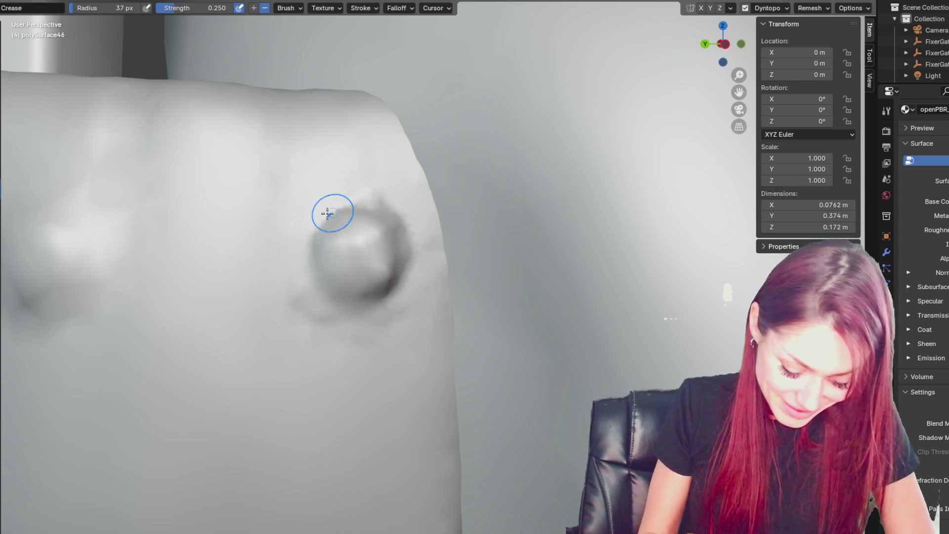
{"action": "left_click_drag", "start_coordinate": [328, 213], "coordinate": [398, 259]}
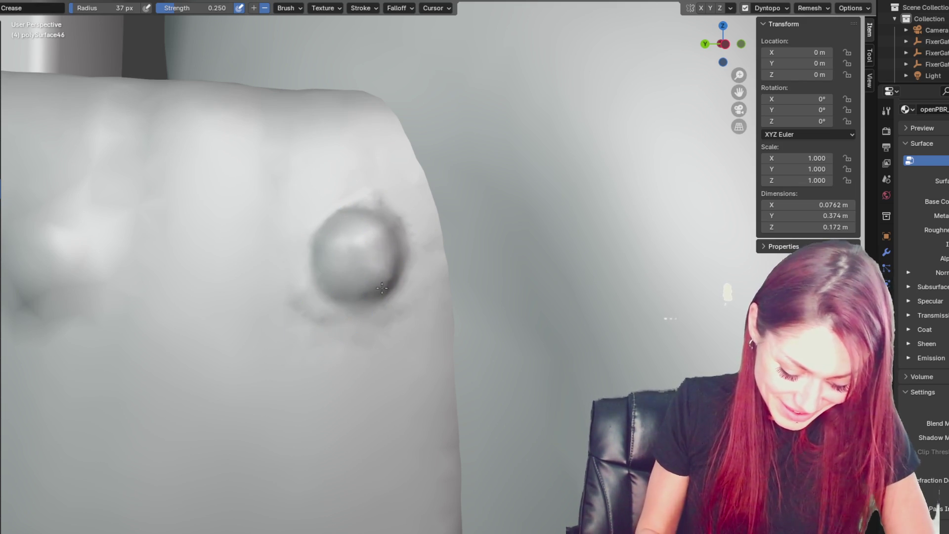
Step: Orbit around the upper-right rivet to inspect its profile and silhouette, then frame both upper rivets
{"action": "mouse_move", "coordinate": [317, 296]}
{"action": "middle_mouse_down"}
{"action": "mouse_move", "coordinate": [470, 324]}
{"action": "mouse_move", "coordinate": [373, 265]}
{"action": "mouse_move", "coordinate": [361, 202]}
{"action": "mouse_move", "coordinate": [387, 201]}
{"action": "middle_mouse_up"}
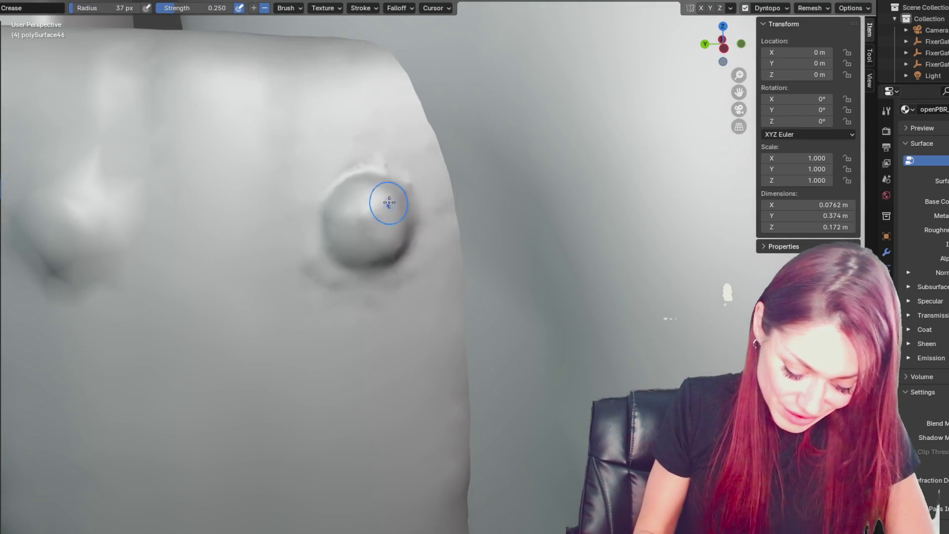
{"action": "mouse_move", "coordinate": [367, 275]}
{"action": "middle_mouse_down"}
{"action": "mouse_move", "coordinate": [307, 217]}
{"action": "mouse_move", "coordinate": [322, 223]}
{"action": "middle_mouse_up"}
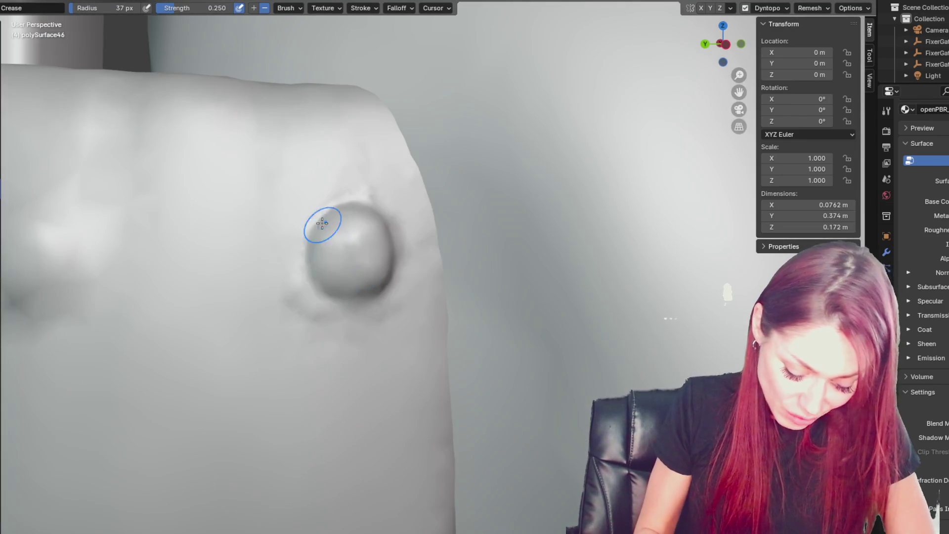
{"action": "mouse_move", "coordinate": [307, 306]}
{"action": "middle_mouse_down"}
{"action": "mouse_move", "coordinate": [346, 316]}
{"action": "mouse_move", "coordinate": [469, 300]}
{"action": "middle_mouse_up"}
{"action": "mouse_move", "coordinate": [253, 305]}
{"action": "middle_mouse_down"}
{"action": "mouse_move", "coordinate": [243, 281]}
{"action": "mouse_move", "coordinate": [246, 303]}
{"action": "middle_mouse_up"}
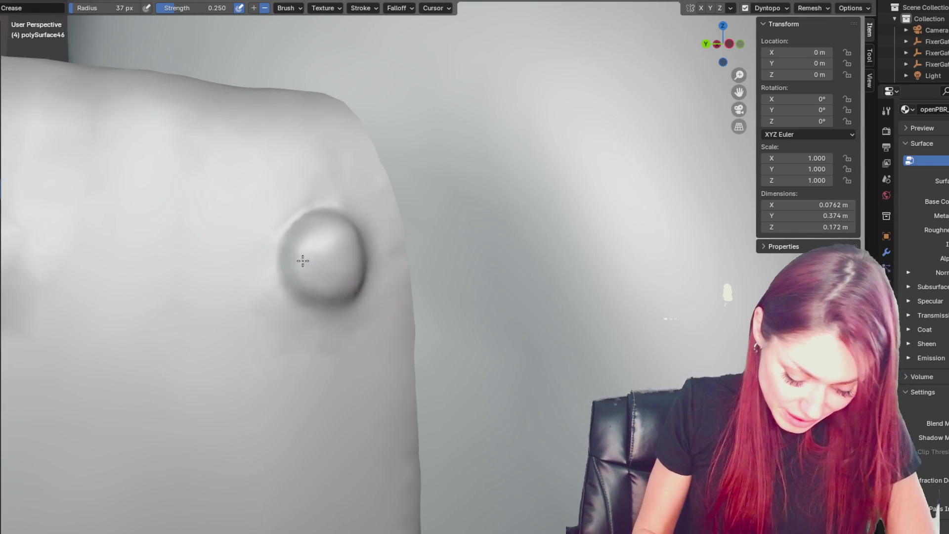
{"action": "middle_click_drag", "start_coordinate": [302, 261], "coordinate": [346, 259]}
{"action": "mouse_move", "coordinate": [428, 220]}
{"action": "middle_mouse_down"}
{"action": "mouse_move", "coordinate": [384, 174]}
{"action": "mouse_move", "coordinate": [454, 200]}
{"action": "middle_mouse_up"}
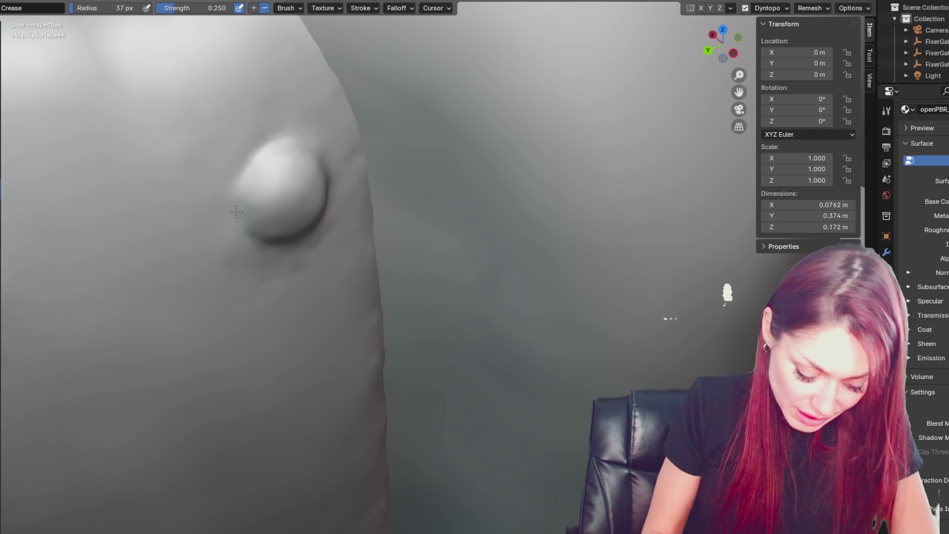
{"action": "middle_click_drag", "start_coordinate": [331, 263], "coordinate": [203, 253]}
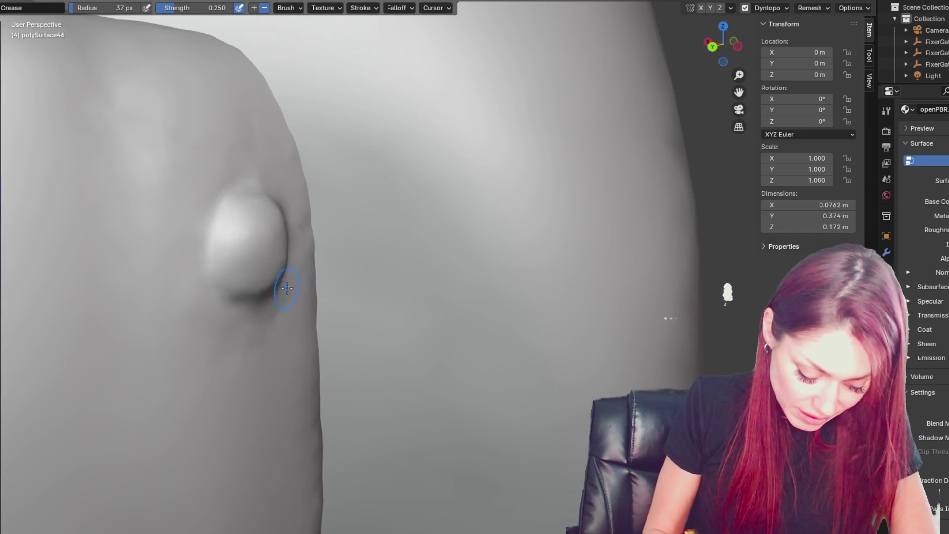
{"action": "middle_click_drag", "start_coordinate": [287, 288], "coordinate": [284, 259]}
{"action": "mouse_move", "coordinate": [192, 239]}
{"action": "middle_mouse_down"}
{"action": "mouse_move", "coordinate": [213, 226]}
{"action": "mouse_move", "coordinate": [233, 244]}
{"action": "mouse_move", "coordinate": [488, 213]}
{"action": "middle_mouse_up"}
{"action": "middle_click_drag", "start_coordinate": [435, 262], "coordinate": [391, 187]}
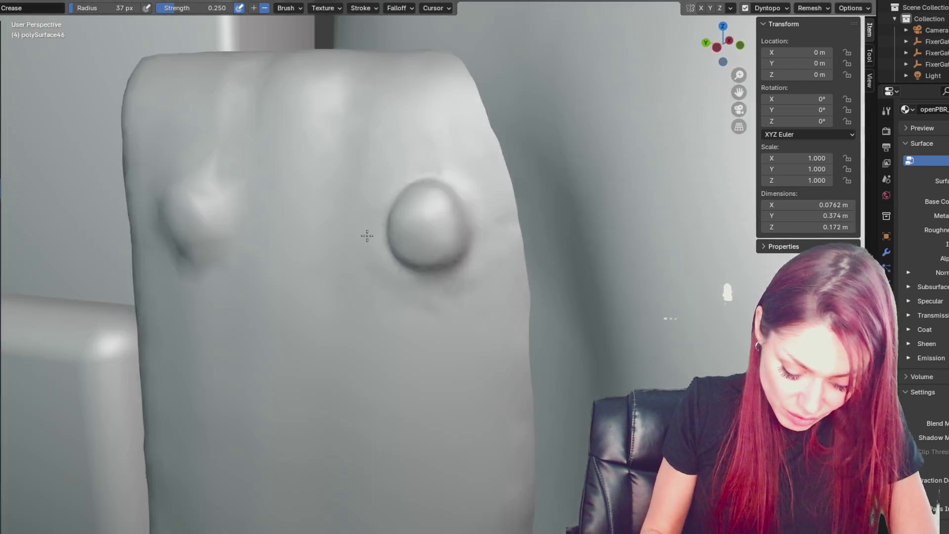
{"action": "key", "text": "g"}
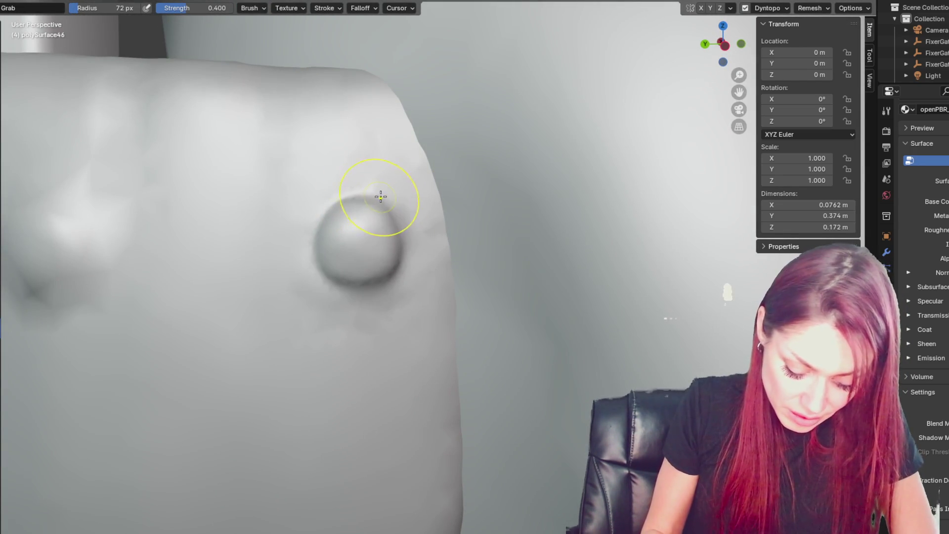
{"action": "middle_click_drag", "start_coordinate": [345, 200], "coordinate": [402, 239]}
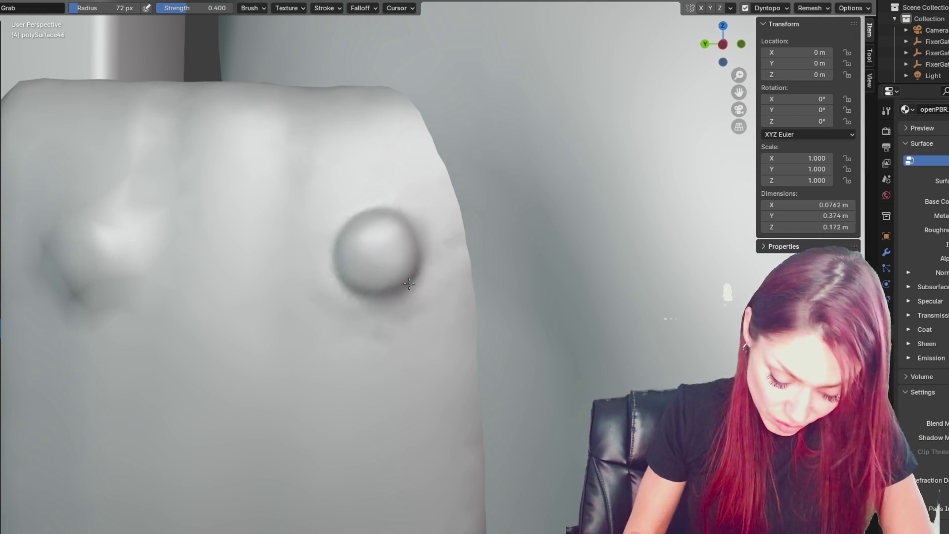
{"action": "scroll", "coordinate": [415, 272], "scroll_direction": "down", "scroll_amount": 3}
{"action": "middle_click_drag", "start_coordinate": [565, 277], "coordinate": [681, 277], "text": "shift"}
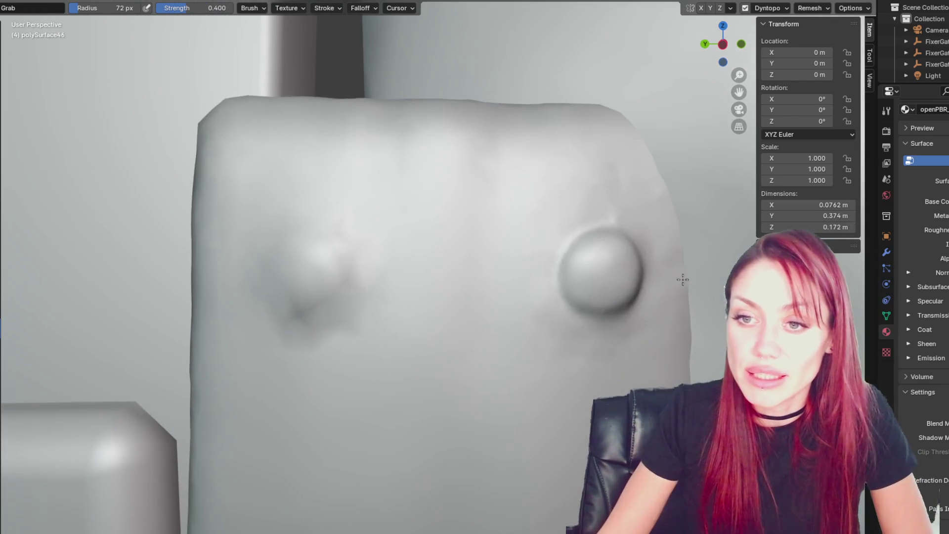
Step: Re-enable Dyntopo and puff the upper-left rivet into a fuller dome with the Blob brush
{"action": "scroll", "coordinate": [434, 309], "scroll_direction": "up", "scroll_amount": 5}
{"action": "scroll", "coordinate": [435, 310], "scroll_direction": "down", "scroll_amount": 4}
{"action": "mouse_move", "coordinate": [558, 313]}
{"action": "middle_mouse_down"}
{"action": "mouse_move", "coordinate": [518, 302]}
{"action": "mouse_move", "coordinate": [495, 271]}
{"action": "middle_mouse_up"}
{"action": "scroll", "coordinate": [494, 271], "scroll_direction": "down", "scroll_amount": 3}
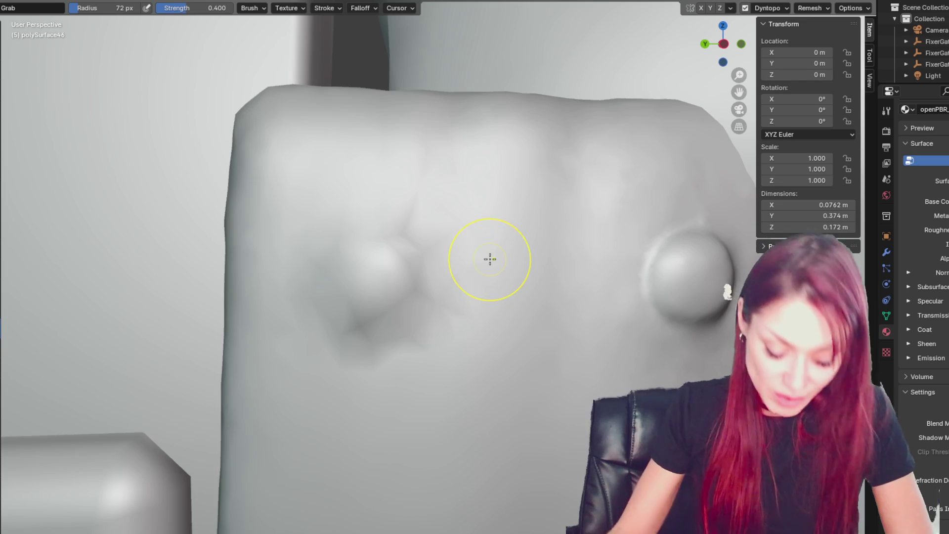
{"action": "key", "text": "shift+space"}
{"action": "mouse_move", "coordinate": [346, 247]}
{"action": "left_mouse_down"}
{"action": "mouse_move", "coordinate": [356, 272]}
{"action": "mouse_move", "coordinate": [353, 254]}
{"action": "left_mouse_up"}
{"action": "key", "text": "ctrl+z"}
{"action": "key", "text": "ctrl+z"}
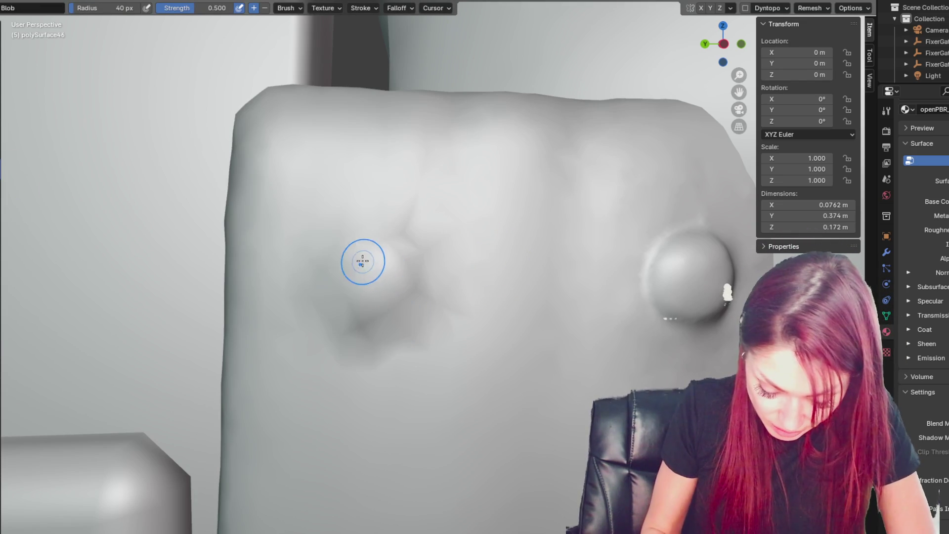
{"action": "left_click", "coordinate": [745, 8]}
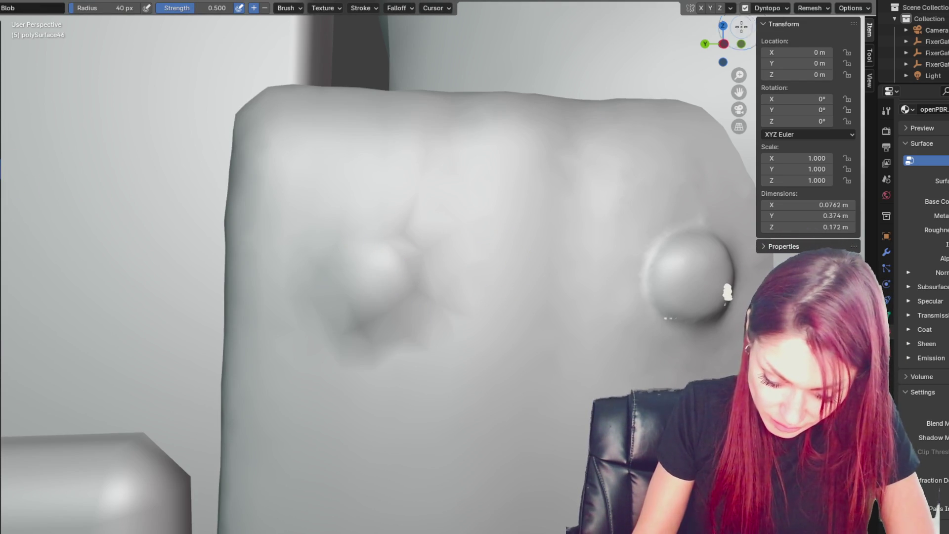
{"action": "mouse_move", "coordinate": [351, 271]}
{"action": "left_mouse_down"}
{"action": "mouse_move", "coordinate": [369, 302]}
{"action": "mouse_move", "coordinate": [373, 292]}
{"action": "mouse_move", "coordinate": [402, 290]}
{"action": "mouse_move", "coordinate": [364, 233]}
{"action": "mouse_move", "coordinate": [381, 271]}
{"action": "mouse_move", "coordinate": [361, 218]}
{"action": "mouse_move", "coordinate": [409, 331]}
{"action": "mouse_move", "coordinate": [426, 269]}
{"action": "mouse_move", "coordinate": [434, 354]}
{"action": "left_mouse_up"}
{"action": "key", "text": "shift+c"}
{"action": "scroll", "coordinate": [434, 354], "scroll_direction": "down", "scroll_amount": 6}
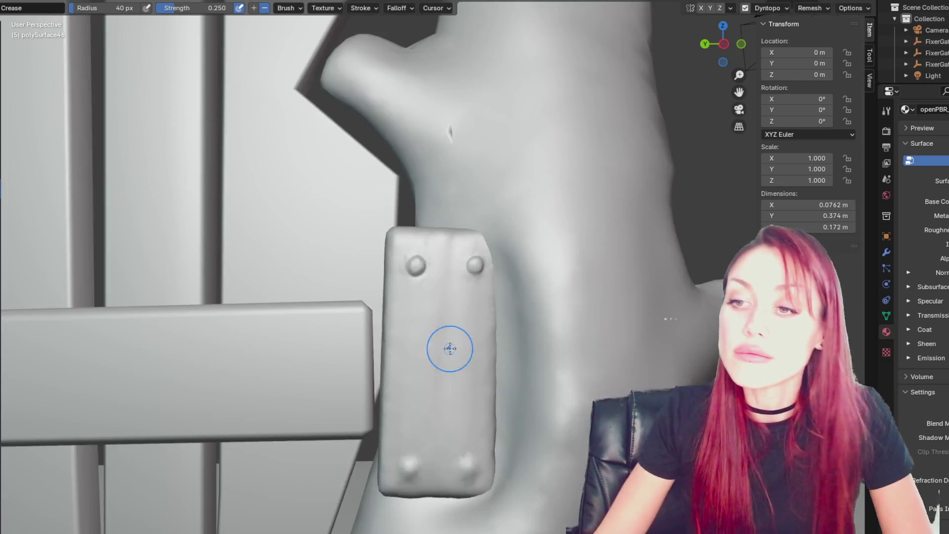
Step: Raise the lower-left rivet with the SculptDraw brush
{"action": "scroll", "coordinate": [496, 393], "scroll_direction": "up", "scroll_amount": 4}
{"action": "scroll", "coordinate": [496, 394], "scroll_direction": "up", "scroll_amount": 3}
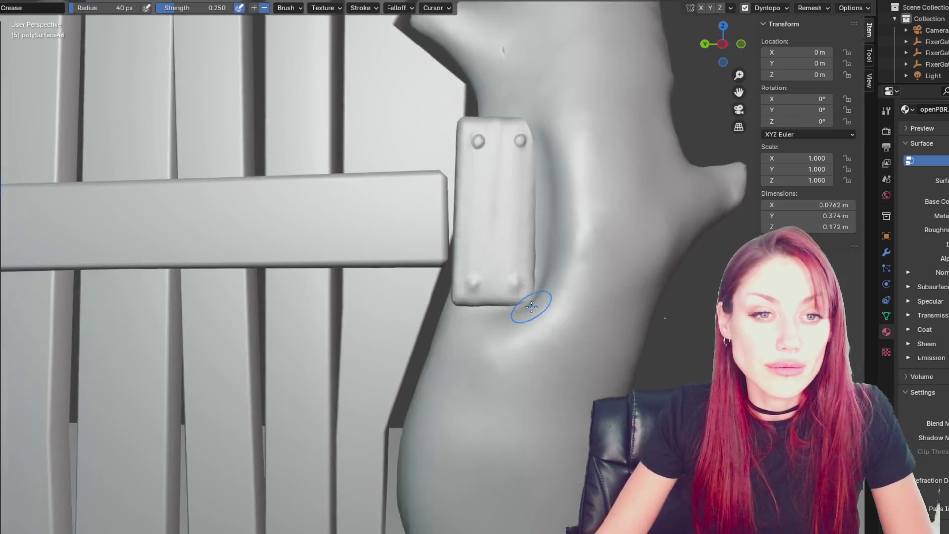
{"action": "scroll", "coordinate": [529, 307], "scroll_direction": "up", "scroll_amount": 2}
{"action": "middle_click_drag", "start_coordinate": [620, 297], "coordinate": [419, 290], "text": "shift"}
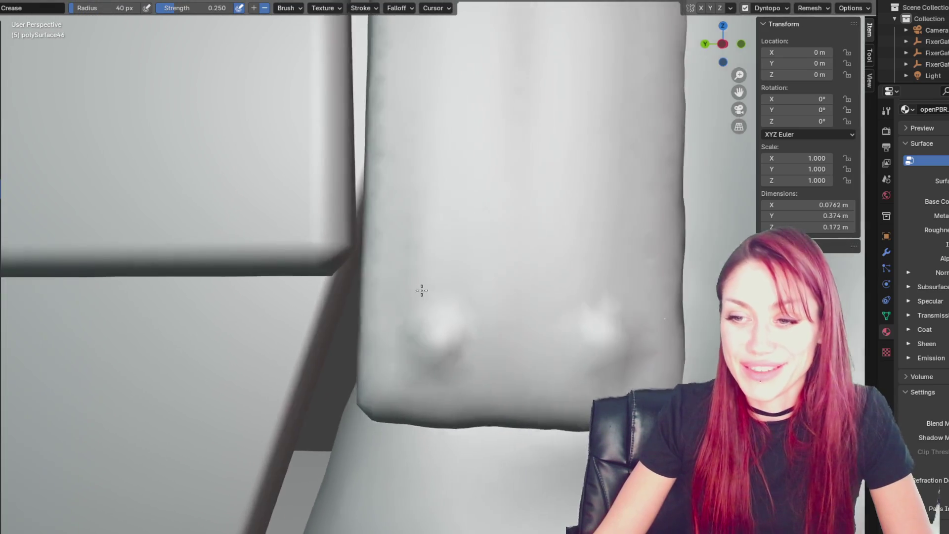
{"action": "scroll", "coordinate": [407, 277], "scroll_direction": "up", "scroll_amount": 2}
{"action": "key", "text": "x"}
{"action": "left_click", "coordinate": [394, 363]}
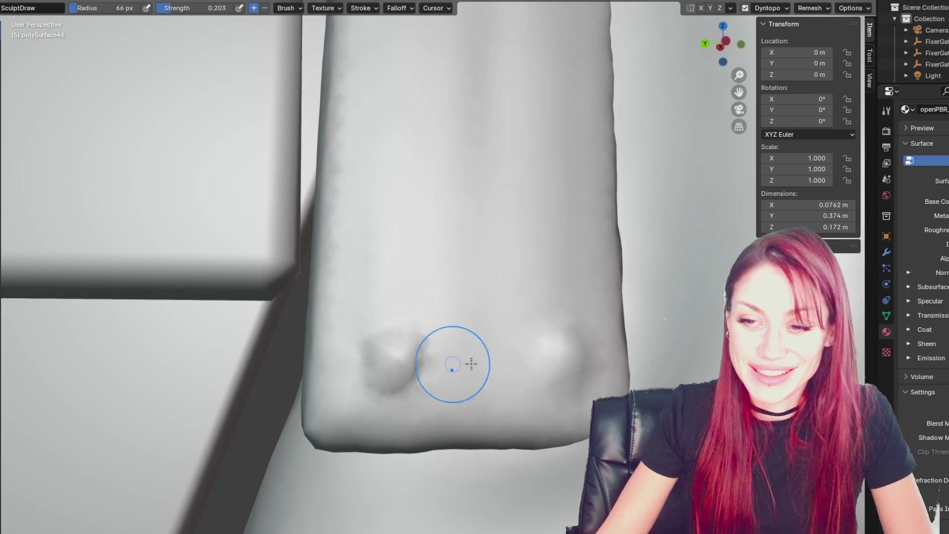
{"action": "mouse_move", "coordinate": [421, 352]}
{"action": "middle_mouse_down"}
{"action": "mouse_move", "coordinate": [529, 339]}
{"action": "mouse_move", "coordinate": [439, 354]}
{"action": "middle_mouse_up"}
{"action": "scroll", "coordinate": [438, 354], "scroll_direction": "up", "scroll_amount": 2}
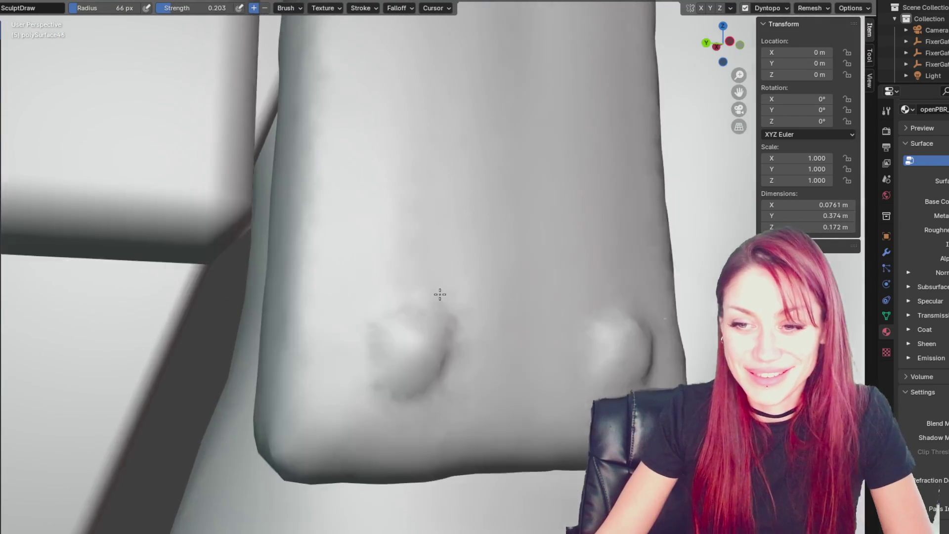
Step: Build up the lower rivet bumps, shrinking the brush to 55 then 36 px
{"action": "middle_click_drag", "start_coordinate": [437, 296], "coordinate": [413, 250], "text": "shift"}
{"action": "key", "text": "f"}
{"action": "left_click", "coordinate": [392, 316]}
{"action": "left_click", "coordinate": [629, 306]}
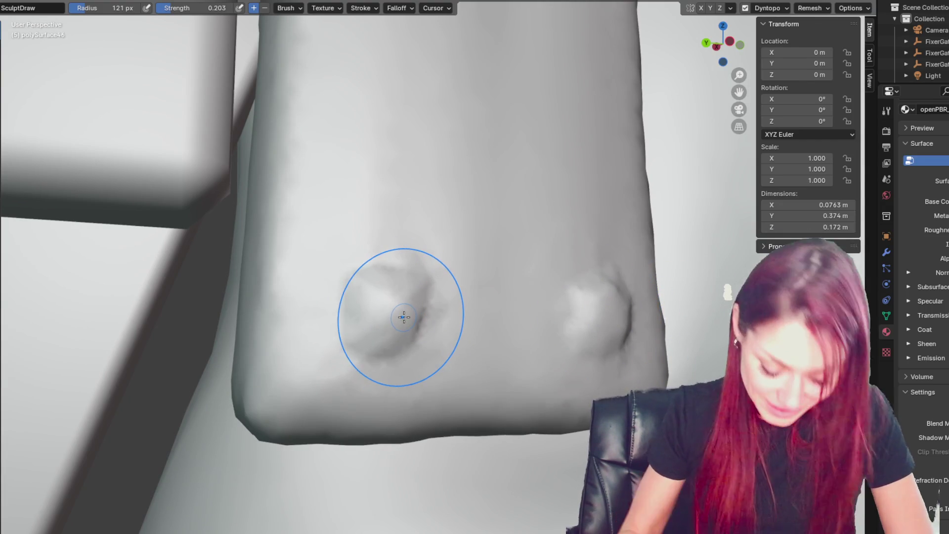
{"action": "key", "text": "f"}
{"action": "left_click", "coordinate": [316, 273]}
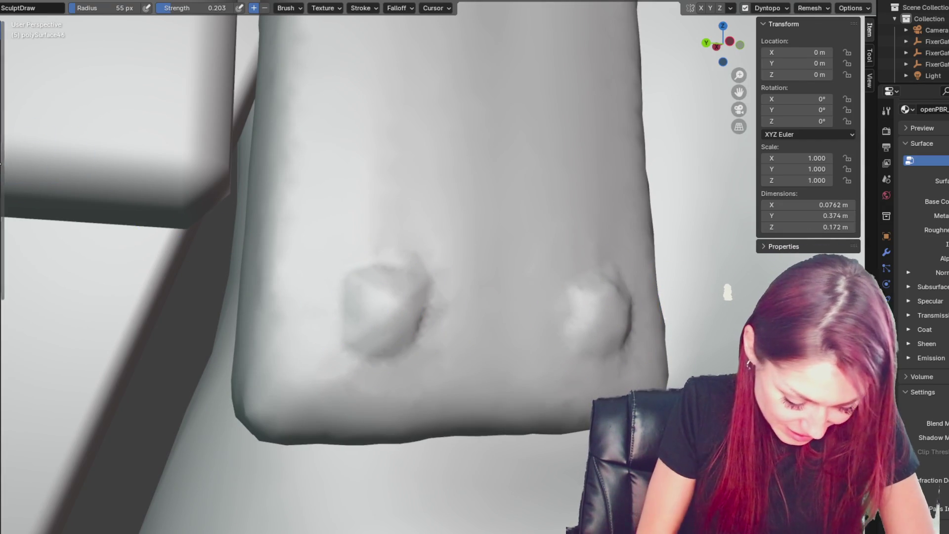
{"action": "key", "text": "f"}
{"action": "left_click", "coordinate": [358, 290]}
{"action": "left_click_drag", "start_coordinate": [358, 290], "coordinate": [389, 334]}
{"action": "middle_click_drag", "start_coordinate": [389, 334], "coordinate": [389, 326]}
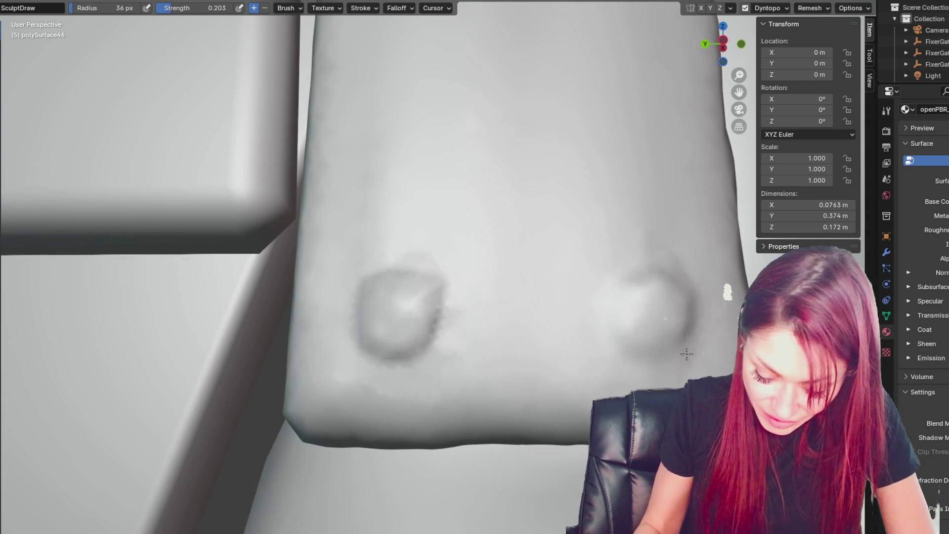
{"action": "mouse_move", "coordinate": [407, 316]}
{"action": "middle_mouse_down"}
{"action": "mouse_move", "coordinate": [430, 302]}
{"action": "mouse_move", "coordinate": [346, 268]}
{"action": "middle_mouse_up"}
Step: Orbit around the lower bumps while alternating between the Crease and Grab brushes
{"action": "key", "text": "shift+c"}
{"action": "middle_click_drag", "start_coordinate": [417, 301], "coordinate": [369, 285]}
{"action": "mouse_move", "coordinate": [363, 346]}
{"action": "middle_mouse_down"}
{"action": "mouse_move", "coordinate": [391, 286]}
{"action": "mouse_move", "coordinate": [610, 309]}
{"action": "middle_mouse_up"}
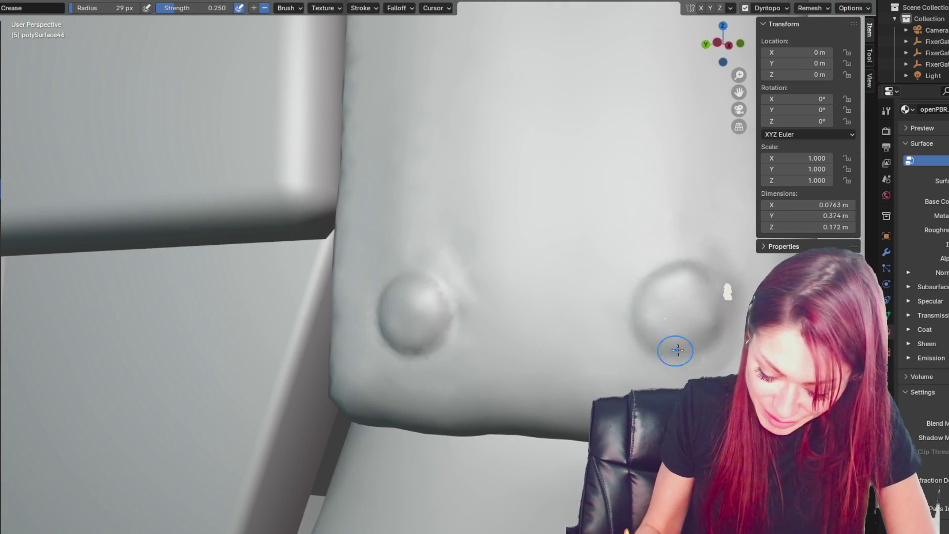
{"action": "key", "text": "g"}
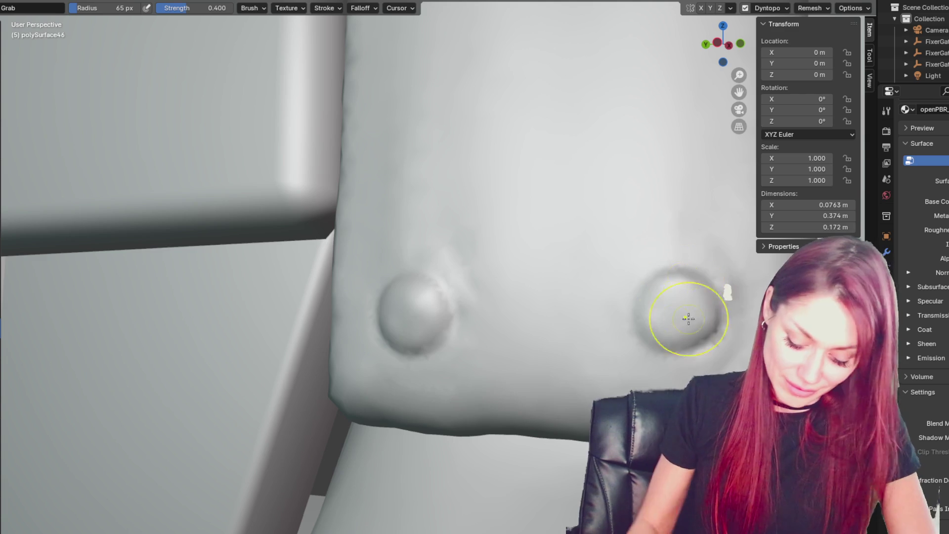
{"action": "key", "text": "shift+c"}
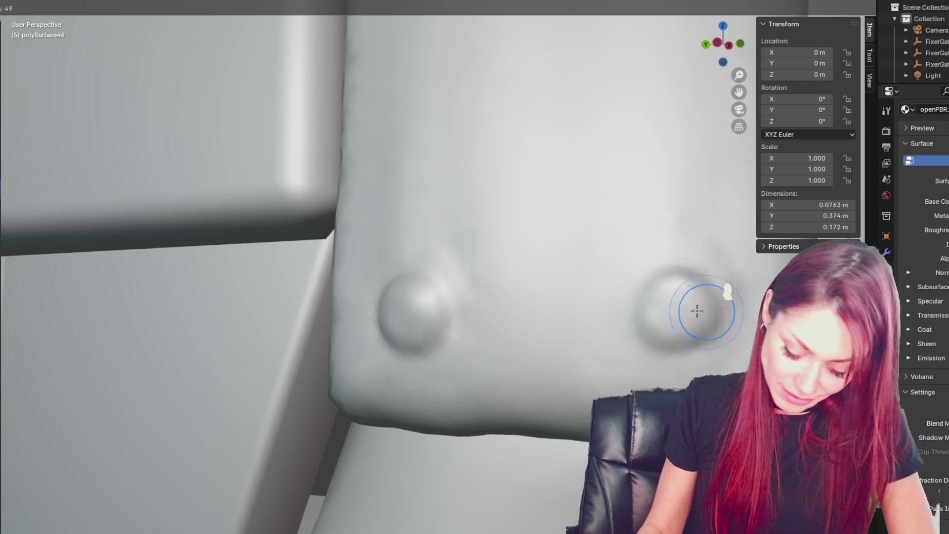
{"action": "key", "text": "g"}
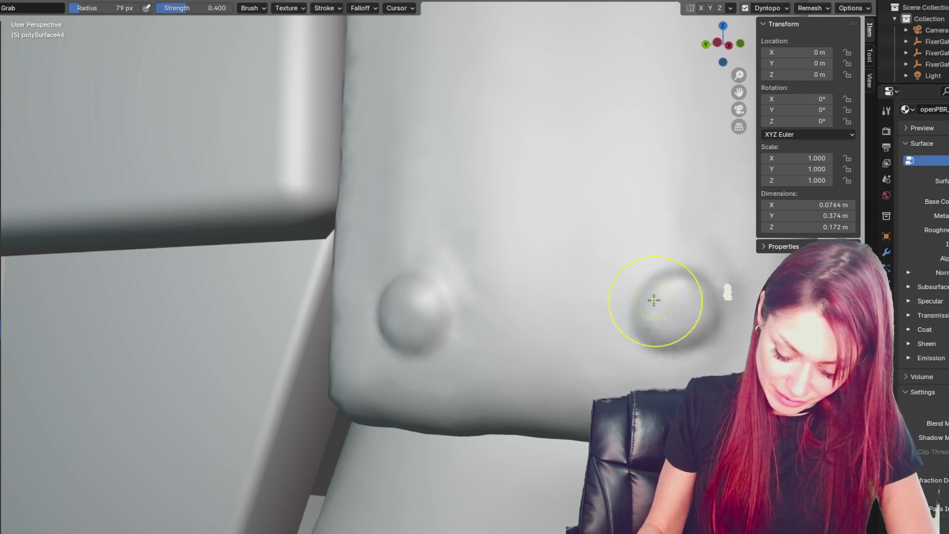
{"action": "scroll", "coordinate": [430, 303], "scroll_direction": "down", "scroll_amount": 10}
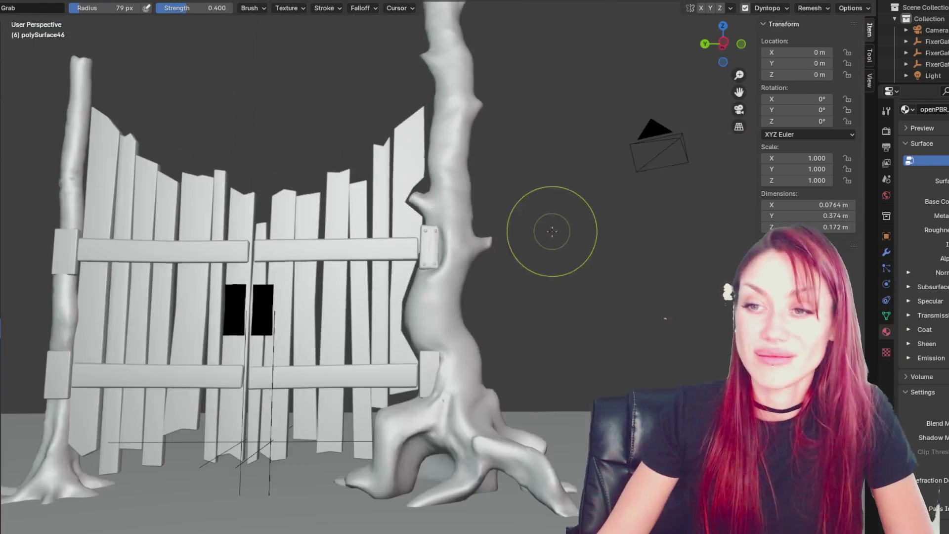
Step: Zoom in on the four-rivet bracket and trunk, then switch sculpting to the trunk object
{"action": "middle_click_drag", "start_coordinate": [552, 232], "coordinate": [566, 258]}
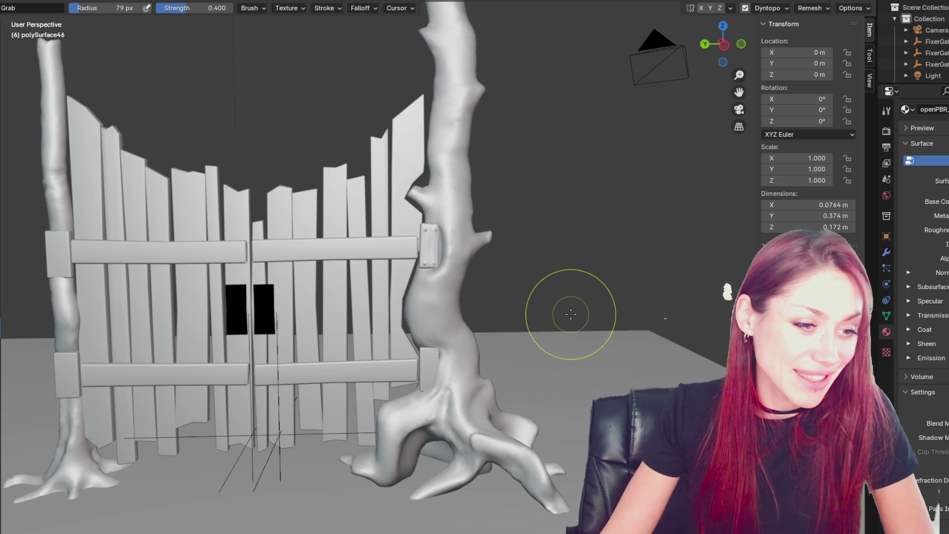
{"action": "scroll", "coordinate": [570, 314], "scroll_direction": "up", "scroll_amount": 5}
{"action": "mouse_move", "coordinate": [568, 313]}
{"action": "middle_mouse_down"}
{"action": "mouse_move", "coordinate": [593, 301]}
{"action": "mouse_move", "coordinate": [562, 258]}
{"action": "middle_mouse_up"}
{"action": "scroll", "coordinate": [593, 301], "scroll_direction": "up", "scroll_amount": 4}
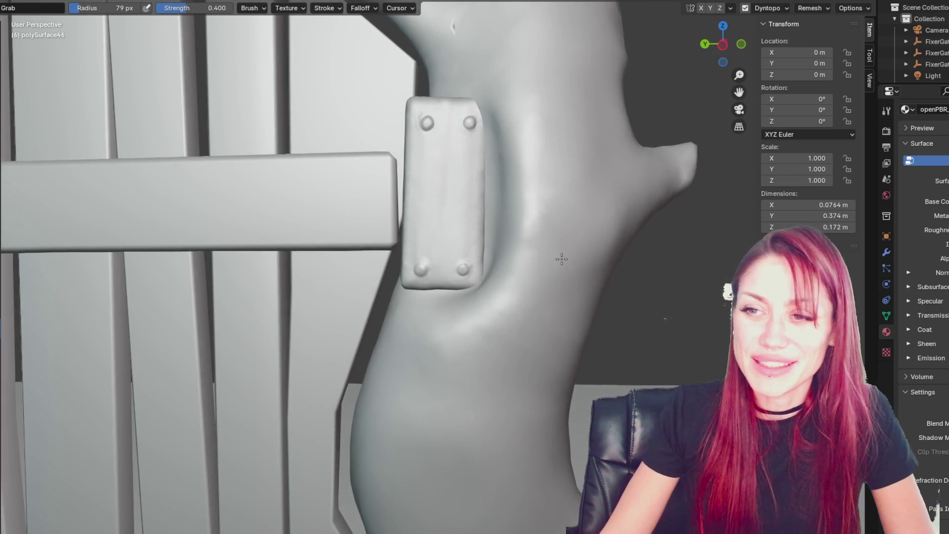
{"action": "key", "text": "ctrl+Page_Up"}
{"action": "key", "text": "ctrl+Page_Up"}
Step: Select the tree trunk, resume sculpting on it, and frame the bracket area
{"action": "left_click", "coordinate": [494, 317]}
{"action": "key", "text": "ctrl+Page_Down"}
{"action": "key", "text": "ctrl+Page_Down"}
{"action": "mouse_move", "coordinate": [462, 40]}
{"action": "middle_mouse_down", "text": "shift"}
{"action": "mouse_move", "coordinate": [470, 106]}
{"action": "mouse_move", "coordinate": [457, 101]}
{"action": "middle_mouse_up", "text": "shift"}
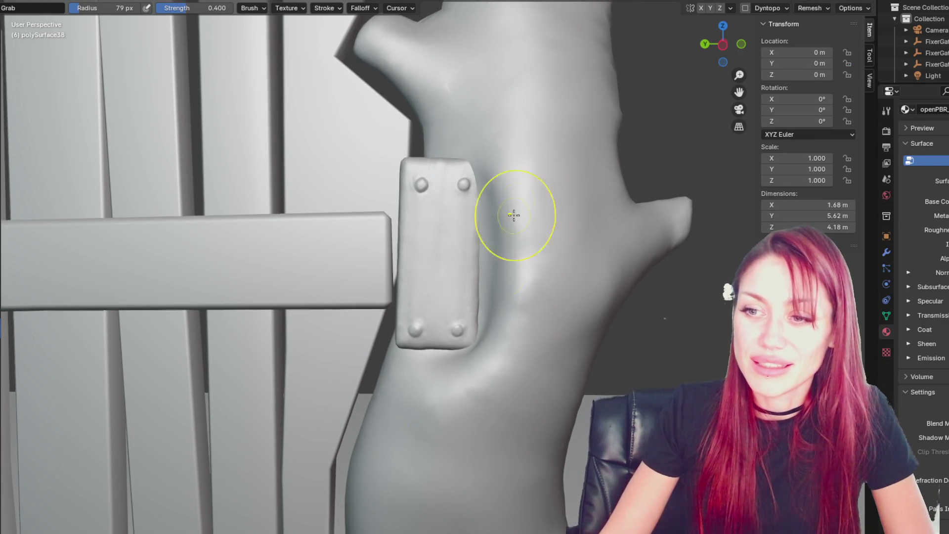
{"action": "mouse_move", "coordinate": [491, 387]}
{"action": "middle_mouse_down"}
{"action": "mouse_move", "coordinate": [518, 343]}
{"action": "mouse_move", "coordinate": [599, 350]}
{"action": "middle_mouse_up"}
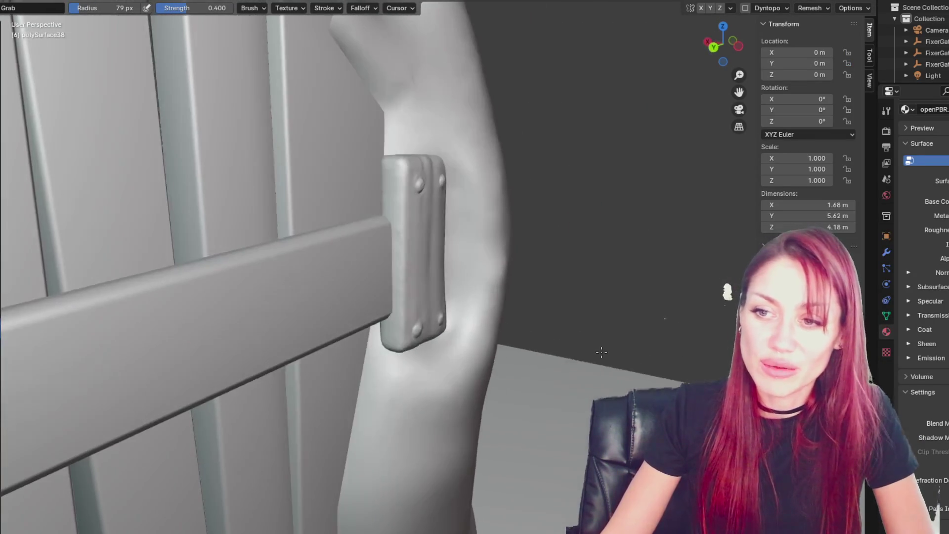
Step: Shrink the sculpt brush to 87 px while orbiting around the trunk and bracket
{"action": "key", "text": "f"}
{"action": "middle_click_drag", "start_coordinate": [549, 294], "coordinate": [553, 265]}
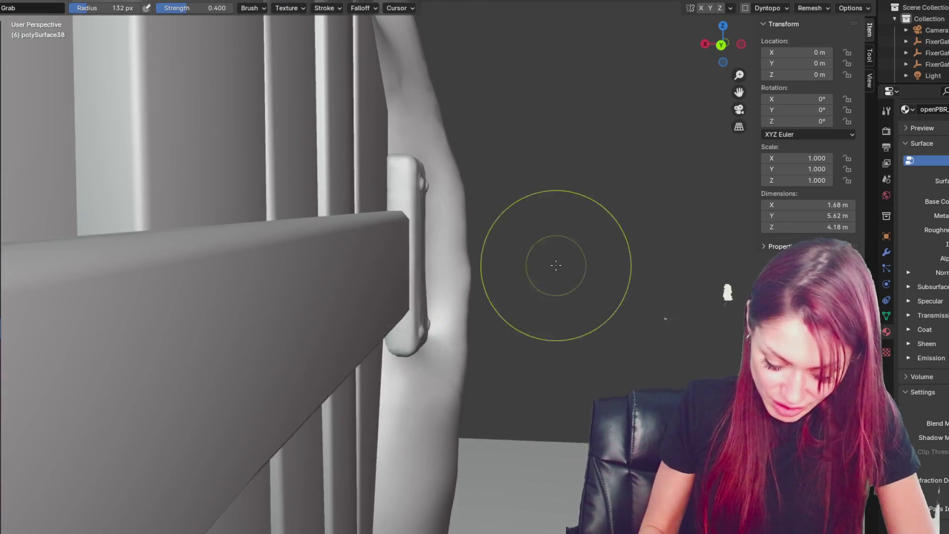
{"action": "key", "text": "bracketleft"}
{"action": "key", "text": "bracketleft"}
{"action": "key", "text": "bracketleft"}
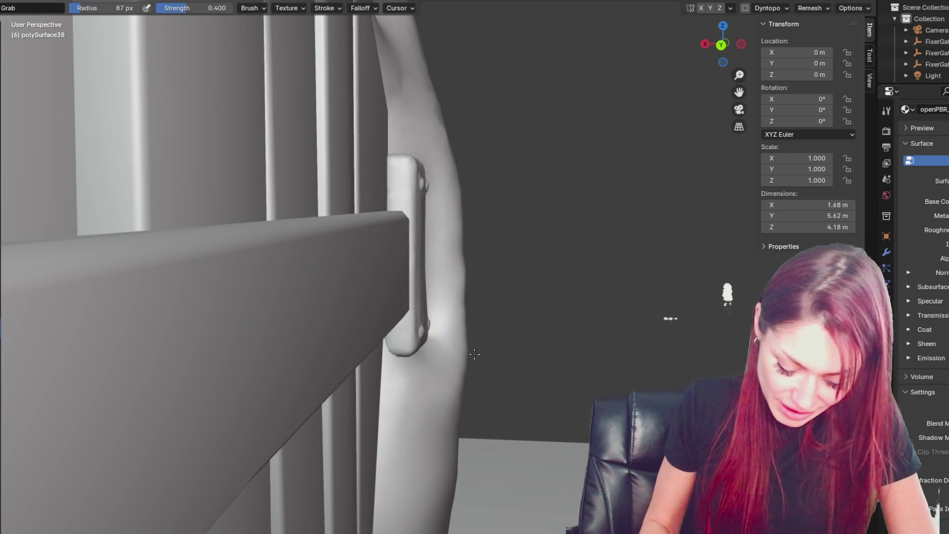
{"action": "middle_click_drag", "start_coordinate": [483, 350], "coordinate": [485, 297]}
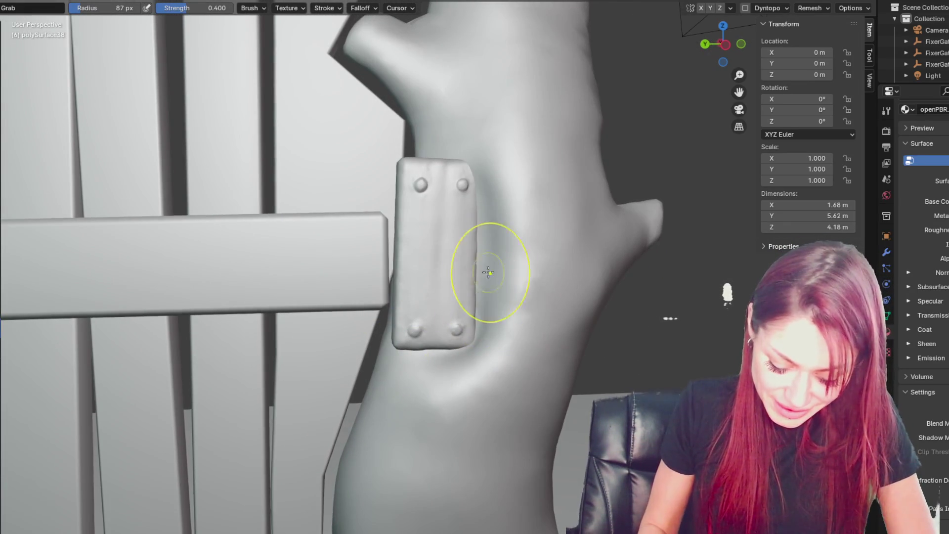
{"action": "middle_click_drag", "start_coordinate": [487, 213], "coordinate": [517, 237]}
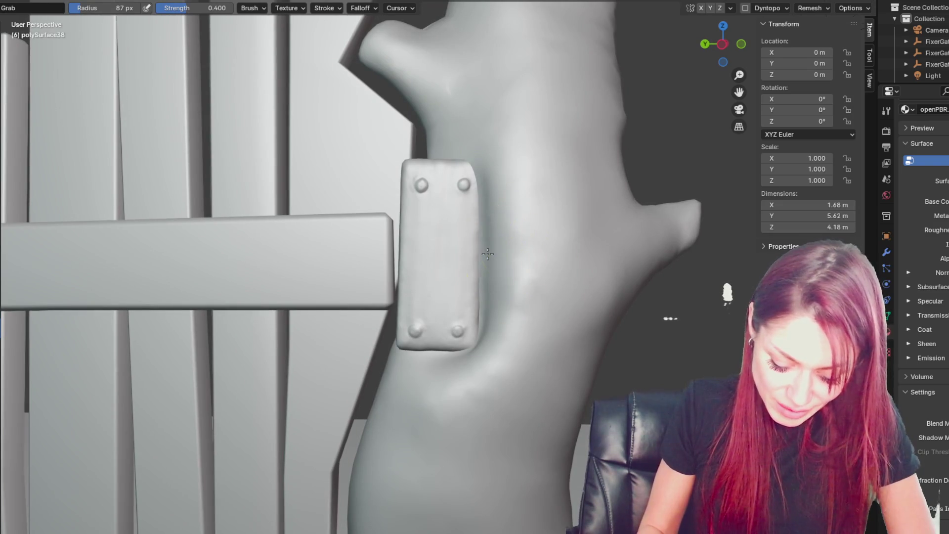
{"action": "middle_click_drag", "start_coordinate": [413, 398], "coordinate": [436, 381]}
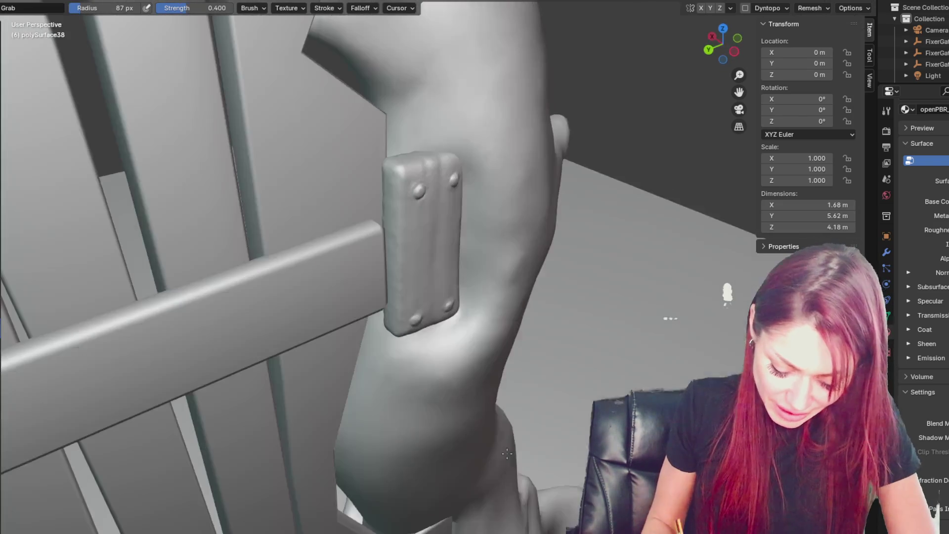
{"action": "middle_click_drag", "start_coordinate": [423, 416], "coordinate": [432, 409]}
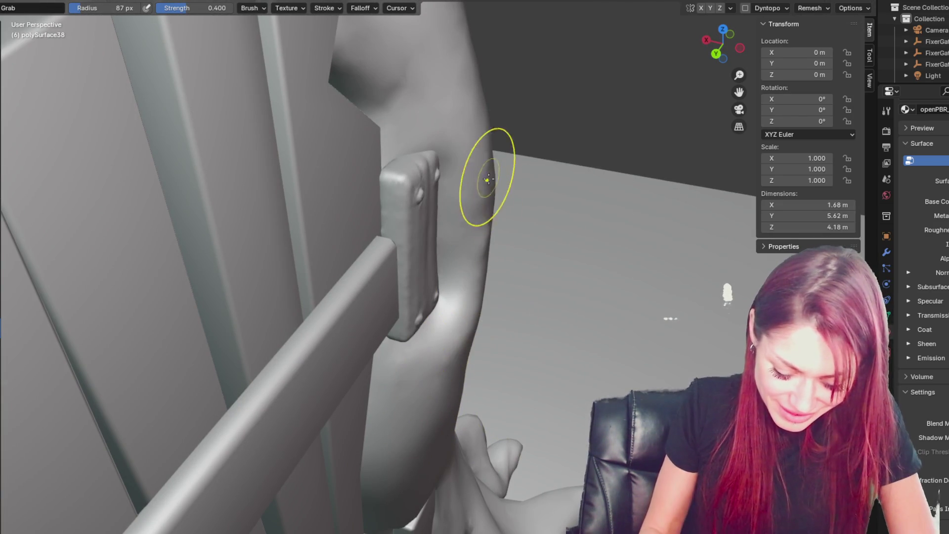
{"action": "mouse_move", "coordinate": [489, 178]}
{"action": "middle_mouse_down"}
{"action": "mouse_move", "coordinate": [528, 173]}
{"action": "mouse_move", "coordinate": [475, 277]}
{"action": "mouse_move", "coordinate": [455, 360]}
{"action": "middle_mouse_up"}
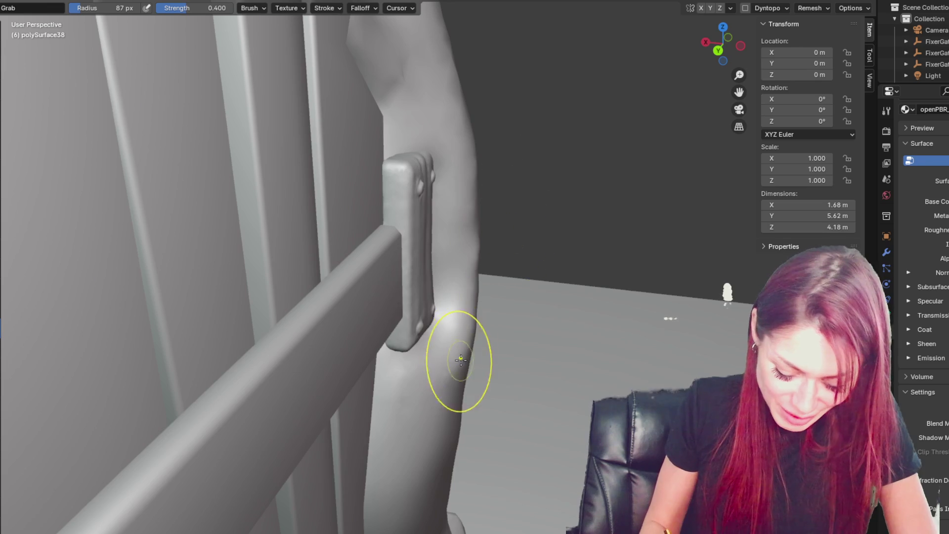
{"action": "middle_click_drag", "start_coordinate": [569, 264], "coordinate": [525, 245]}
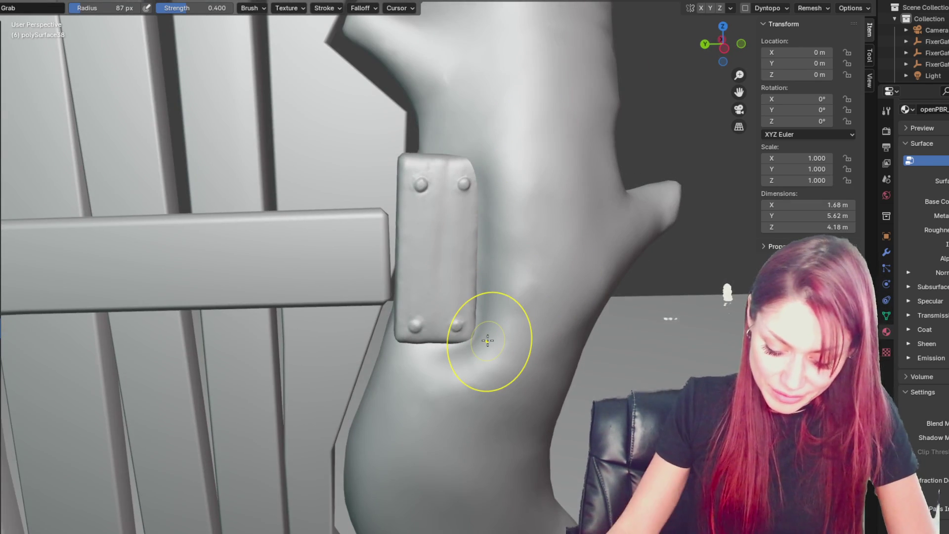
Step: Set the Grab brush to 60 px and pull the trunk up around the bracket's top corner
{"action": "key", "text": "f"}
{"action": "left_click", "coordinate": [456, 180]}
{"action": "left_click_drag", "start_coordinate": [471, 171], "coordinate": [485, 163]}
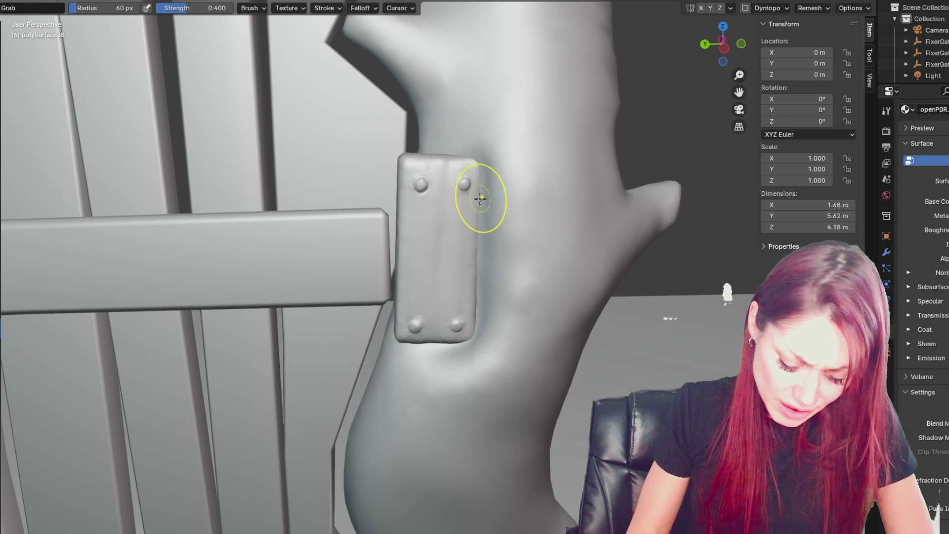
{"action": "left_click_drag", "start_coordinate": [475, 207], "coordinate": [478, 189]}
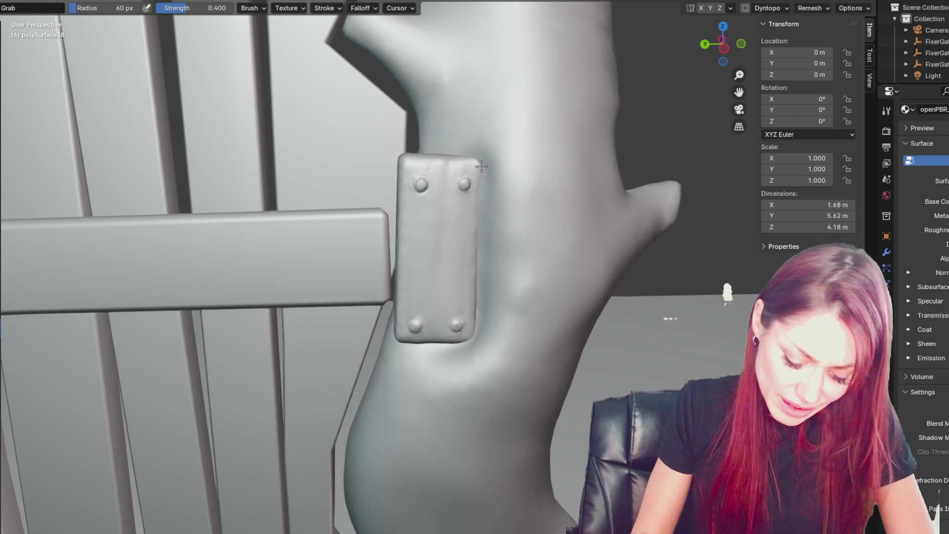
{"action": "mouse_move", "coordinate": [497, 339]}
{"action": "middle_mouse_down"}
{"action": "mouse_move", "coordinate": [527, 326]}
{"action": "mouse_move", "coordinate": [500, 328]}
{"action": "middle_mouse_up"}
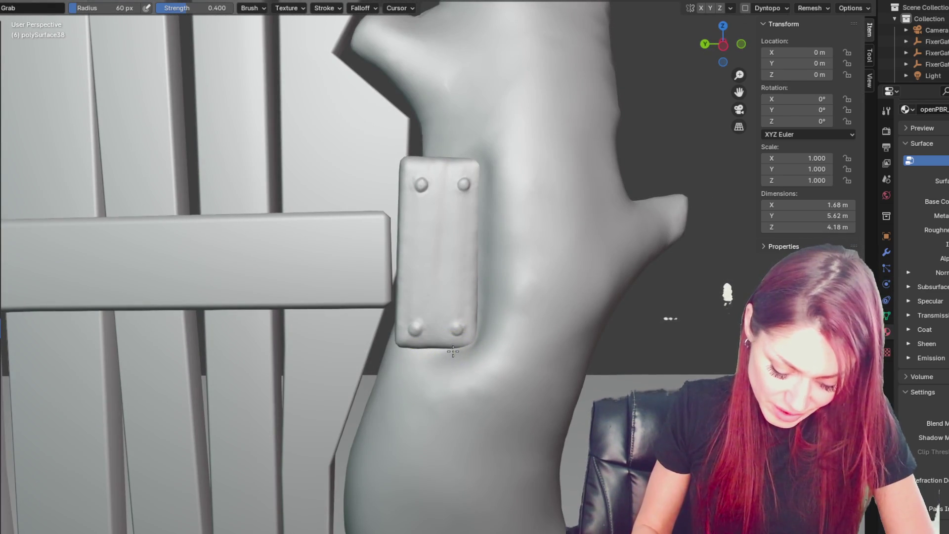
{"action": "mouse_move", "coordinate": [461, 389]}
{"action": "middle_mouse_down"}
{"action": "mouse_move", "coordinate": [430, 363]}
{"action": "mouse_move", "coordinate": [437, 336]}
{"action": "middle_mouse_up"}
{"action": "middle_click_drag", "start_coordinate": [457, 392], "coordinate": [474, 244]}
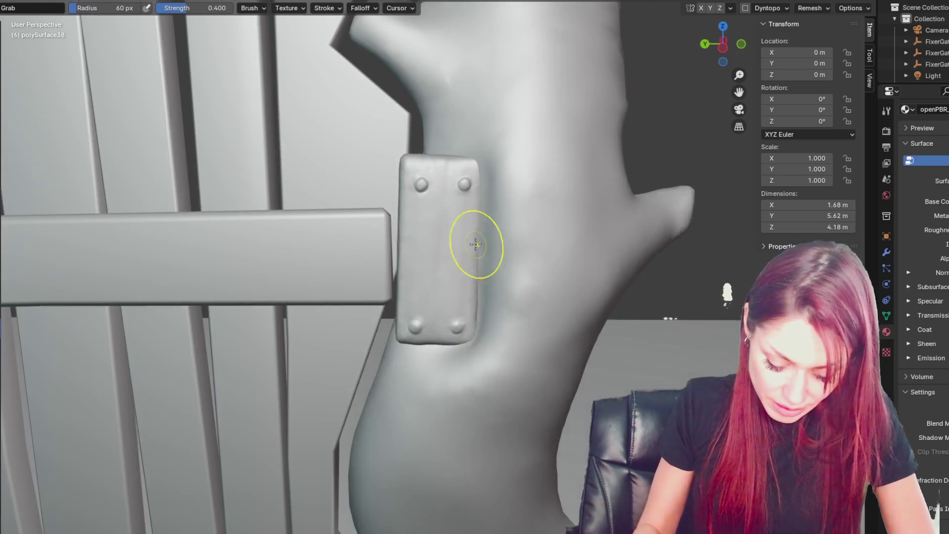
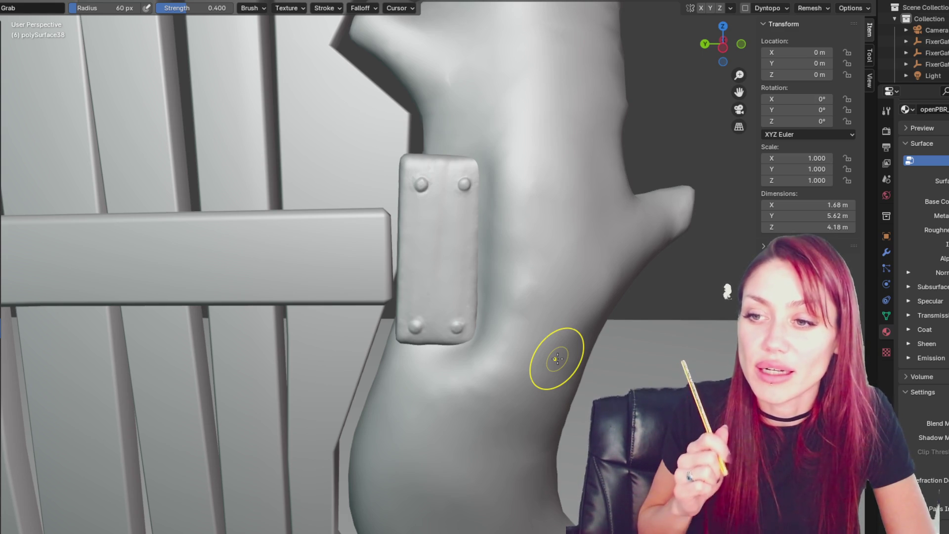
Step: Frame the right trunk's side branch closely, enable Dyntopo and set the Draw brush to 92 px radius
{"action": "middle_click_drag", "start_coordinate": [521, 233], "coordinate": [535, 303]}
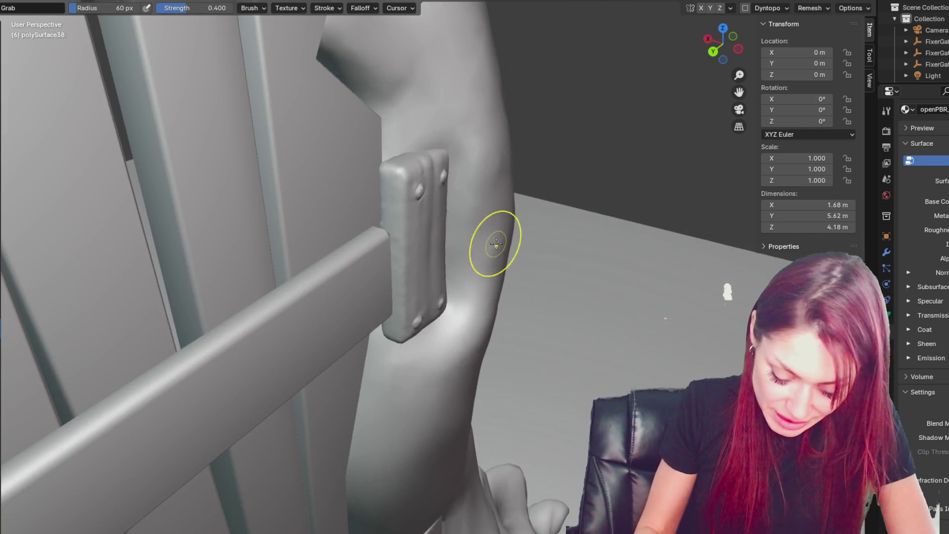
{"action": "middle_click_drag", "start_coordinate": [496, 244], "coordinate": [536, 220]}
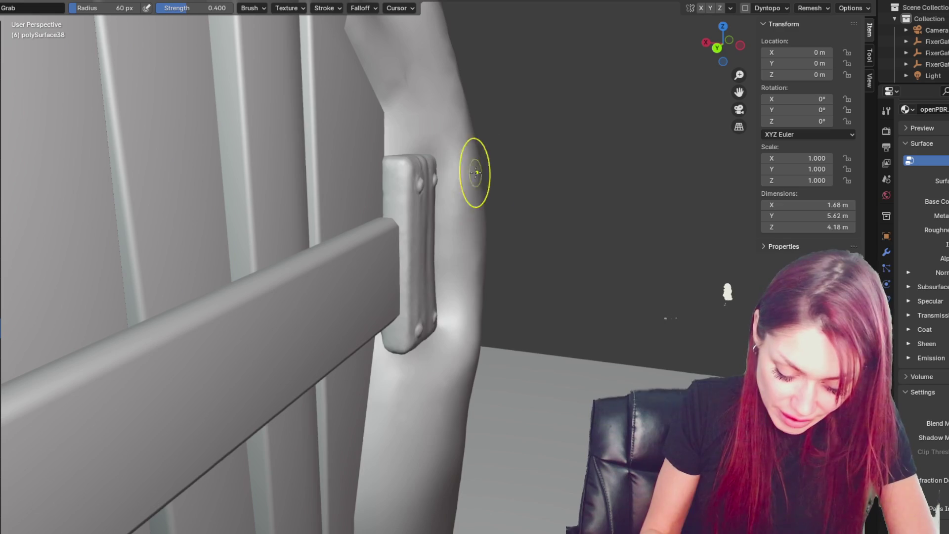
{"action": "mouse_move", "coordinate": [475, 343]}
{"action": "middle_mouse_down"}
{"action": "mouse_move", "coordinate": [452, 394]}
{"action": "mouse_move", "coordinate": [412, 390]}
{"action": "mouse_move", "coordinate": [538, 313]}
{"action": "mouse_move", "coordinate": [496, 312]}
{"action": "middle_mouse_up"}
{"action": "middle_click_drag", "start_coordinate": [492, 297], "coordinate": [597, 313]}
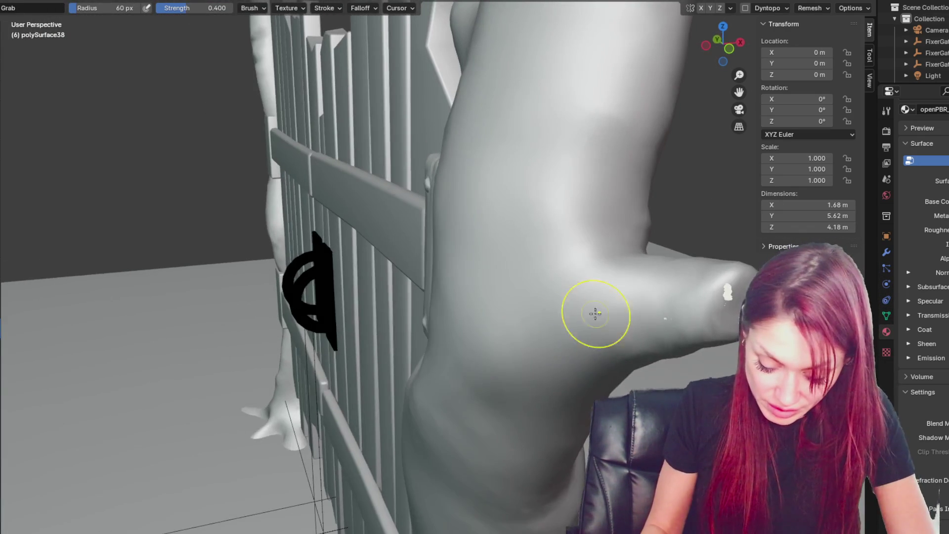
{"action": "key", "text": "x"}
{"action": "mouse_move", "coordinate": [736, 341]}
{"action": "middle_mouse_down"}
{"action": "mouse_move", "coordinate": [554, 270]}
{"action": "mouse_move", "coordinate": [693, 310]}
{"action": "middle_mouse_up"}
{"action": "key", "text": "shift+c"}
{"action": "middle_click_drag", "start_coordinate": [698, 372], "coordinate": [726, 208]}
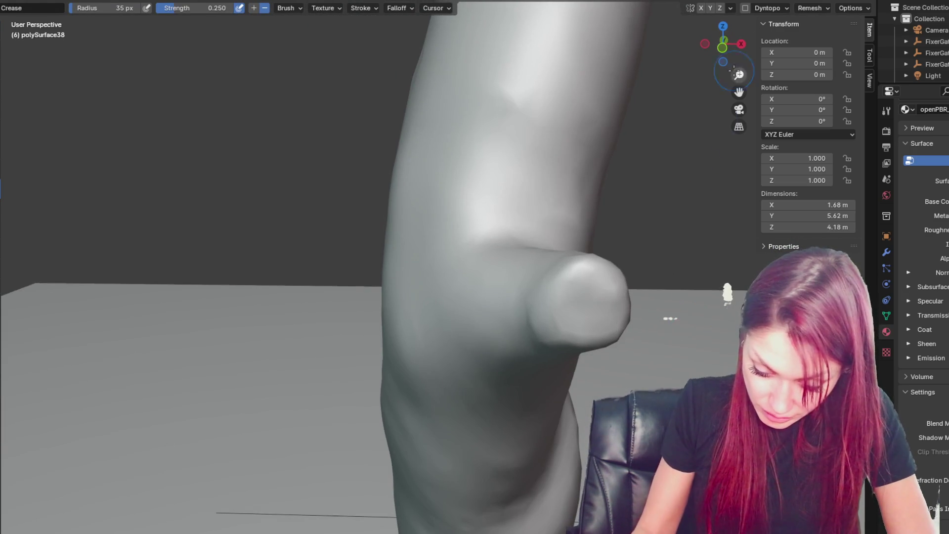
{"action": "left_click", "coordinate": [745, 8]}
{"action": "middle_click_drag", "start_coordinate": [600, 313], "coordinate": [683, 270]}
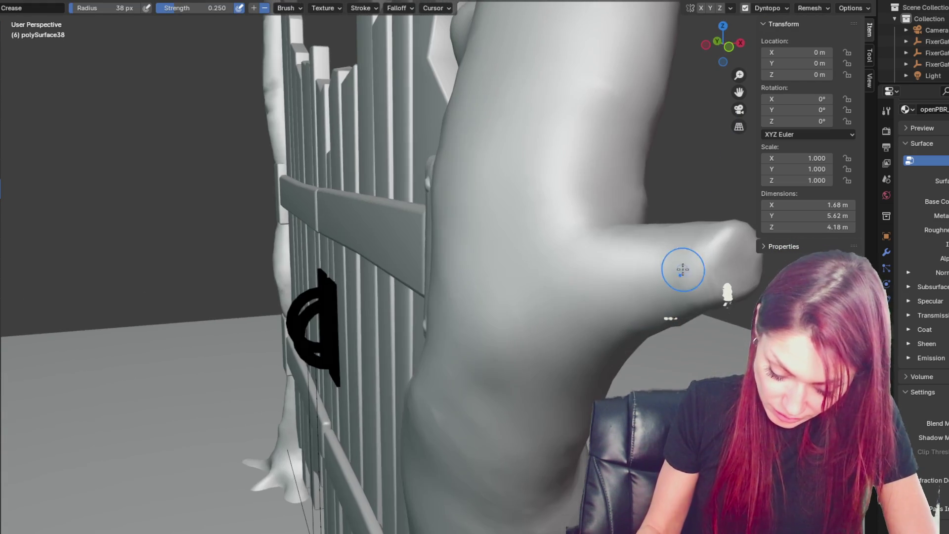
{"action": "key", "text": "f"}
{"action": "left_click", "coordinate": [735, 270]}
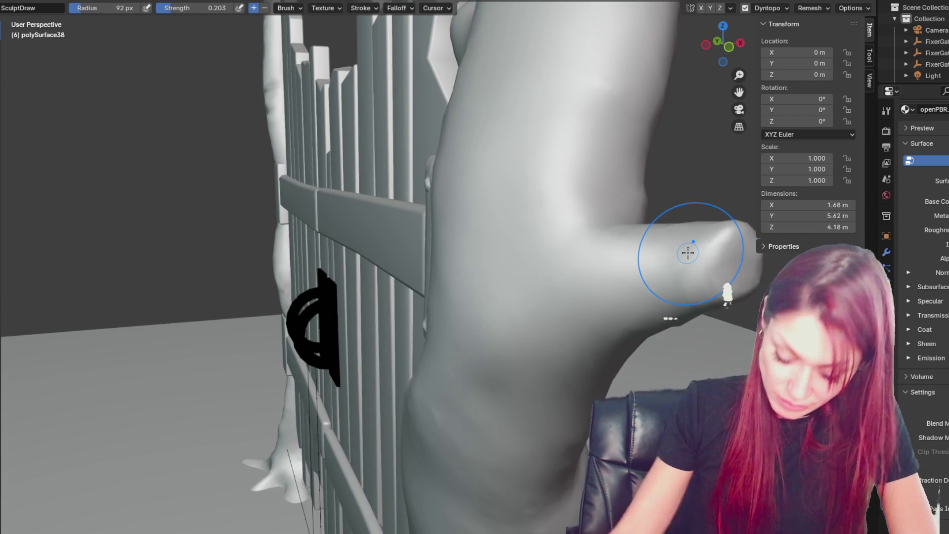
Step: Undo the branch strokes, then push the lower and upper trunk beside the fence with Grab
{"action": "key", "text": "ctrl+z"}
{"action": "middle_click_drag", "start_coordinate": [688, 253], "coordinate": [476, 426]}
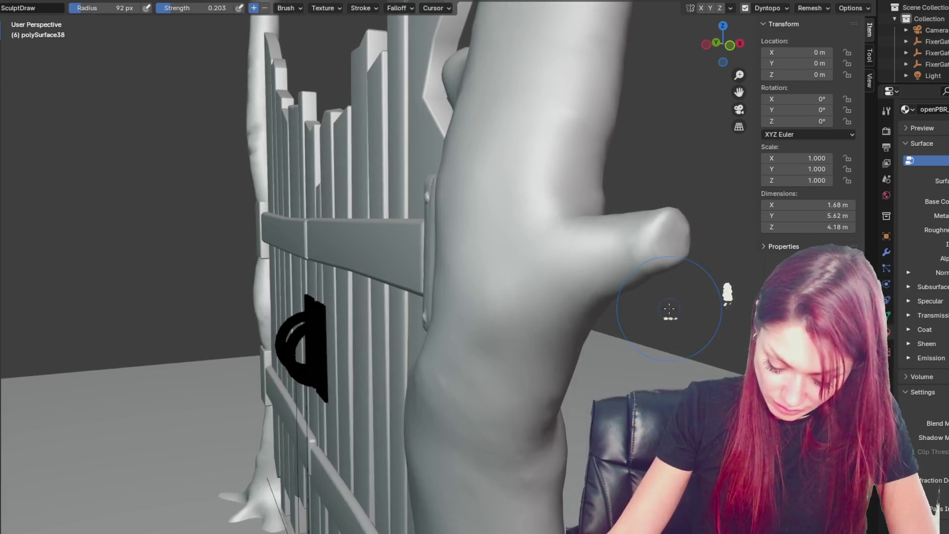
{"action": "key", "text": "g"}
{"action": "mouse_move", "coordinate": [475, 426]}
{"action": "left_mouse_down"}
{"action": "mouse_move", "coordinate": [482, 364]}
{"action": "mouse_move", "coordinate": [467, 412]}
{"action": "left_mouse_up"}
{"action": "left_click_drag", "start_coordinate": [450, 208], "coordinate": [449, 190]}
{"action": "mouse_move", "coordinate": [449, 191]}
{"action": "middle_mouse_down"}
{"action": "mouse_move", "coordinate": [481, 250]}
{"action": "mouse_move", "coordinate": [531, 269]}
{"action": "mouse_move", "coordinate": [476, 282]}
{"action": "mouse_move", "coordinate": [446, 384]}
{"action": "mouse_move", "coordinate": [544, 346]}
{"action": "middle_mouse_up"}
Step: With a 108 px brush, crease the trunk below the bracket and build up its right side
{"action": "scroll", "coordinate": [607, 339], "scroll_direction": "up", "scroll_amount": 6}
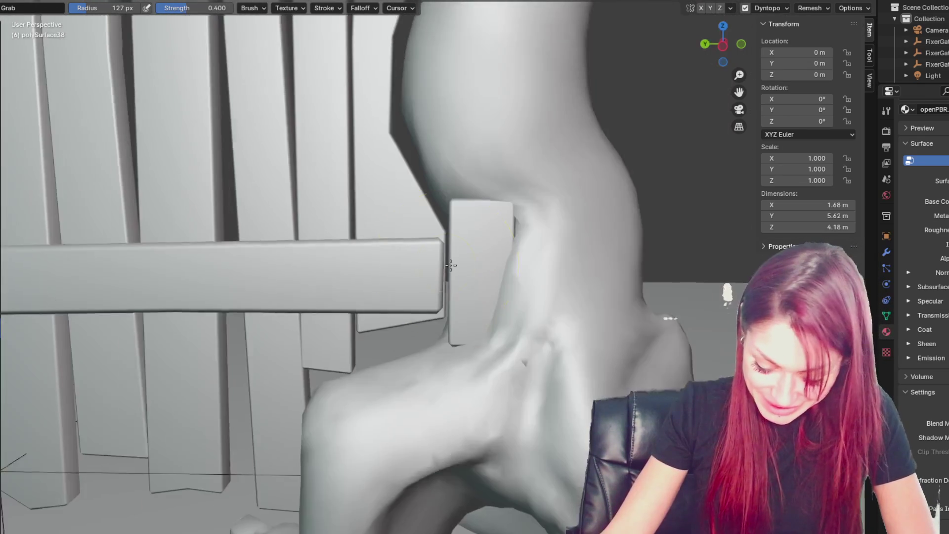
{"action": "scroll", "coordinate": [501, 198], "scroll_direction": "up", "scroll_amount": 1}
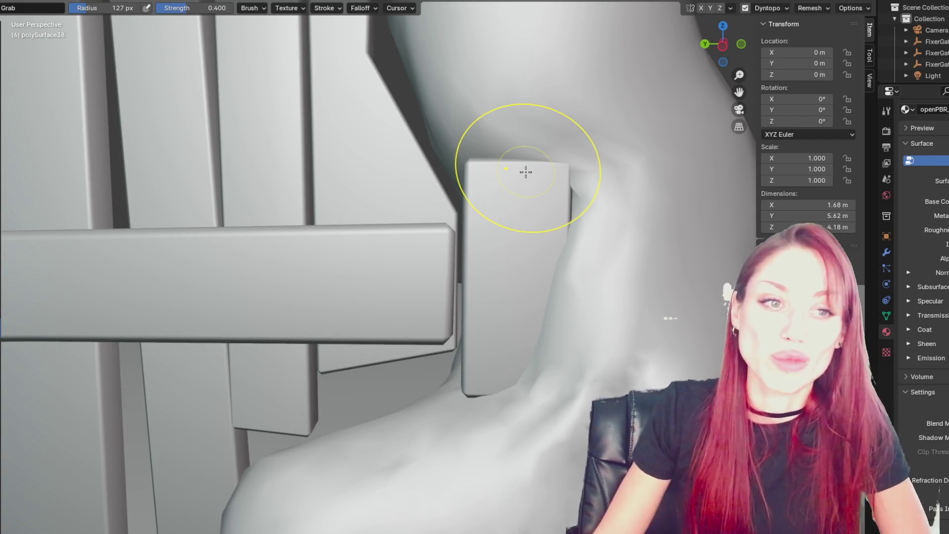
{"action": "middle_click_drag", "start_coordinate": [573, 247], "coordinate": [511, 205], "text": "shift"}
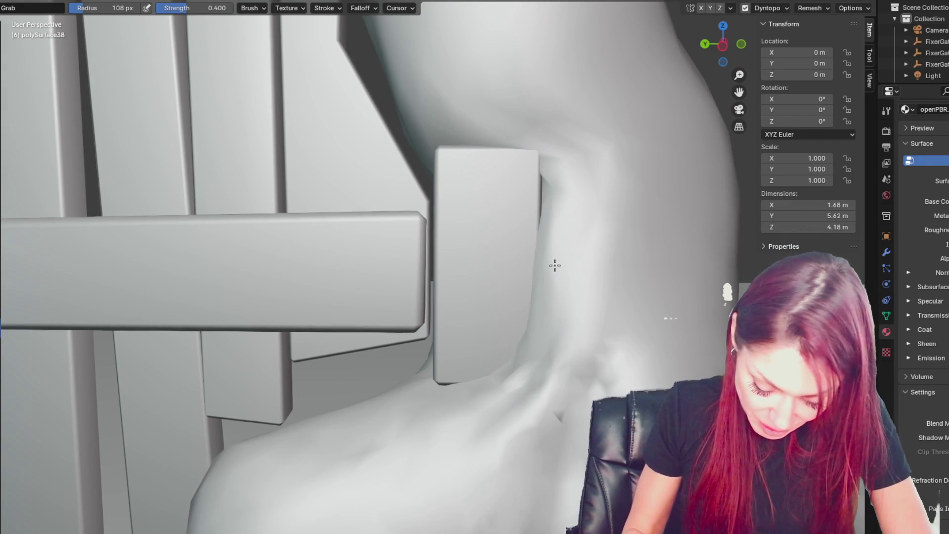
{"action": "left_click_drag", "start_coordinate": [523, 359], "coordinate": [521, 387]}
{"action": "left_click_drag", "start_coordinate": [538, 250], "coordinate": [546, 277]}
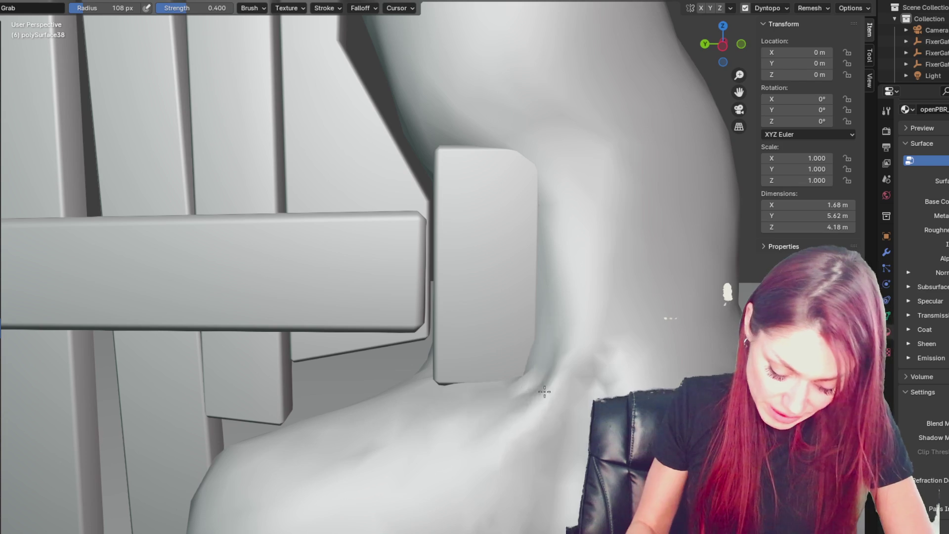
{"action": "key", "text": "x"}
{"action": "mouse_move", "coordinate": [527, 385]}
{"action": "left_mouse_down"}
{"action": "mouse_move", "coordinate": [476, 387]}
{"action": "mouse_move", "coordinate": [551, 256]}
{"action": "mouse_move", "coordinate": [546, 170]}
{"action": "mouse_move", "coordinate": [485, 117]}
{"action": "left_mouse_up"}
Step: At 84 px radius, grab the trunk up along the bracket edge and orbit to check it
{"action": "middle_click_drag", "start_coordinate": [455, 127], "coordinate": [440, 144]}
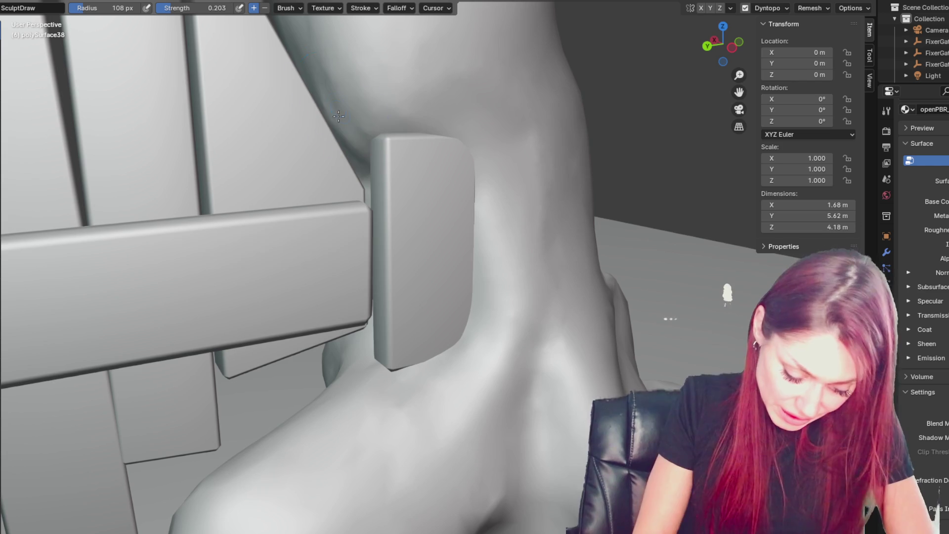
{"action": "middle_click_drag", "start_coordinate": [435, 307], "coordinate": [509, 391]}
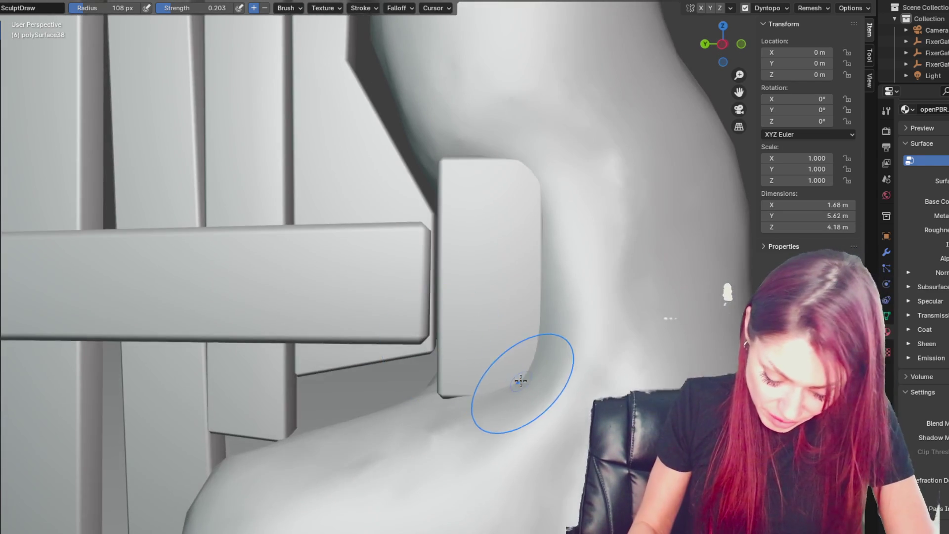
{"action": "key", "text": "g"}
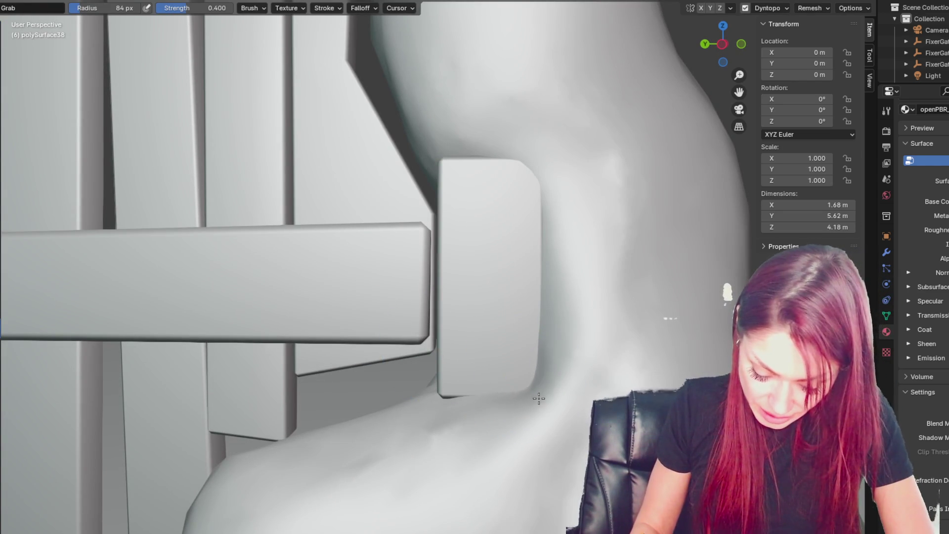
{"action": "left_click_drag", "start_coordinate": [532, 381], "coordinate": [540, 304]}
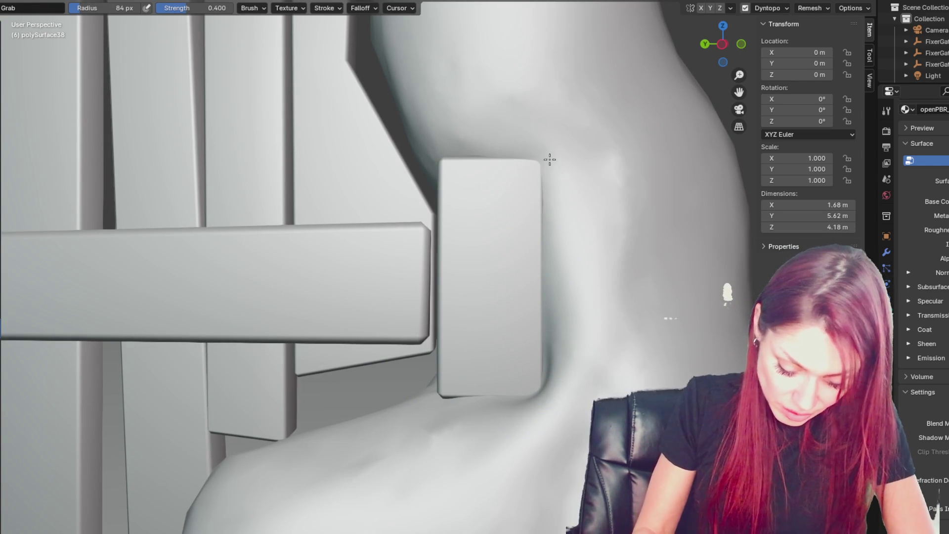
{"action": "middle_click_drag", "start_coordinate": [546, 203], "coordinate": [663, 260]}
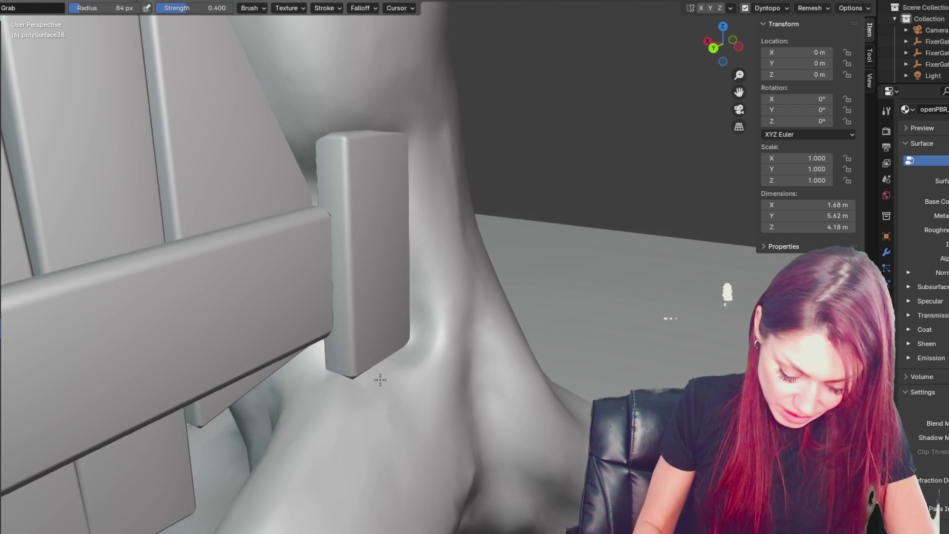
{"action": "middle_click_drag", "start_coordinate": [441, 306], "coordinate": [470, 349]}
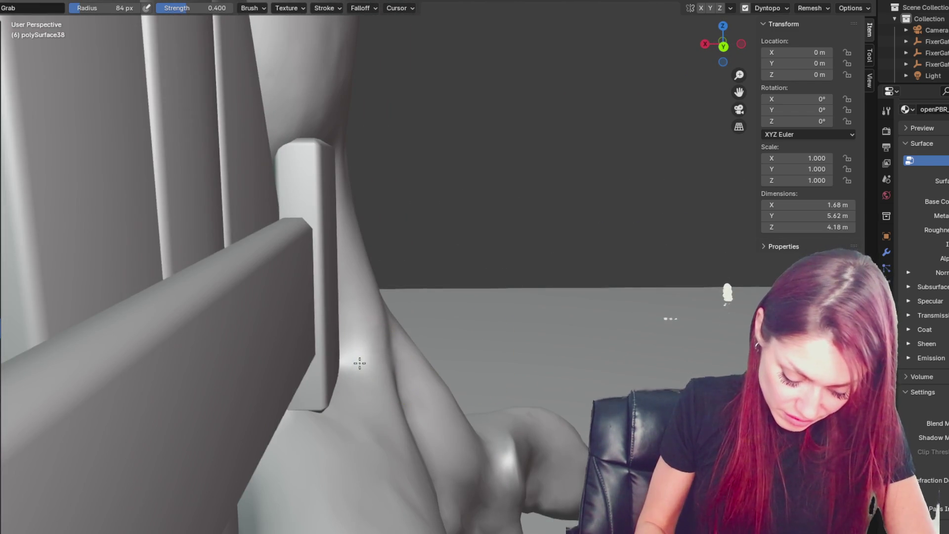
{"action": "middle_click_drag", "start_coordinate": [360, 339], "coordinate": [349, 363]}
{"action": "mouse_move", "coordinate": [384, 328]}
{"action": "middle_mouse_down"}
{"action": "mouse_move", "coordinate": [411, 333]}
{"action": "mouse_move", "coordinate": [419, 104]}
{"action": "middle_mouse_up"}
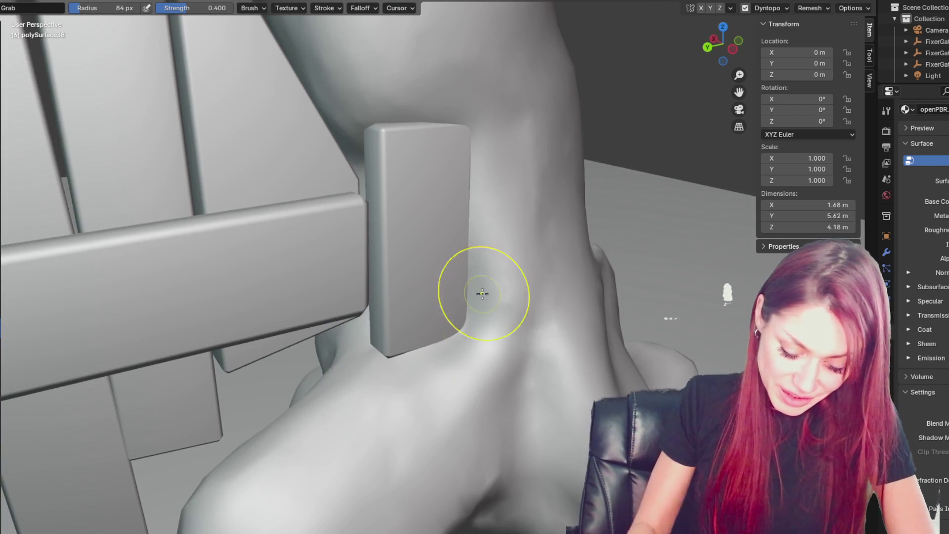
{"action": "middle_click_drag", "start_coordinate": [502, 132], "coordinate": [394, 127]}
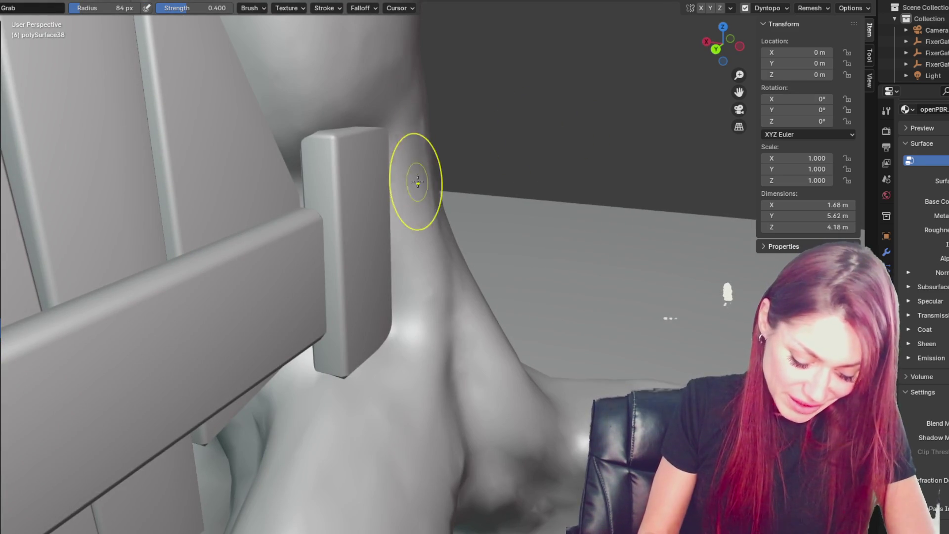
{"action": "mouse_move", "coordinate": [451, 152]}
{"action": "middle_mouse_down"}
{"action": "mouse_move", "coordinate": [435, 80]}
{"action": "mouse_move", "coordinate": [435, 296]}
{"action": "mouse_move", "coordinate": [443, 128]}
{"action": "middle_mouse_up"}
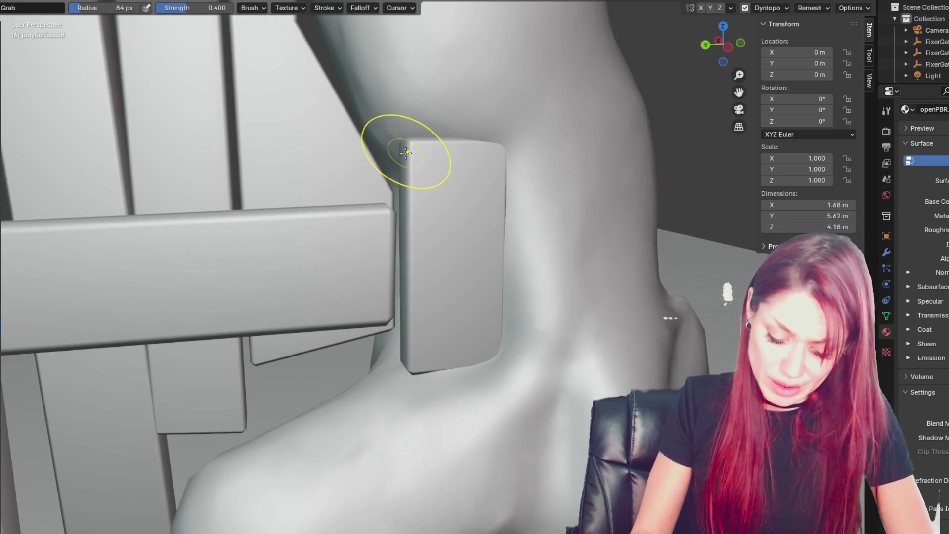
{"action": "scroll", "coordinate": [405, 153], "scroll_direction": "down", "scroll_amount": 8}
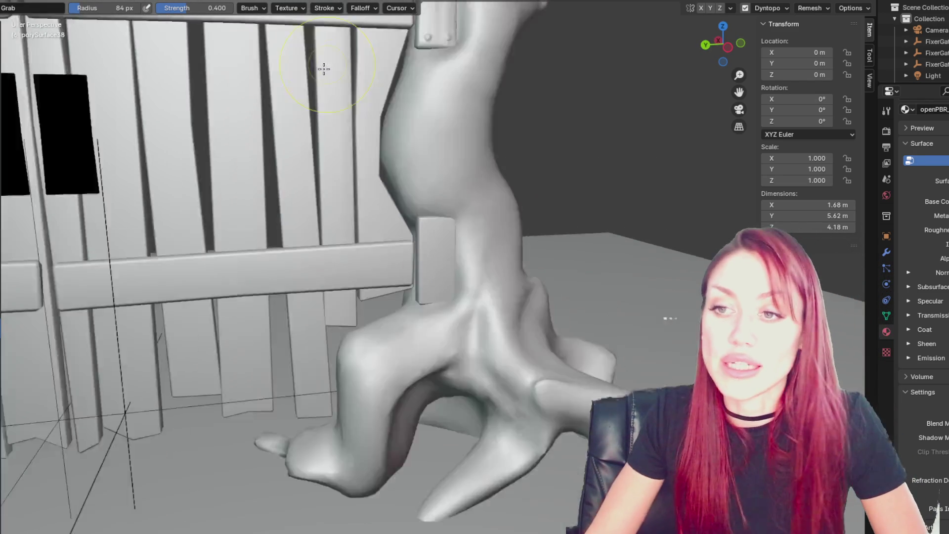
Step: Orbit to a front view of the whole gate and select the upper-right crossbar in Object Mode
{"action": "scroll", "coordinate": [334, 117], "scroll_direction": "up", "scroll_amount": 4}
{"action": "mouse_move", "coordinate": [387, 235]}
{"action": "middle_mouse_down"}
{"action": "mouse_move", "coordinate": [355, 218]}
{"action": "mouse_move", "coordinate": [460, 240]}
{"action": "middle_mouse_up"}
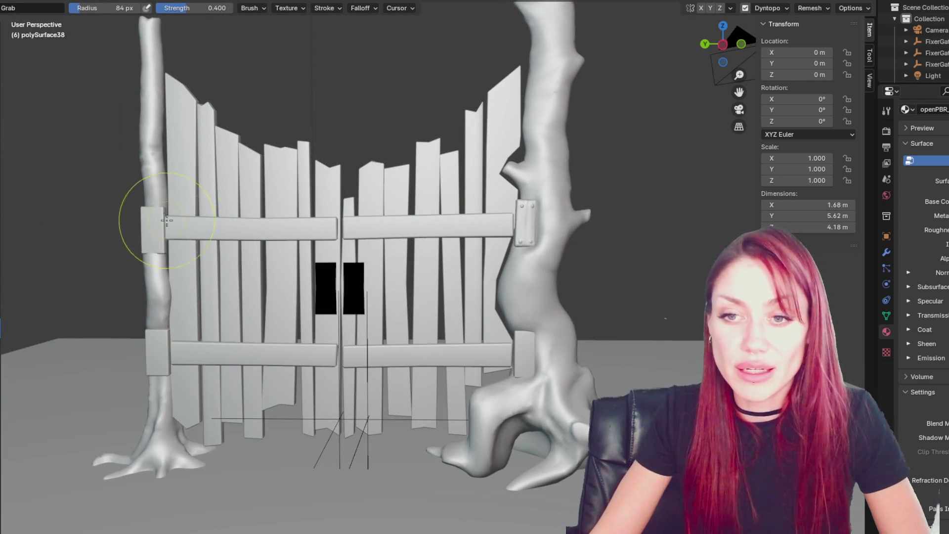
{"action": "key", "text": "q"}
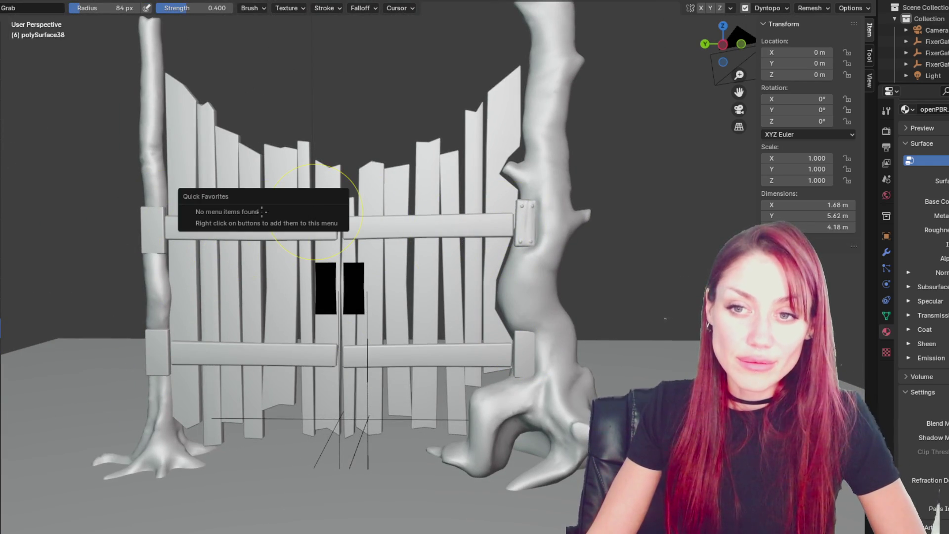
{"action": "key", "text": "Escape"}
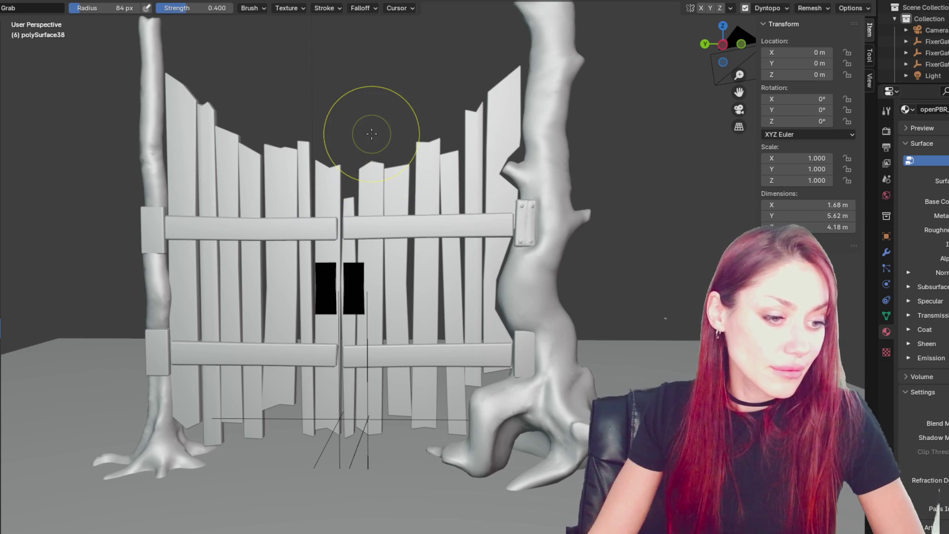
{"action": "scroll", "coordinate": [371, 133], "scroll_direction": "up", "scroll_amount": 1}
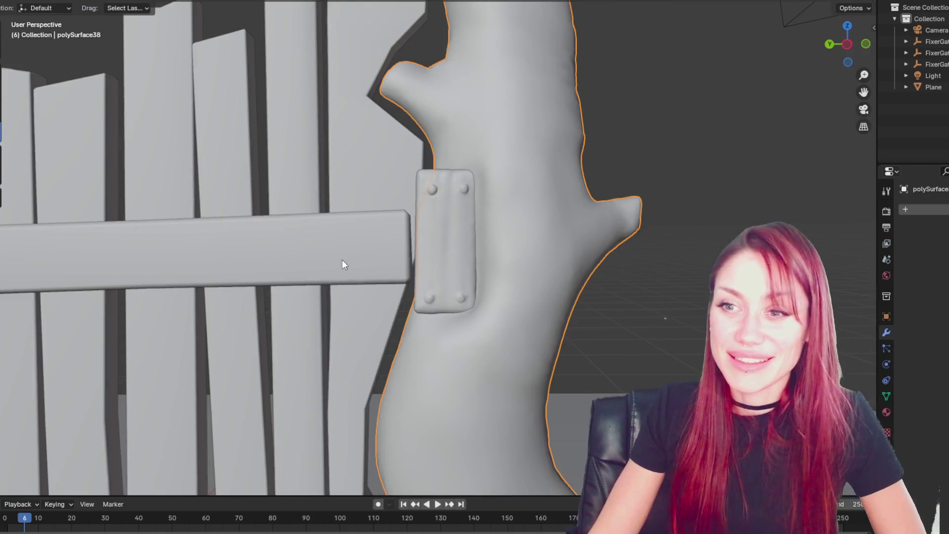
{"action": "left_click", "coordinate": [337, 274]}
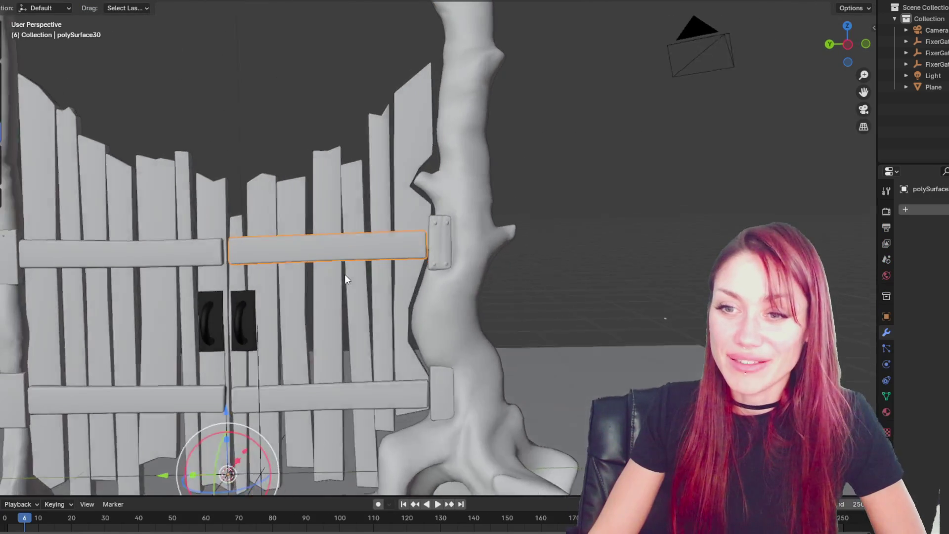
Step: Frame the upper-right crossbar and its left-end bracket, then enable Dyntopo
{"action": "scroll", "coordinate": [345, 274], "scroll_direction": "up", "scroll_amount": 5}
{"action": "mouse_move", "coordinate": [340, 272]}
{"action": "middle_mouse_down", "text": "shift"}
{"action": "mouse_move", "coordinate": [476, 275]}
{"action": "mouse_move", "coordinate": [470, 266]}
{"action": "mouse_move", "coordinate": [556, 292]}
{"action": "mouse_move", "coordinate": [568, 283]}
{"action": "mouse_move", "coordinate": [540, 260]}
{"action": "mouse_move", "coordinate": [434, 228]}
{"action": "mouse_move", "coordinate": [536, 252]}
{"action": "middle_mouse_up", "text": "shift"}
{"action": "scroll", "coordinate": [506, 273], "scroll_direction": "up", "scroll_amount": 3}
{"action": "scroll", "coordinate": [569, 291], "scroll_direction": "down", "scroll_amount": 3}
{"action": "scroll", "coordinate": [536, 252], "scroll_direction": "up", "scroll_amount": 3}
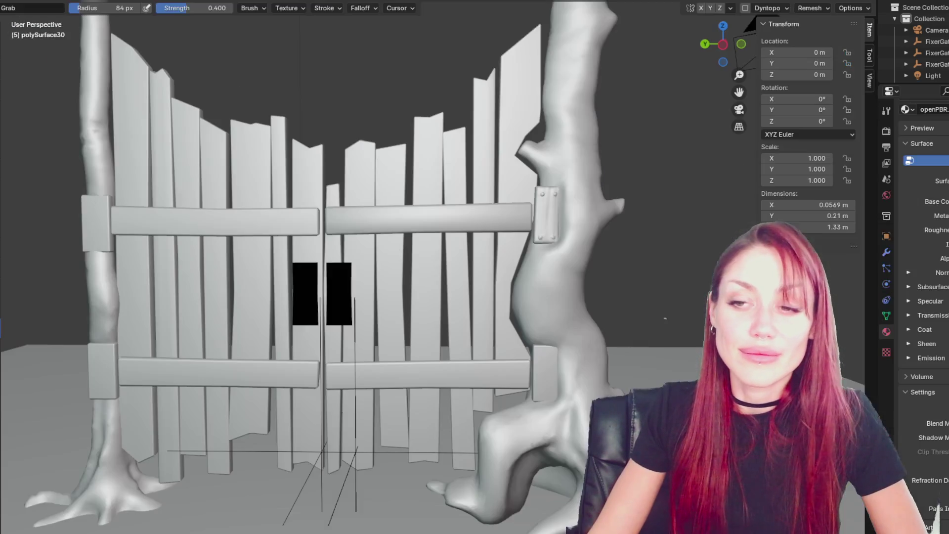
{"action": "scroll", "coordinate": [386, 222], "scroll_direction": "up", "scroll_amount": 4}
{"action": "mouse_move", "coordinate": [346, 133]}
{"action": "middle_mouse_down"}
{"action": "mouse_move", "coordinate": [372, 275]}
{"action": "mouse_move", "coordinate": [166, 408]}
{"action": "middle_mouse_up"}
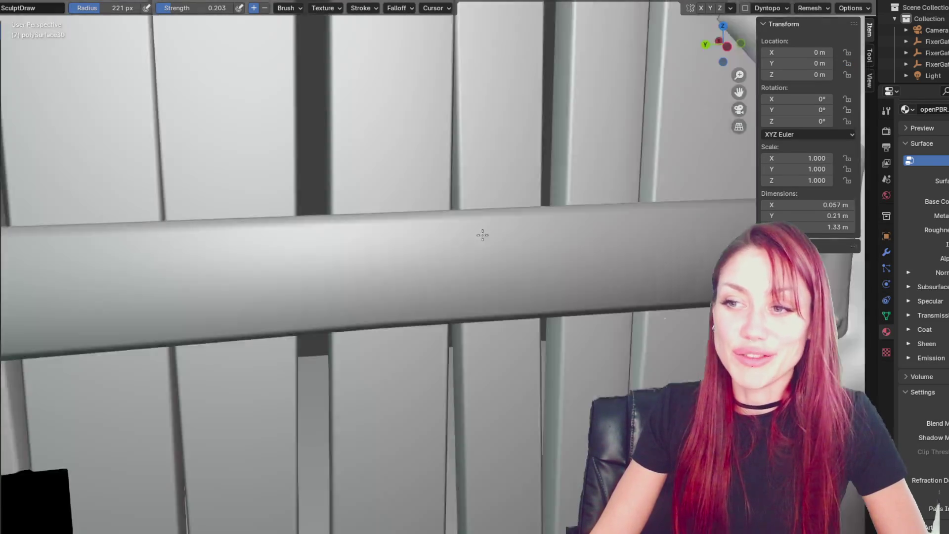
{"action": "scroll", "coordinate": [482, 236], "scroll_direction": "down", "scroll_amount": 5}
{"action": "scroll", "coordinate": [521, 242], "scroll_direction": "up", "scroll_amount": 5}
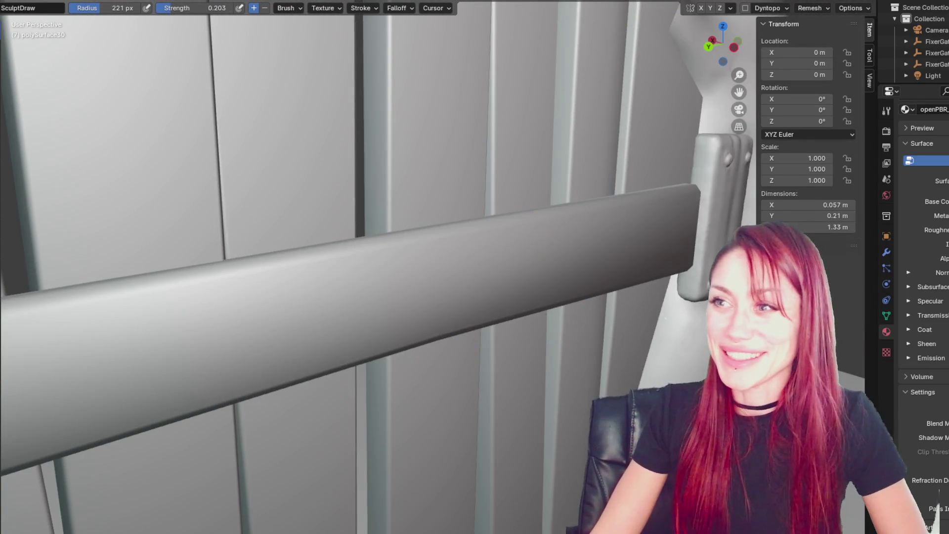
{"action": "left_click", "coordinate": [744, 8]}
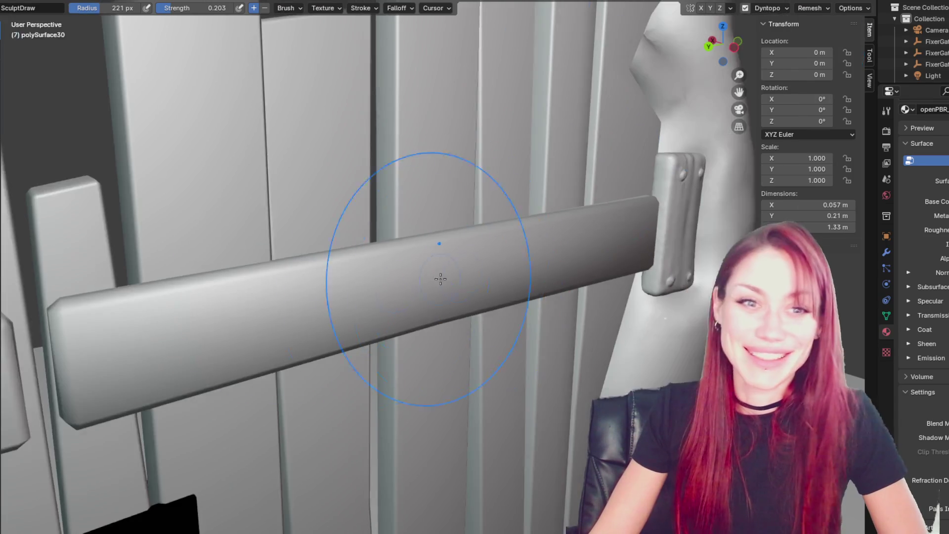
Step: Roughen the crossbar with uneven dents and bumps along its full length
{"action": "middle_click_drag", "start_coordinate": [441, 279], "coordinate": [265, 297]}
{"action": "left_click_drag", "start_coordinate": [265, 296], "coordinate": [239, 290]}
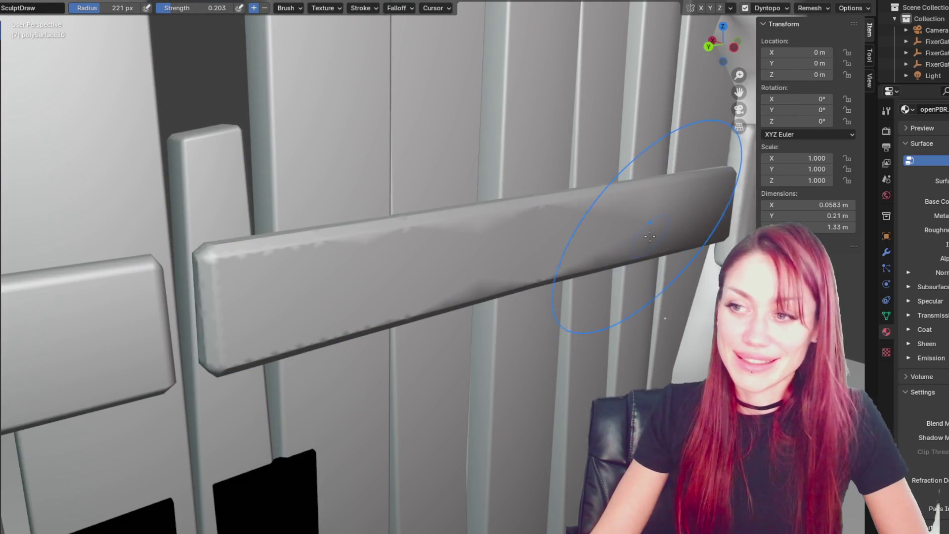
{"action": "middle_click_drag", "start_coordinate": [650, 236], "coordinate": [688, 272]}
{"action": "middle_click_drag", "start_coordinate": [539, 255], "coordinate": [469, 237]}
{"action": "mouse_move", "coordinate": [470, 238]}
{"action": "left_mouse_down"}
{"action": "mouse_move", "coordinate": [199, 224]}
{"action": "mouse_move", "coordinate": [134, 239]}
{"action": "left_mouse_up"}
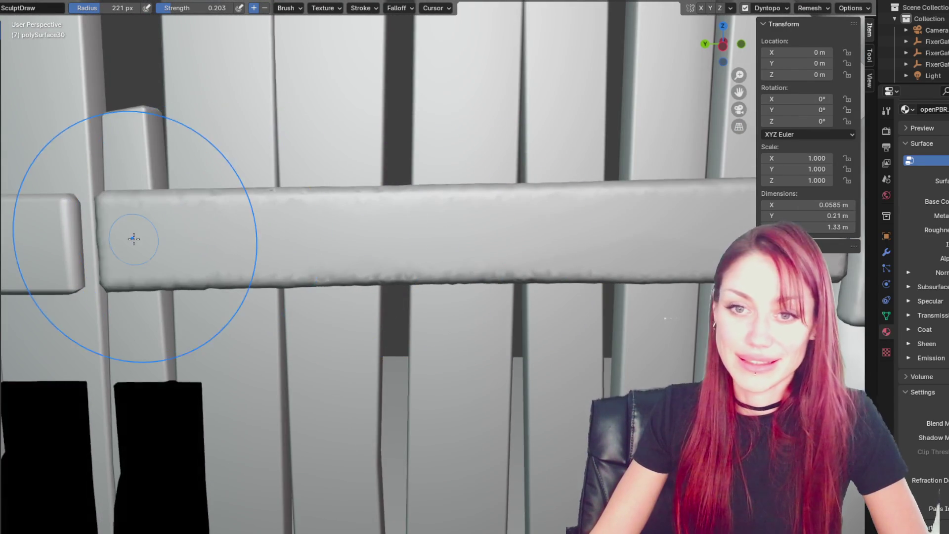
{"action": "middle_click_drag", "start_coordinate": [133, 239], "coordinate": [252, 245]}
{"action": "left_click_drag", "start_coordinate": [244, 250], "coordinate": [468, 241]}
{"action": "mouse_move", "coordinate": [468, 241]}
{"action": "middle_mouse_down"}
{"action": "mouse_move", "coordinate": [397, 239]}
{"action": "mouse_move", "coordinate": [614, 250]}
{"action": "middle_mouse_up"}
{"action": "left_click_drag", "start_coordinate": [614, 250], "coordinate": [292, 254]}
{"action": "scroll", "coordinate": [321, 254], "scroll_direction": "up", "scroll_amount": 4}
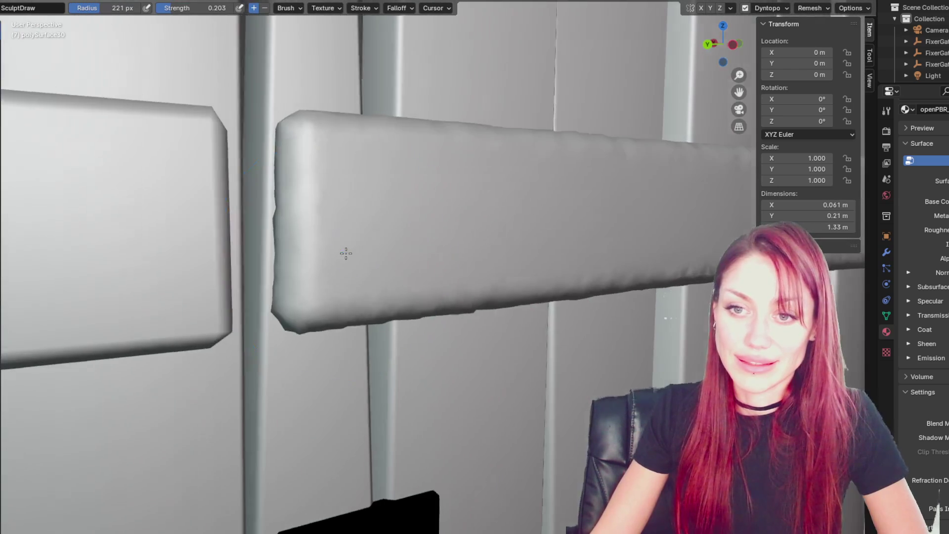
{"action": "left_click_drag", "start_coordinate": [309, 212], "coordinate": [313, 279]}
{"action": "mouse_move", "coordinate": [555, 242]}
{"action": "middle_mouse_down"}
{"action": "mouse_move", "coordinate": [477, 228]}
{"action": "mouse_move", "coordinate": [526, 247]}
{"action": "middle_mouse_up"}
{"action": "left_click_drag", "start_coordinate": [633, 307], "coordinate": [625, 198]}
{"action": "mouse_move", "coordinate": [613, 73]}
{"action": "middle_mouse_down"}
{"action": "mouse_move", "coordinate": [509, 298]}
{"action": "mouse_move", "coordinate": [563, 307]}
{"action": "mouse_move", "coordinate": [344, 292]}
{"action": "mouse_move", "coordinate": [529, 305]}
{"action": "mouse_move", "coordinate": [385, 267]}
{"action": "middle_mouse_up"}
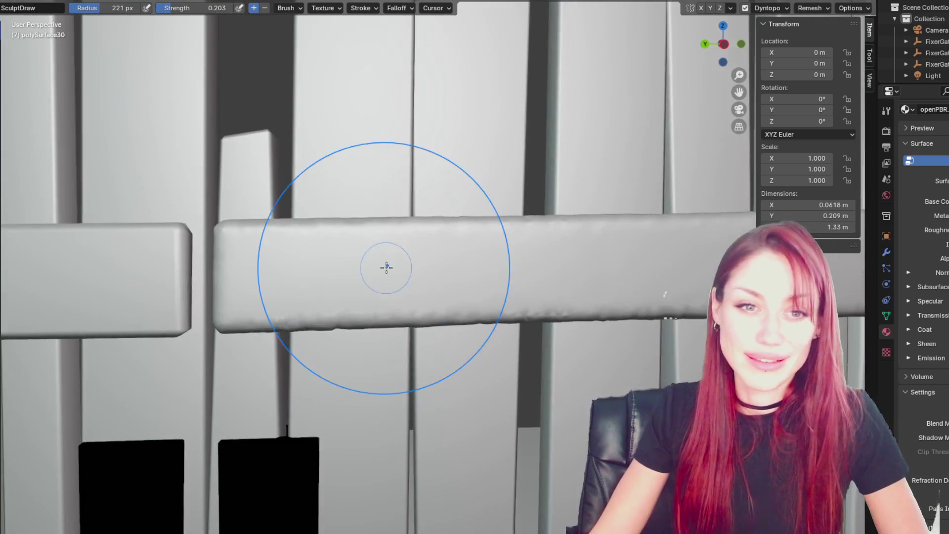
Step: Shrink the brush radius first to 97 px, then to 46 px
{"action": "key", "text": "f"}
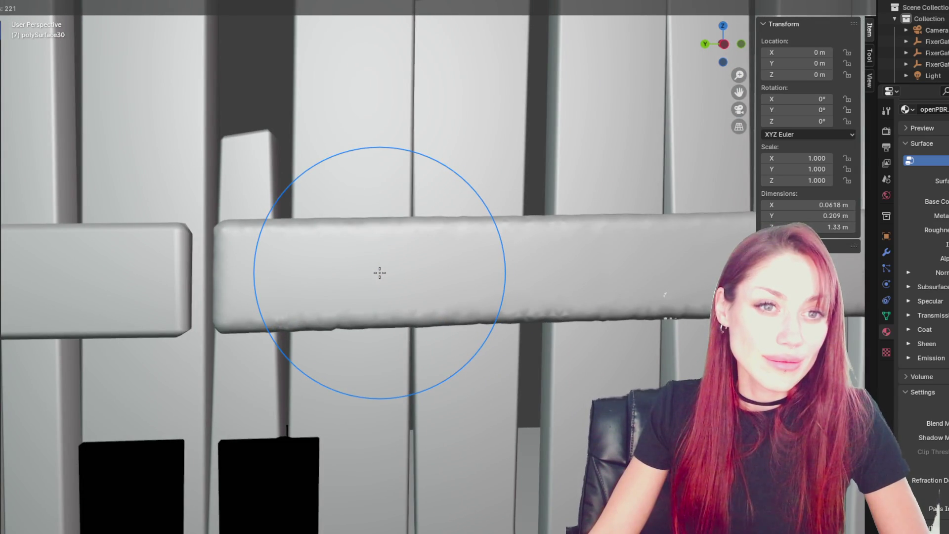
{"action": "left_click", "coordinate": [380, 272]}
{"action": "scroll", "coordinate": [379, 272], "scroll_direction": "up", "scroll_amount": 3}
{"action": "key", "text": "f"}
{"action": "left_click", "coordinate": [186, 307]}
{"action": "scroll", "coordinate": [403, 275], "scroll_direction": "down", "scroll_amount": 4}
{"action": "mouse_move", "coordinate": [567, 289]}
{"action": "middle_mouse_down", "text": "shift"}
{"action": "mouse_move", "coordinate": [431, 276]}
{"action": "mouse_move", "coordinate": [509, 286]}
{"action": "middle_mouse_up", "text": "shift"}
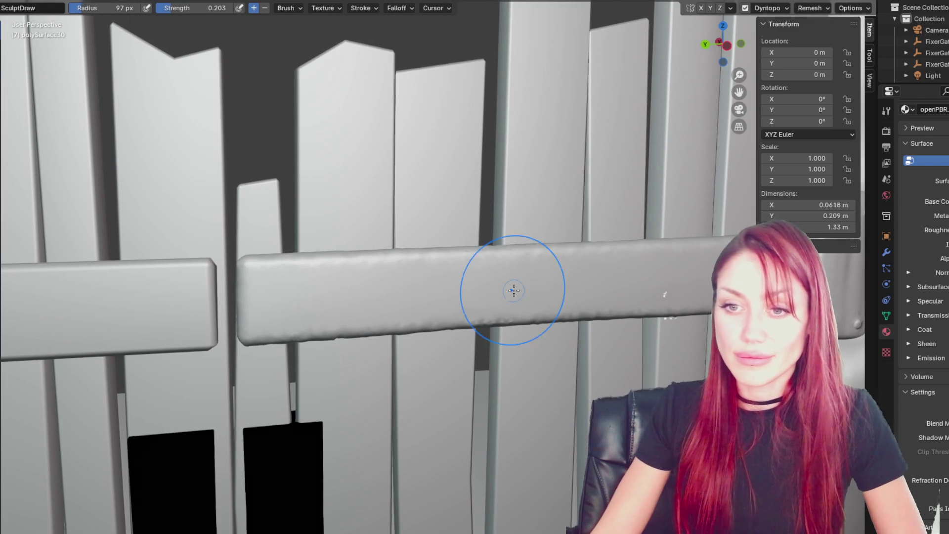
{"action": "scroll", "coordinate": [258, 278], "scroll_direction": "up", "scroll_amount": 5}
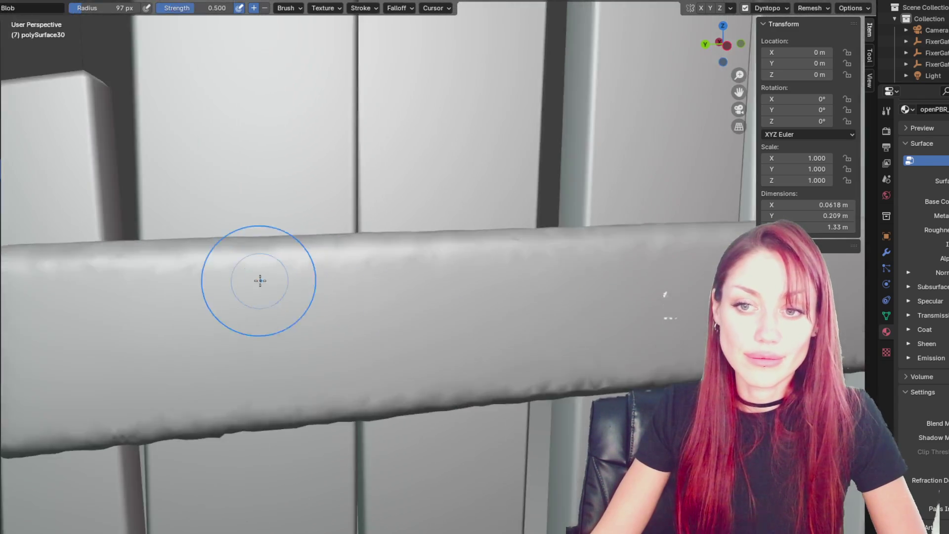
{"action": "key", "text": "f"}
{"action": "left_click", "coordinate": [383, 247]}
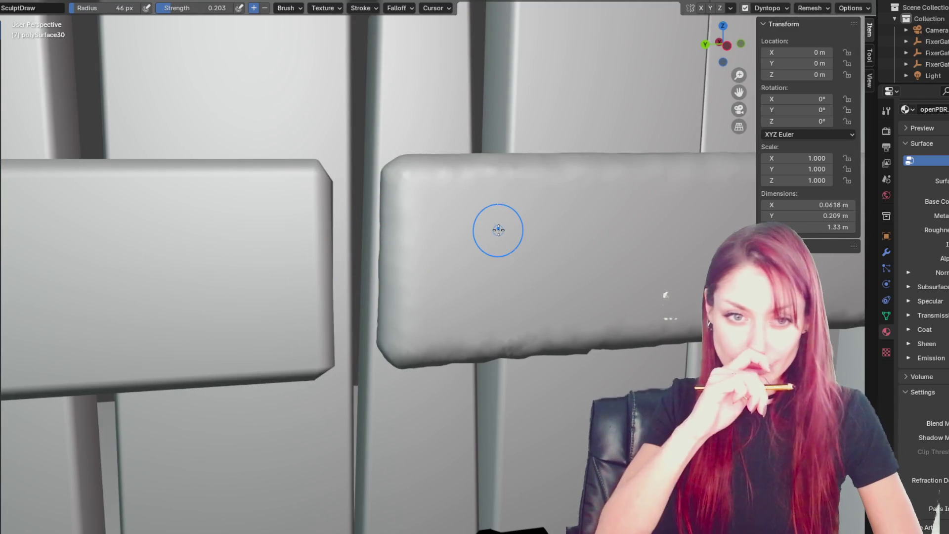
Step: Orbit along the crossbar to bring its sculpted dots close into view
{"action": "mouse_move", "coordinate": [498, 230]}
{"action": "middle_mouse_down"}
{"action": "mouse_move", "coordinate": [450, 256]}
{"action": "mouse_move", "coordinate": [329, 222]}
{"action": "middle_mouse_up"}
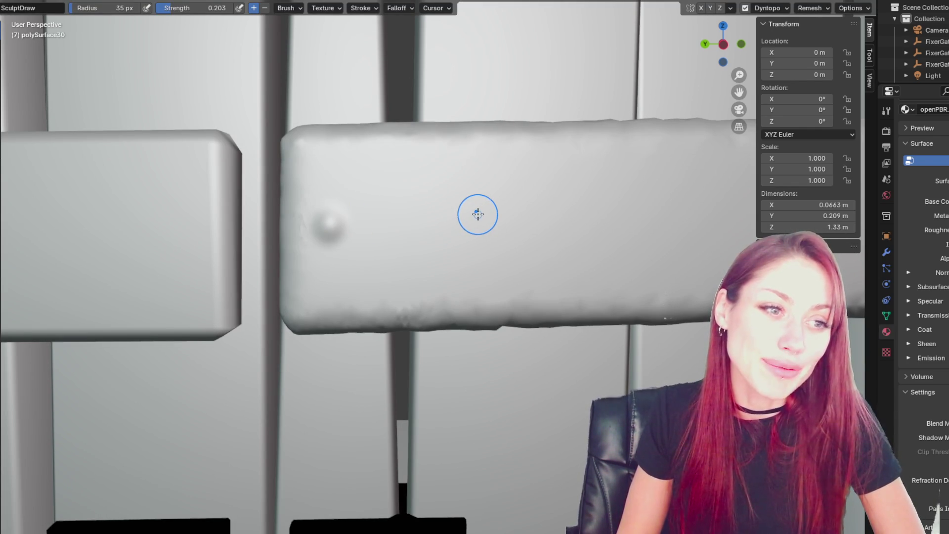
{"action": "mouse_move", "coordinate": [487, 204]}
{"action": "middle_mouse_down"}
{"action": "mouse_move", "coordinate": [582, 269]}
{"action": "mouse_move", "coordinate": [568, 296]}
{"action": "mouse_move", "coordinate": [580, 267]}
{"action": "middle_mouse_up"}
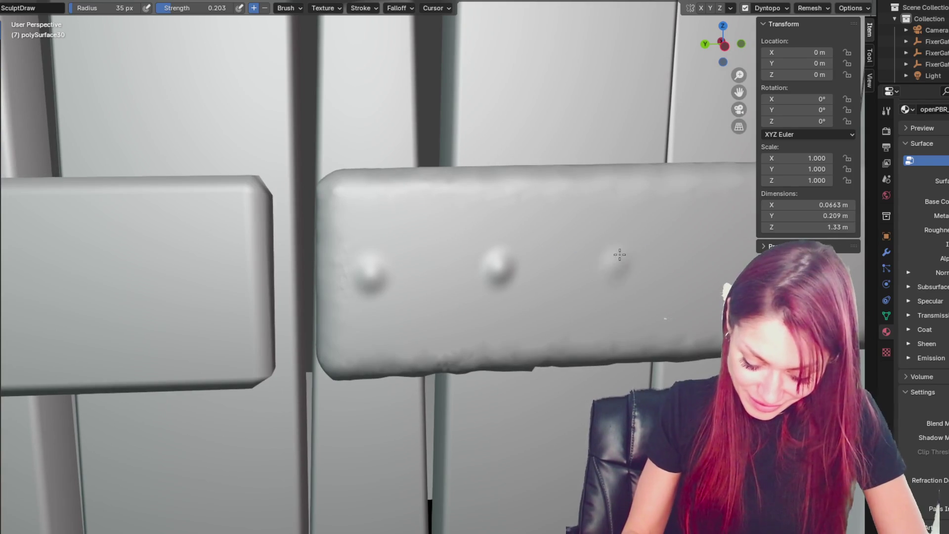
{"action": "middle_click_drag", "start_coordinate": [606, 275], "coordinate": [671, 222]}
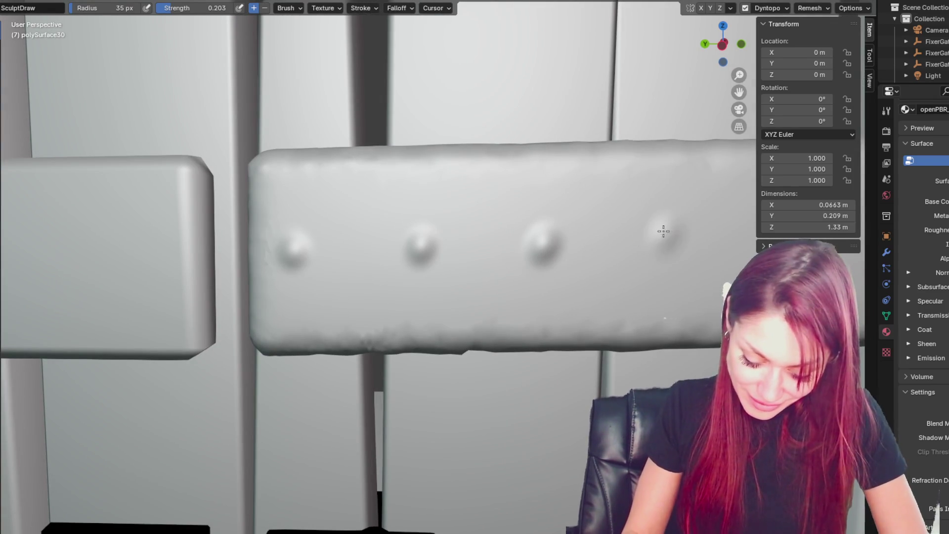
{"action": "scroll", "coordinate": [677, 236], "scroll_direction": "down", "scroll_amount": 4}
{"action": "middle_click_drag", "start_coordinate": [657, 271], "coordinate": [493, 262], "text": "shift"}
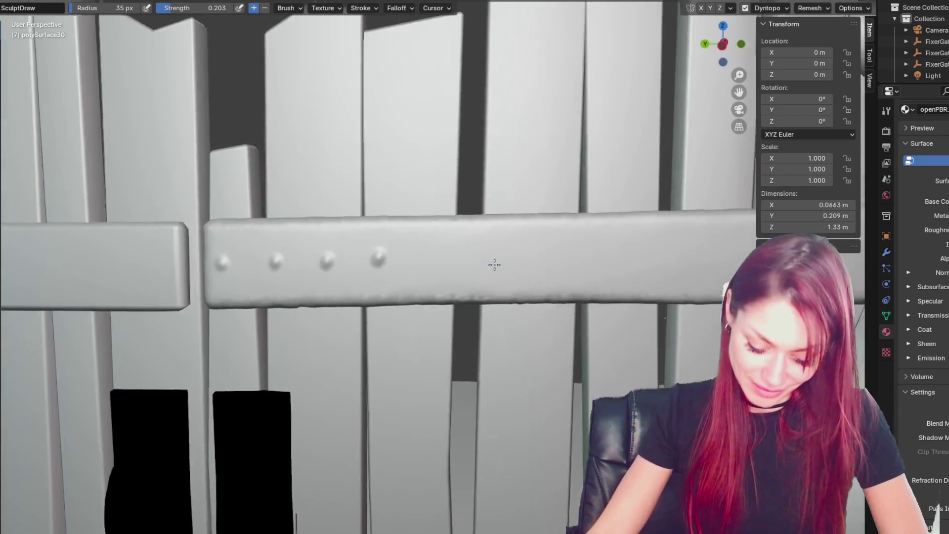
{"action": "scroll", "coordinate": [403, 264], "scroll_direction": "up", "scroll_amount": 3}
Step: Set the brush radius to 20 px and dab a row of rivet bumps along the crossbar
{"action": "key", "text": "f"}
{"action": "left_click", "coordinate": [403, 255]}
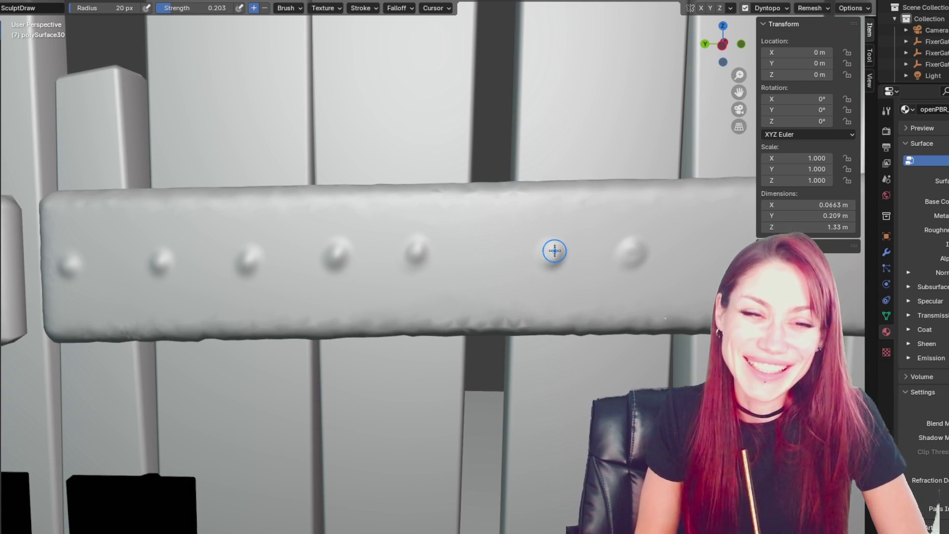
{"action": "scroll", "coordinate": [554, 250], "scroll_direction": "down", "scroll_amount": 4}
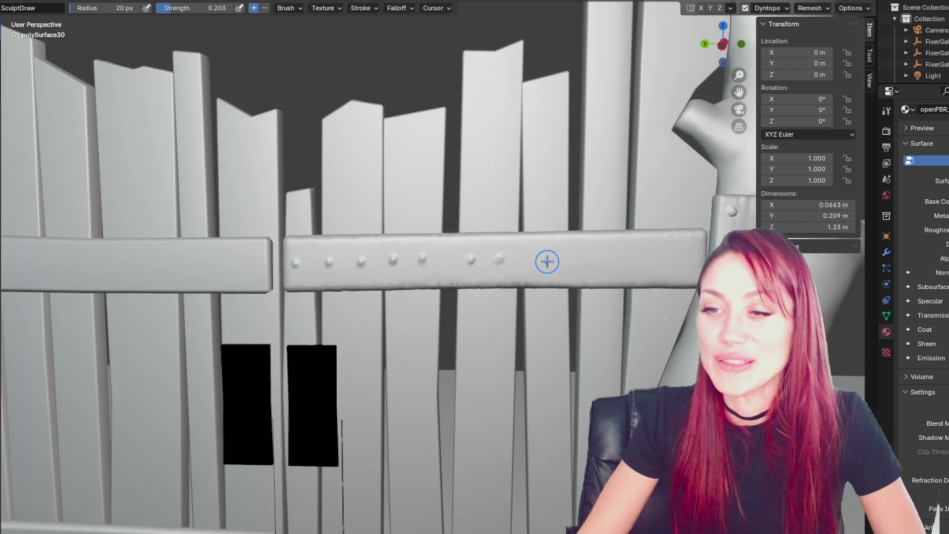
{"action": "scroll", "coordinate": [553, 257], "scroll_direction": "down", "scroll_amount": 3}
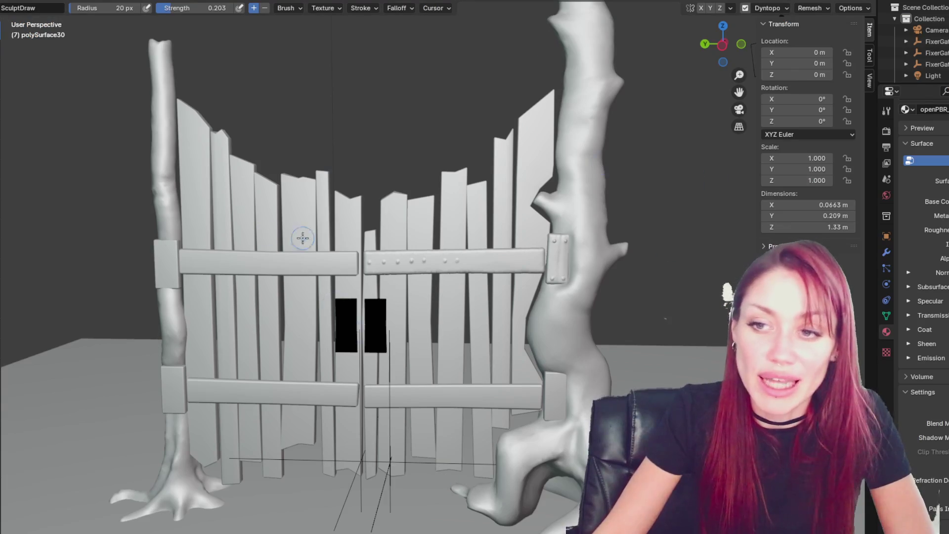
{"action": "scroll", "coordinate": [553, 180], "scroll_direction": "up", "scroll_amount": 8}
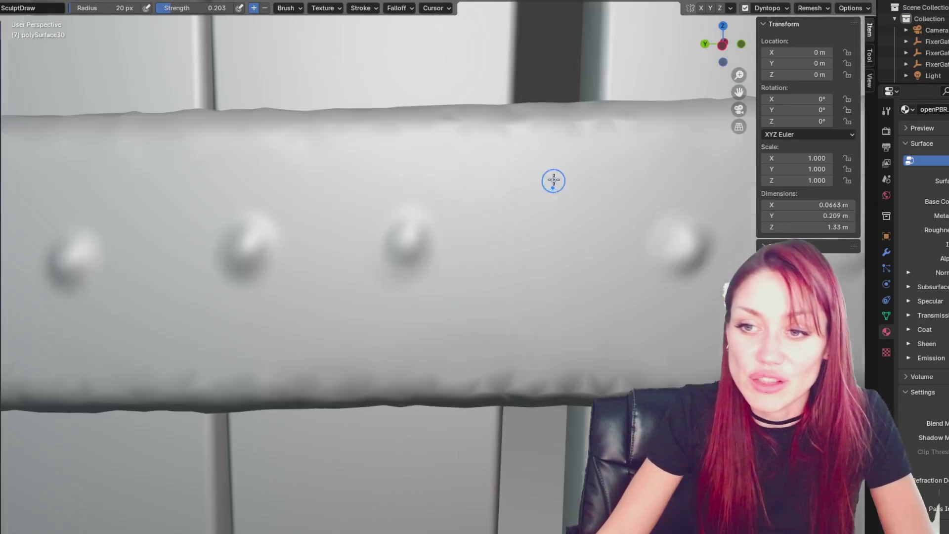
{"action": "scroll", "coordinate": [619, 229], "scroll_direction": "down", "scroll_amount": 2}
{"action": "scroll", "coordinate": [488, 213], "scroll_direction": "up", "scroll_amount": 2}
{"action": "scroll", "coordinate": [491, 217], "scroll_direction": "up", "scroll_amount": 6}
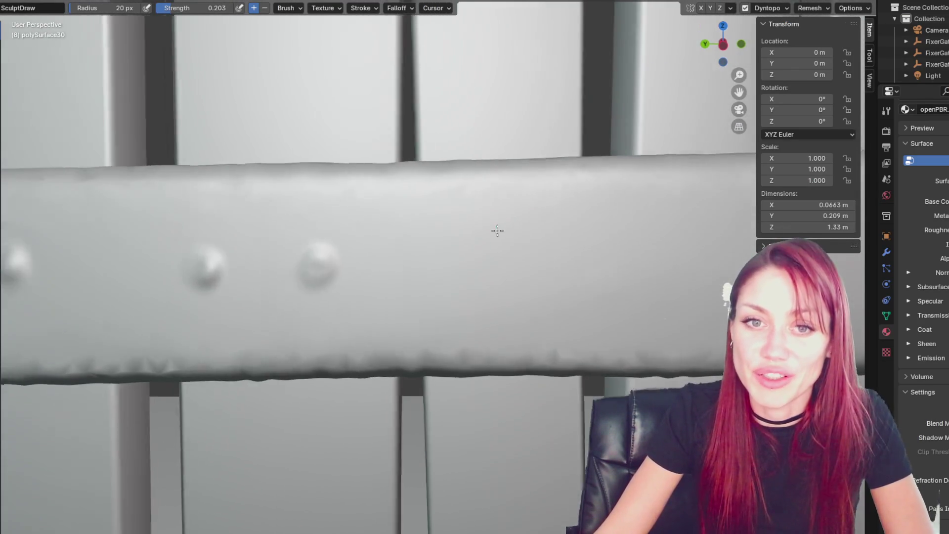
{"action": "scroll", "coordinate": [497, 230], "scroll_direction": "down", "scroll_amount": 2}
Step: Inflate bolt bumps on the crossbar, adding two more near its end by the bolted plate
{"action": "key", "text": "i"}
{"action": "left_click_drag", "start_coordinate": [496, 238], "coordinate": [488, 257]}
{"action": "mouse_move", "coordinate": [646, 251]}
{"action": "middle_mouse_down"}
{"action": "mouse_move", "coordinate": [671, 275]}
{"action": "mouse_move", "coordinate": [566, 239]}
{"action": "middle_mouse_up"}
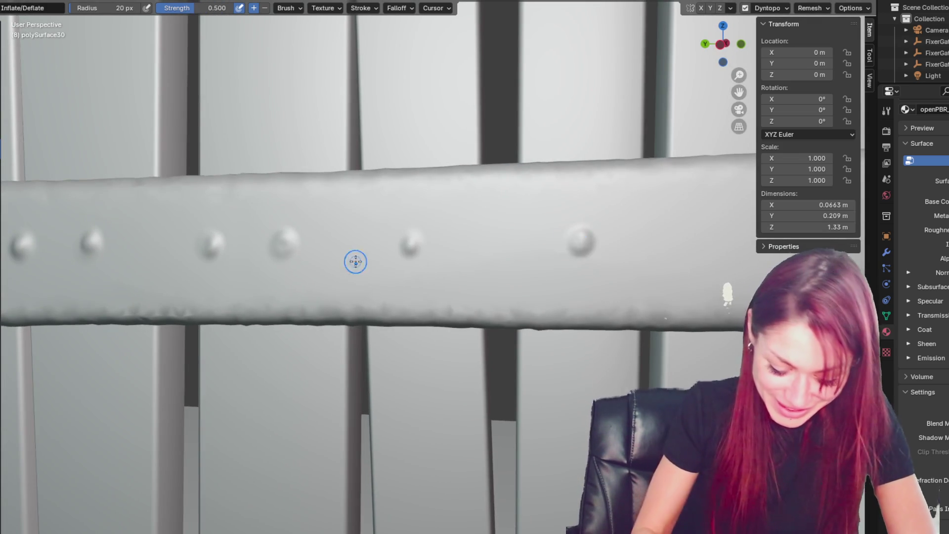
{"action": "middle_click_drag", "start_coordinate": [354, 261], "coordinate": [377, 248]}
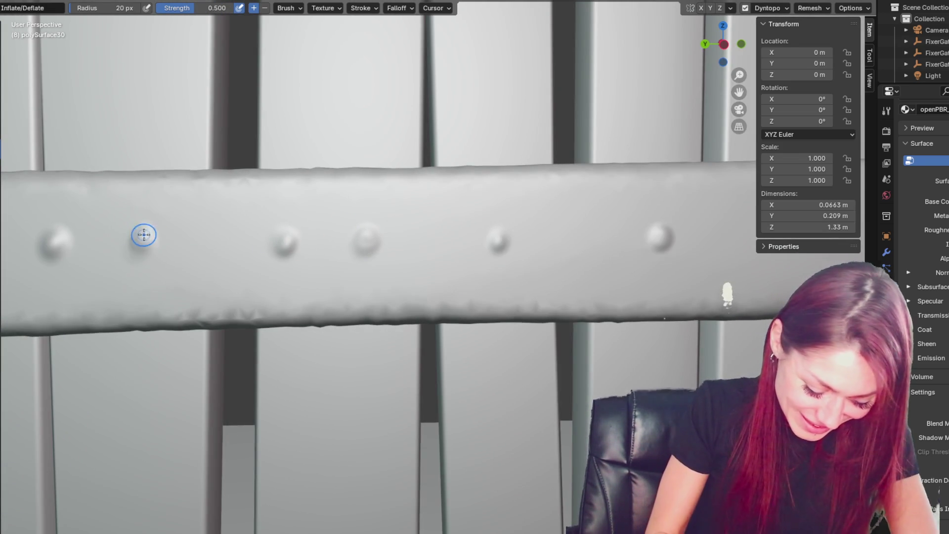
{"action": "scroll", "coordinate": [198, 239], "scroll_direction": "down", "scroll_amount": 5}
{"action": "scroll", "coordinate": [239, 237], "scroll_direction": "up", "scroll_amount": 5}
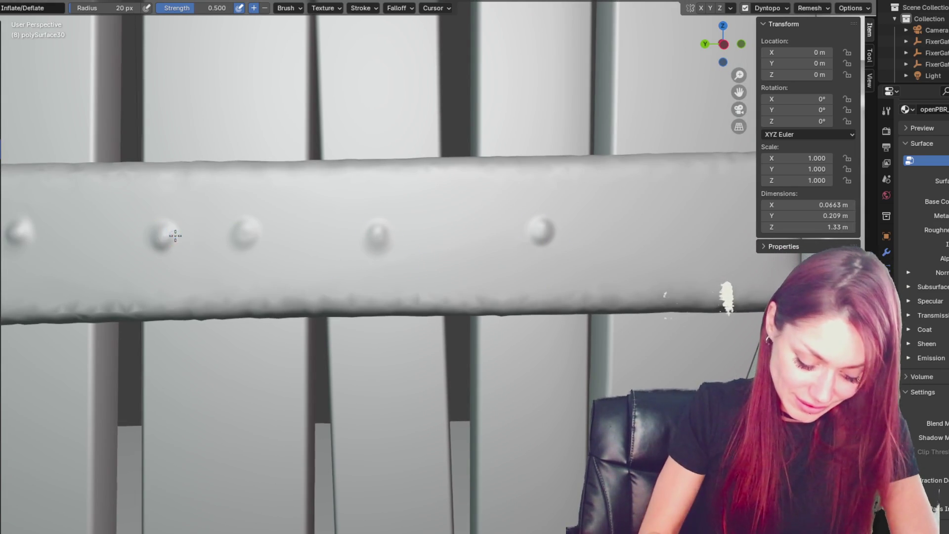
{"action": "middle_click_drag", "start_coordinate": [191, 219], "coordinate": [84, 248], "text": "shift"}
{"action": "left_click", "coordinate": [410, 256]}
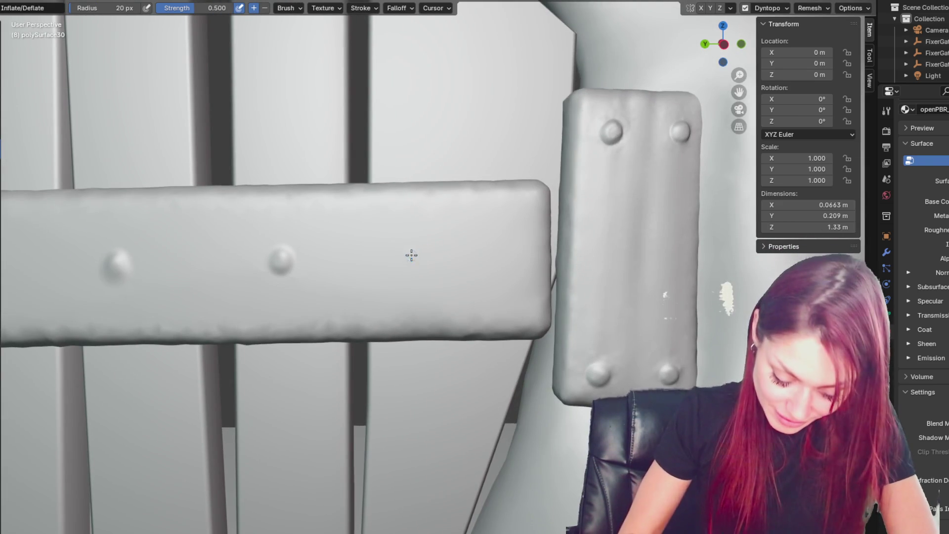
{"action": "left_click", "coordinate": [511, 251]}
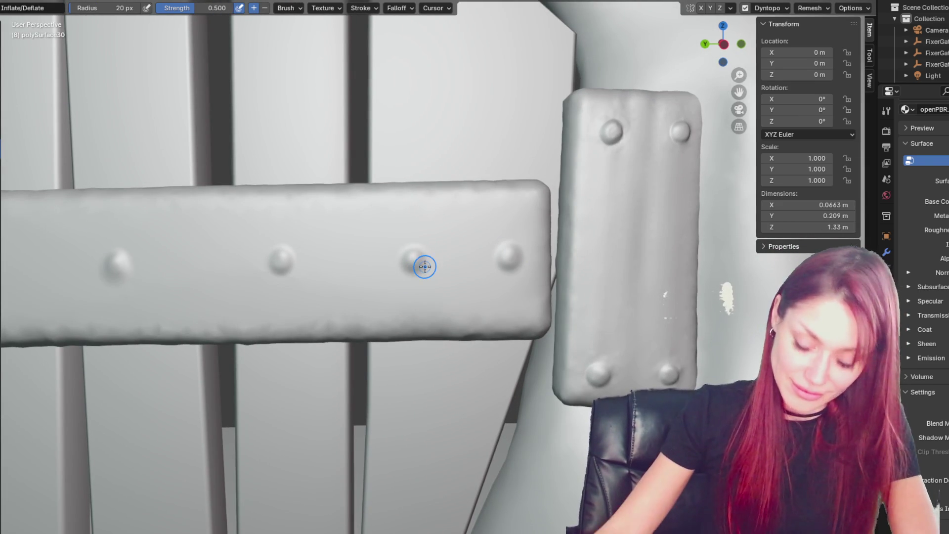
Step: Zoom out to review the gate and ground below it, then return to Object Mode
{"action": "scroll", "coordinate": [424, 267], "scroll_direction": "down", "scroll_amount": 10}
{"action": "scroll", "coordinate": [606, 362], "scroll_direction": "up", "scroll_amount": 2}
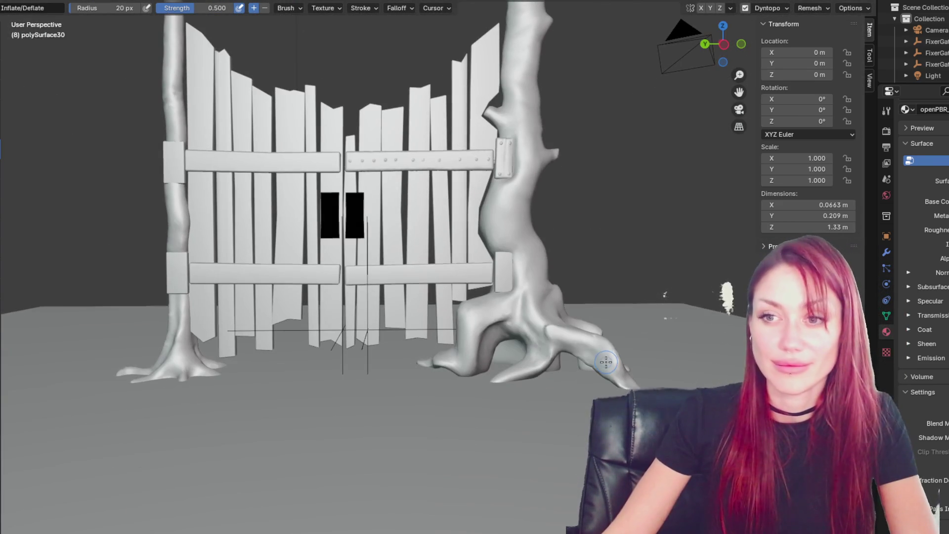
{"action": "scroll", "coordinate": [606, 362], "scroll_direction": "up", "scroll_amount": 8}
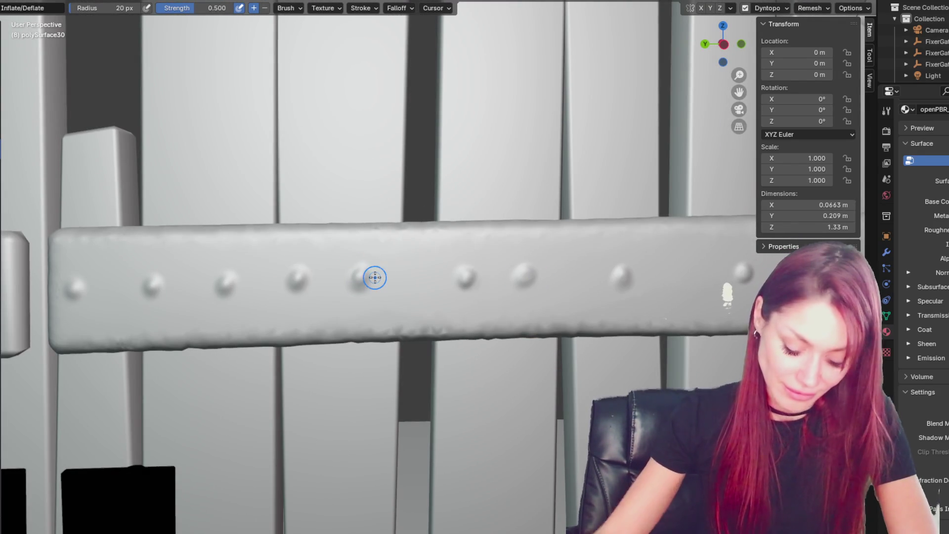
{"action": "scroll", "coordinate": [522, 326], "scroll_direction": "down", "scroll_amount": 6}
{"action": "middle_click_drag", "start_coordinate": [555, 385], "coordinate": [549, 209], "text": "shift"}
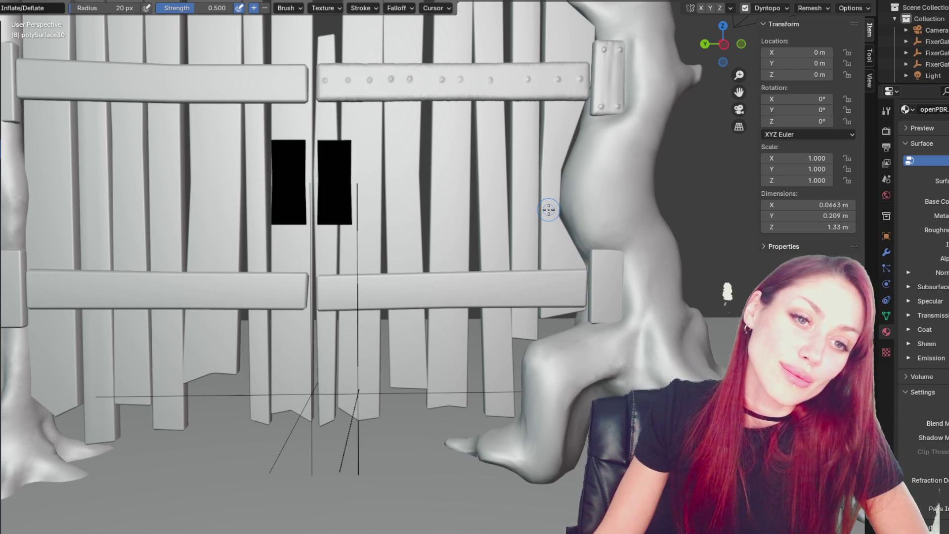
{"action": "scroll", "coordinate": [548, 209], "scroll_direction": "up", "scroll_amount": 8}
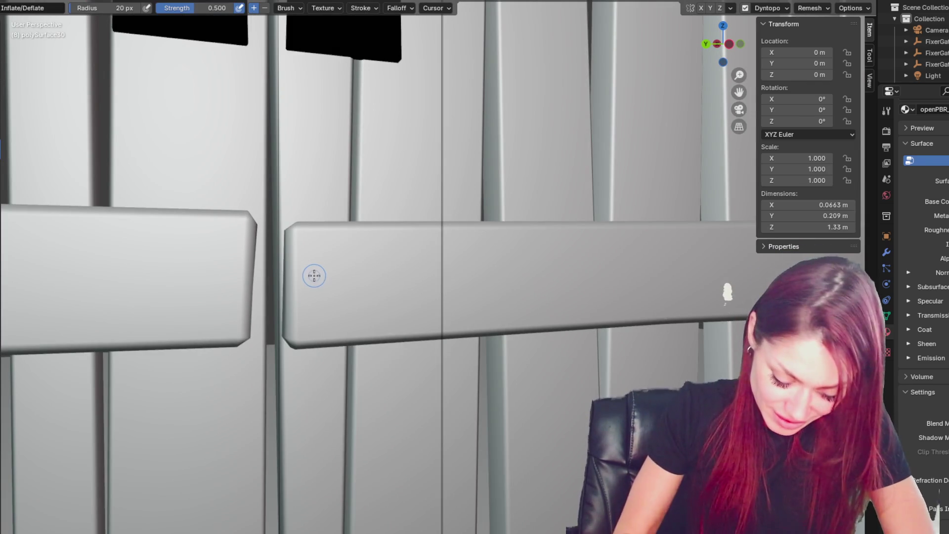
{"action": "scroll", "coordinate": [202, 201], "scroll_direction": "down", "scroll_amount": 8}
{"action": "scroll", "coordinate": [225, 210], "scroll_direction": "up", "scroll_amount": 3}
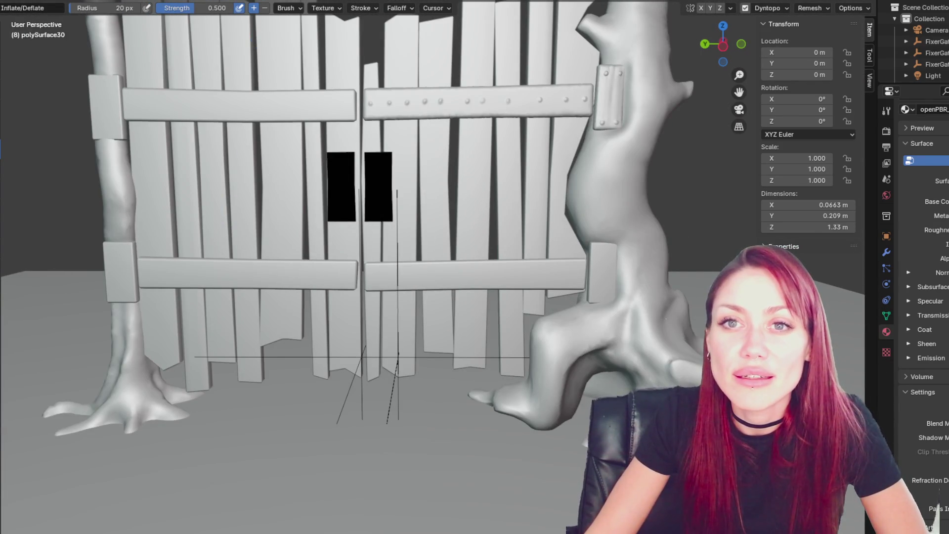
{"action": "key", "text": "ctrl+Page_Up"}
Step: Orbit around the gate and select the lower-right crossbar
{"action": "scroll", "coordinate": [434, 269], "scroll_direction": "down", "scroll_amount": 3}
{"action": "middle_click_drag", "start_coordinate": [463, 253], "coordinate": [511, 165]}
{"action": "scroll", "coordinate": [445, 300], "scroll_direction": "up", "scroll_amount": 2}
{"action": "scroll", "coordinate": [444, 300], "scroll_direction": "up", "scroll_amount": 2}
{"action": "left_click", "coordinate": [518, 295]}
{"action": "scroll", "coordinate": [485, 298], "scroll_direction": "up", "scroll_amount": 4}
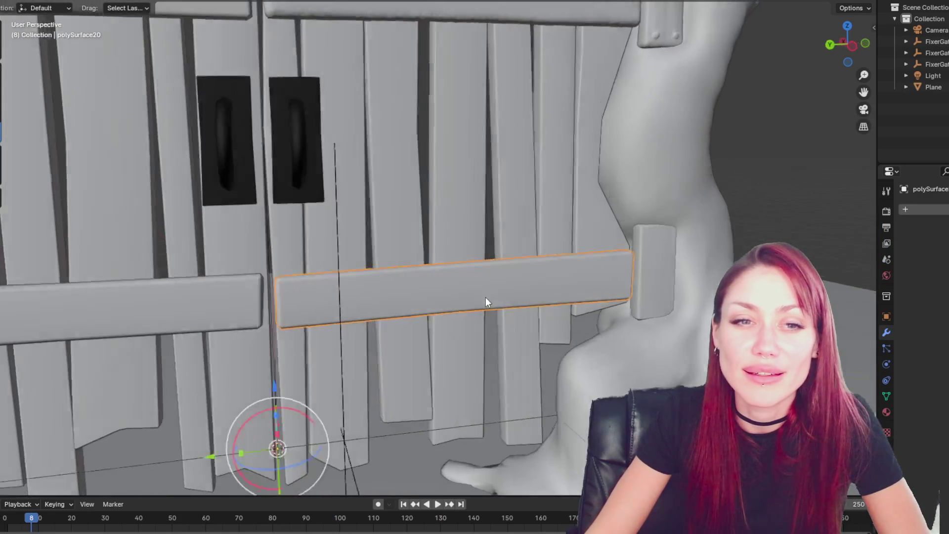
Step: Reframe to a near-frontal view and select the riveted upper-right crossbar instead
{"action": "mouse_move", "coordinate": [478, 295]}
{"action": "middle_mouse_down"}
{"action": "mouse_move", "coordinate": [434, 261]}
{"action": "mouse_move", "coordinate": [497, 244]}
{"action": "mouse_move", "coordinate": [458, 254]}
{"action": "mouse_move", "coordinate": [458, 246]}
{"action": "mouse_move", "coordinate": [487, 243]}
{"action": "mouse_move", "coordinate": [478, 244]}
{"action": "middle_mouse_up"}
{"action": "scroll", "coordinate": [498, 247], "scroll_direction": "up", "scroll_amount": 5}
{"action": "scroll", "coordinate": [478, 244], "scroll_direction": "down", "scroll_amount": 2}
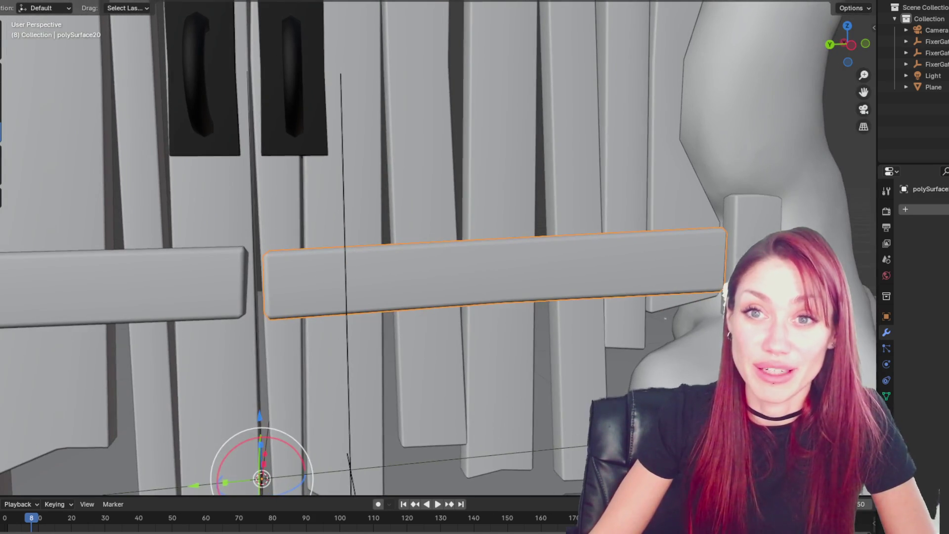
{"action": "scroll", "coordinate": [429, 156], "scroll_direction": "down", "scroll_amount": 6}
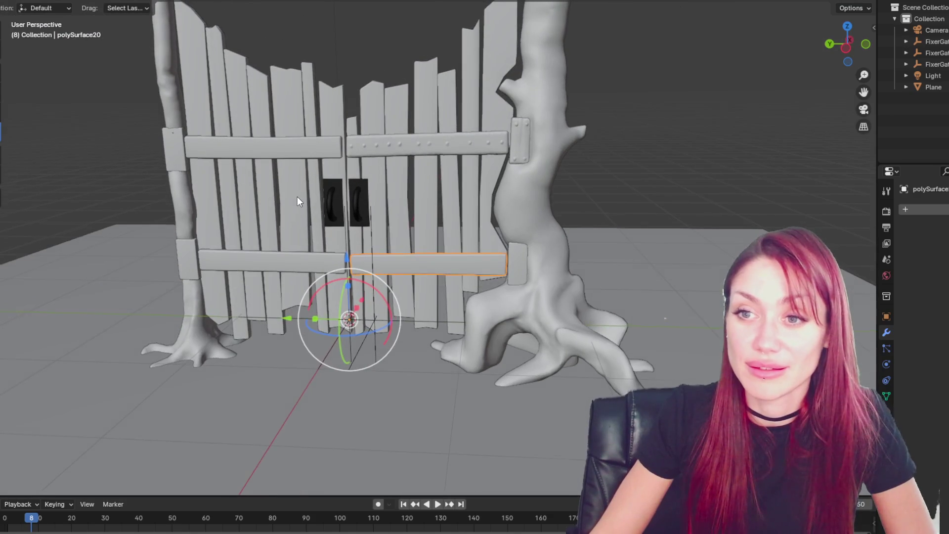
{"action": "middle_click_drag", "start_coordinate": [289, 204], "coordinate": [309, 194]}
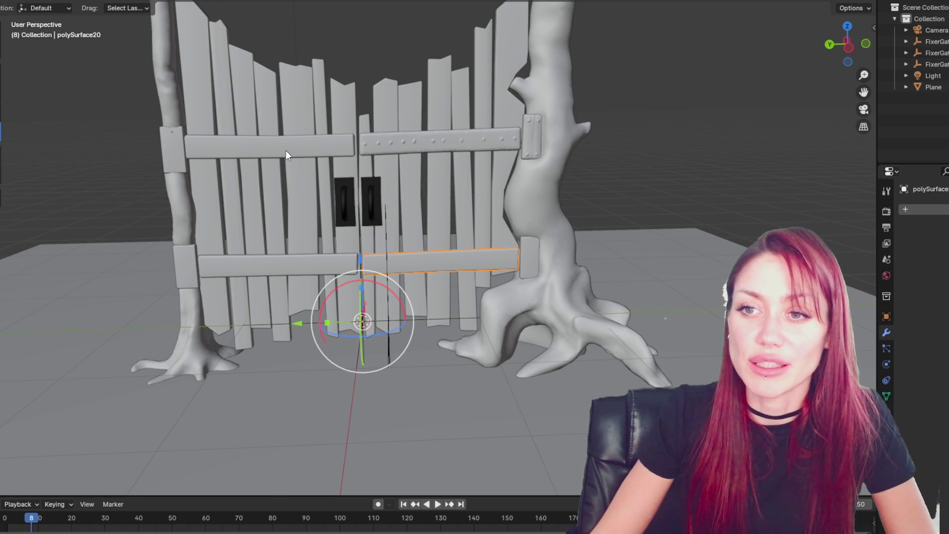
{"action": "scroll", "coordinate": [285, 150], "scroll_direction": "up", "scroll_amount": 10}
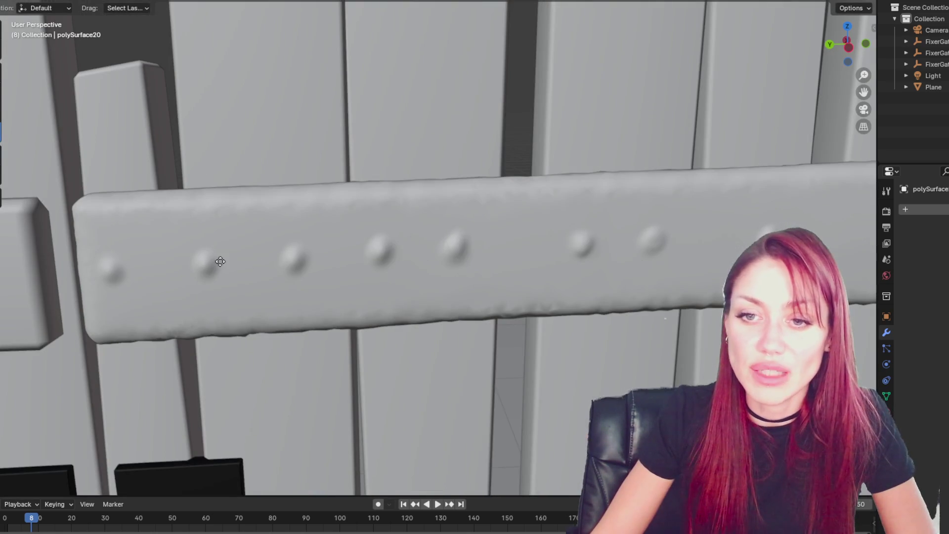
{"action": "left_click", "coordinate": [314, 238]}
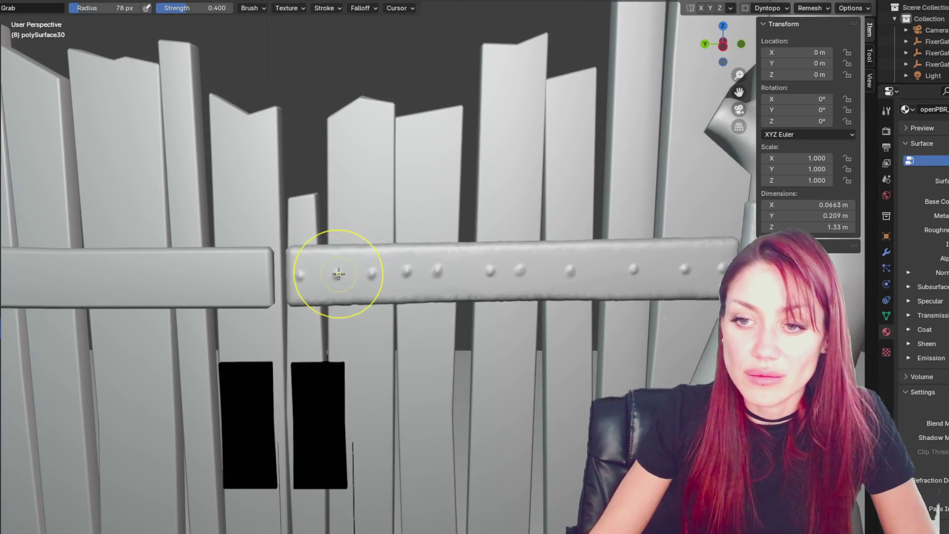
Step: Shrink the Grab brush to about 49 px and nudge the rivet bumps along the crossbar
{"action": "key", "text": "f"}
{"action": "left_click", "coordinate": [318, 275]}
{"action": "scroll", "coordinate": [321, 275], "scroll_direction": "up", "scroll_amount": 2}
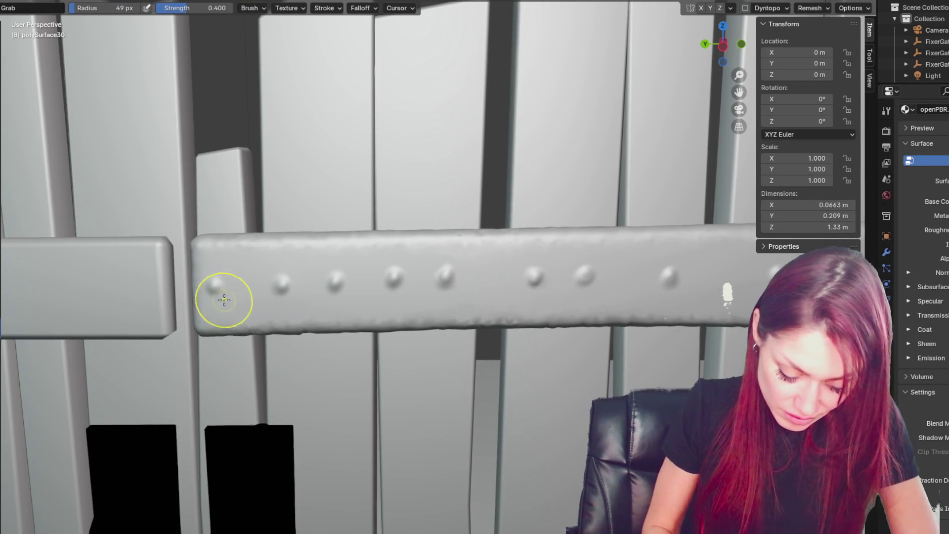
{"action": "left_click_drag", "start_coordinate": [544, 301], "coordinate": [547, 285]}
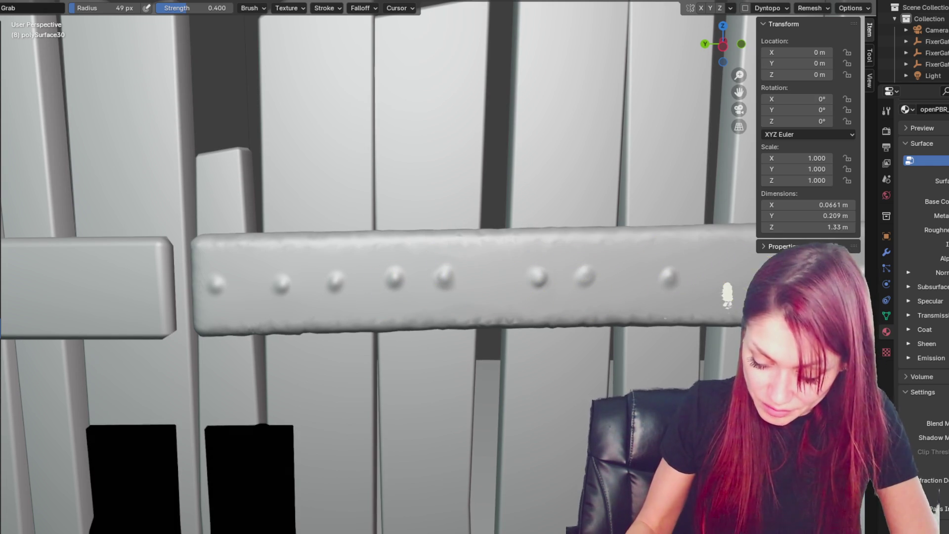
{"action": "scroll", "coordinate": [726, 295], "scroll_direction": "down", "scroll_amount": 5}
Step: Bring the lower crossbar into view and enable dynamic topology, accepting the warning
{"action": "mouse_move", "coordinate": [727, 296]}
{"action": "middle_mouse_down"}
{"action": "mouse_move", "coordinate": [568, 142]}
{"action": "mouse_move", "coordinate": [557, 197]}
{"action": "middle_mouse_up"}
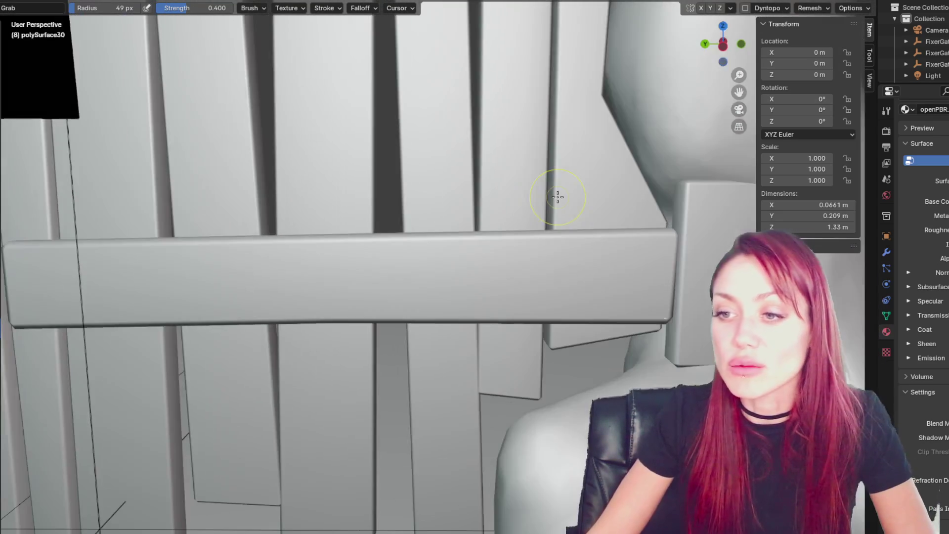
{"action": "scroll", "coordinate": [543, 212], "scroll_direction": "up", "scroll_amount": 3}
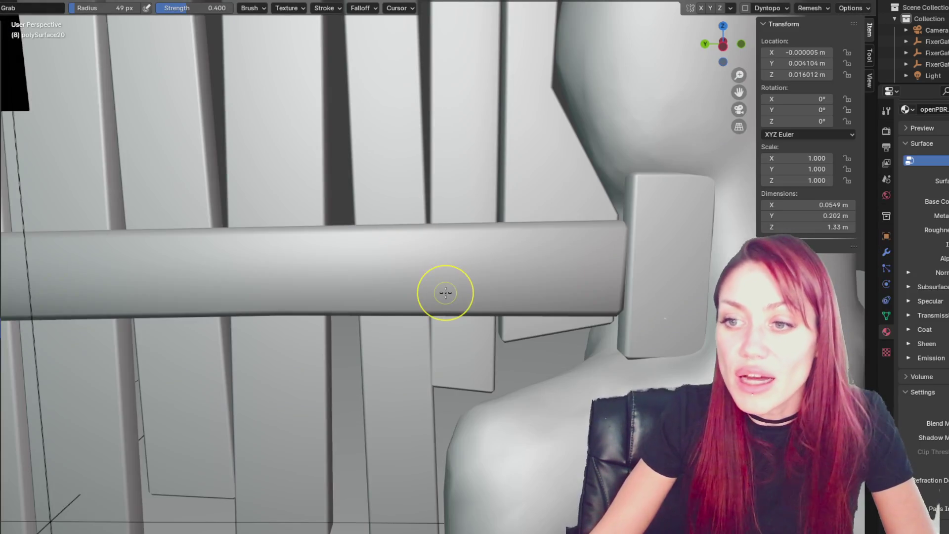
{"action": "middle_click_drag", "start_coordinate": [444, 292], "coordinate": [439, 271]}
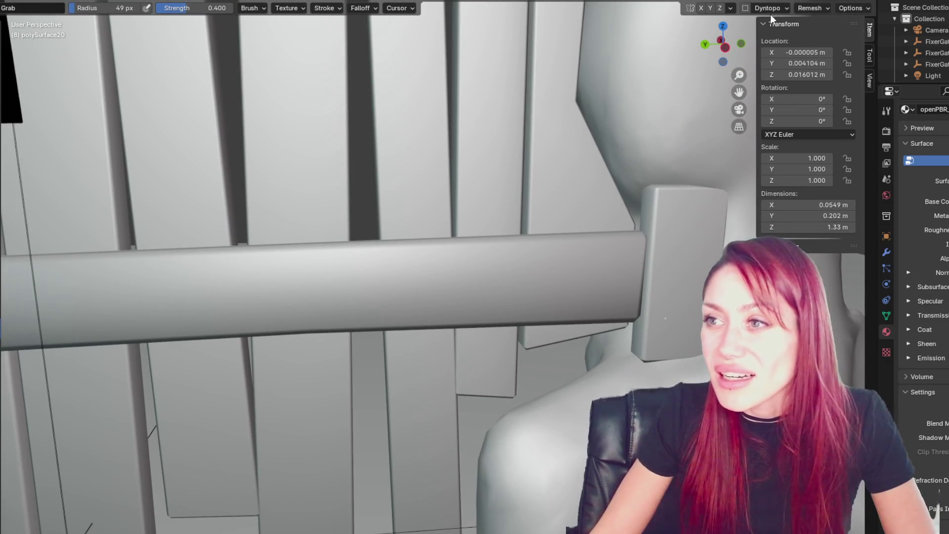
{"action": "left_click", "coordinate": [744, 8]}
{"action": "left_click", "coordinate": [741, 27]}
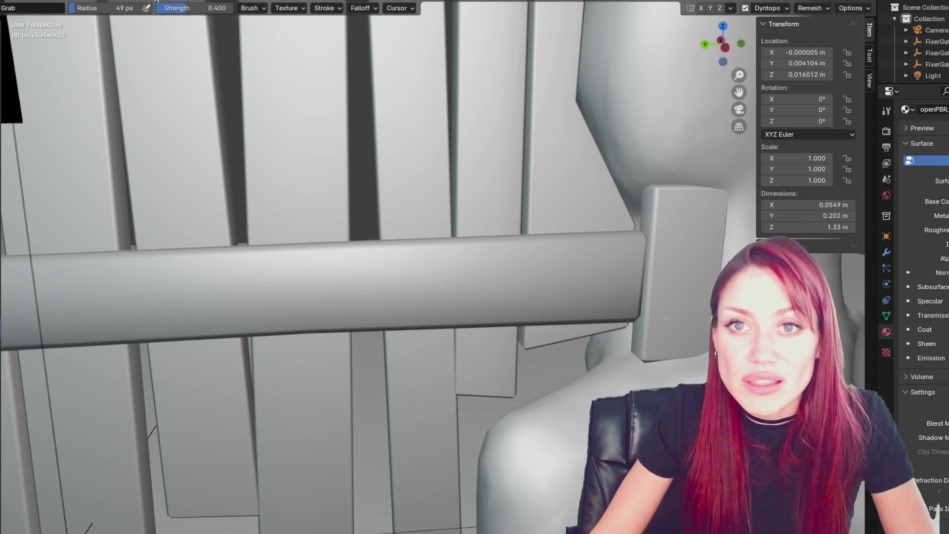
Step: Enlarge the brush to about 123 px and pull the lower crossbar's end slightly
{"action": "scroll", "coordinate": [438, 300], "scroll_direction": "down", "scroll_amount": 3}
{"action": "key", "text": "f"}
{"action": "left_click", "coordinate": [543, 279]}
{"action": "mouse_move", "coordinate": [569, 275]}
{"action": "left_mouse_down"}
{"action": "mouse_move", "coordinate": [571, 297]}
{"action": "mouse_move", "coordinate": [568, 276]}
{"action": "left_mouse_up"}
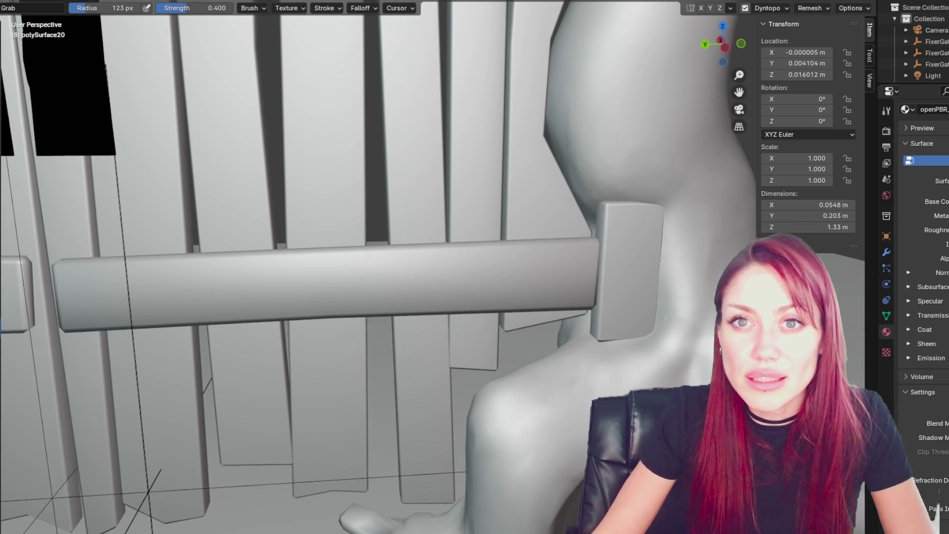
Step: Return to Object Mode and select the lower right crossbar
{"action": "key", "text": "ctrl+Tab"}
{"action": "left_click", "coordinate": [363, 126]}
{"action": "scroll", "coordinate": [395, 267], "scroll_direction": "down", "scroll_amount": 5}
{"action": "left_click", "coordinate": [397, 250]}
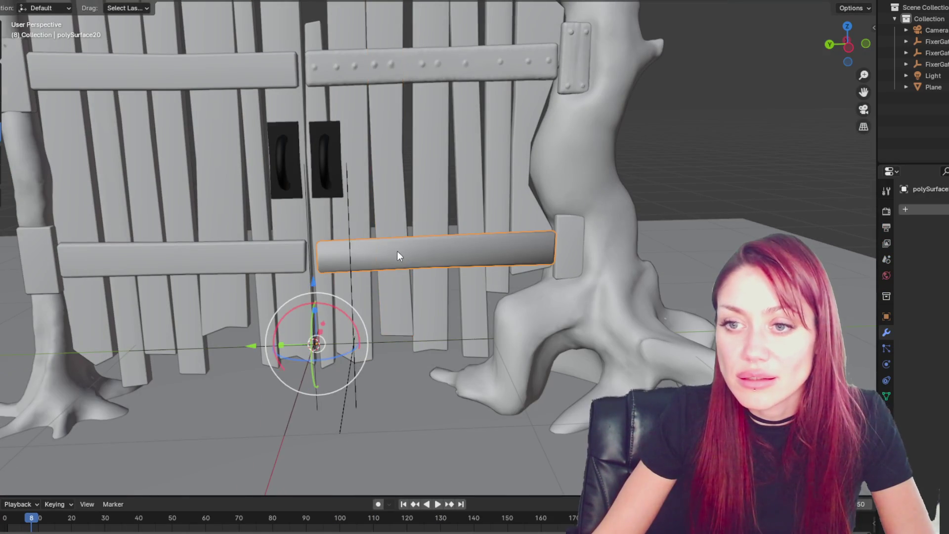
Step: Frame the lower right crossbar in Sculpt Mode with the Draw brush and Dyntopo enabled
{"action": "key", "text": "ctrl+Tab"}
{"action": "key", "text": "KP_Decimal"}
{"action": "key", "text": "n"}
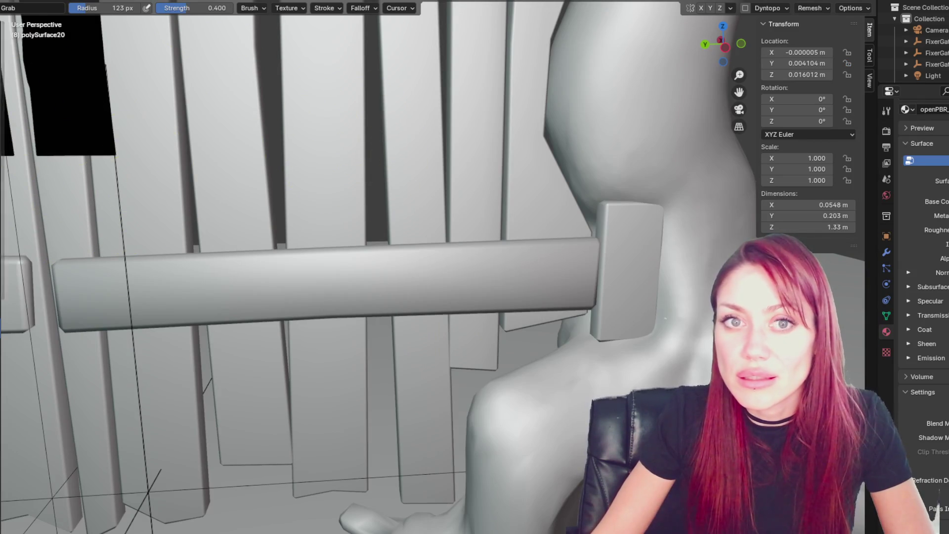
{"action": "key", "text": "x"}
{"action": "left_click", "coordinate": [746, 9]}
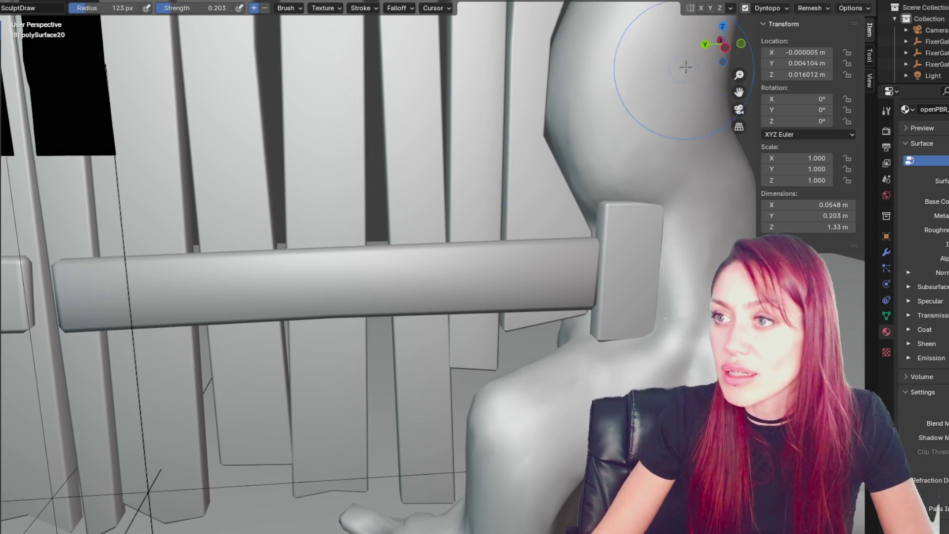
Step: Make a trial Draw stroke on the lower crossbar, then undo both strokes
{"action": "left_click", "coordinate": [554, 271]}
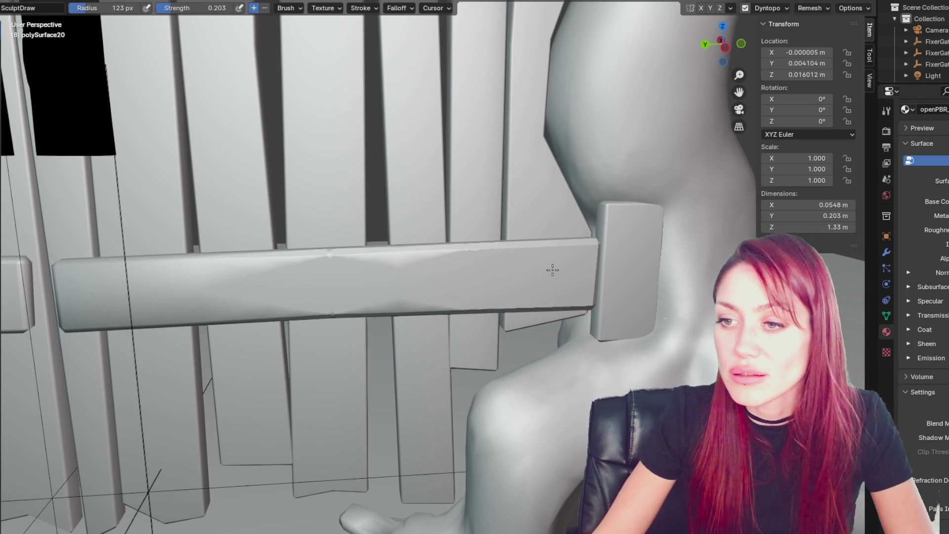
{"action": "middle_click_drag", "start_coordinate": [321, 263], "coordinate": [297, 297]}
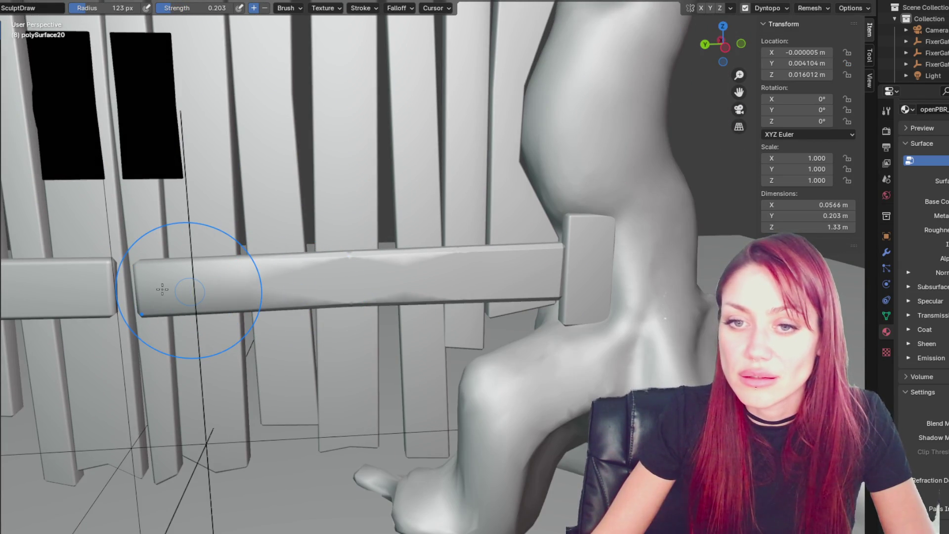
{"action": "key", "text": "ctrl+z"}
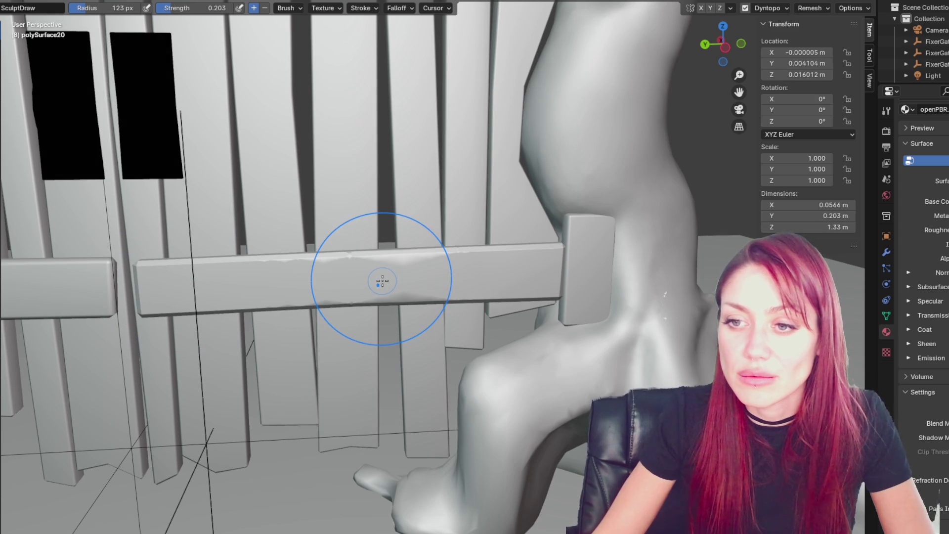
{"action": "key", "text": "ctrl+z"}
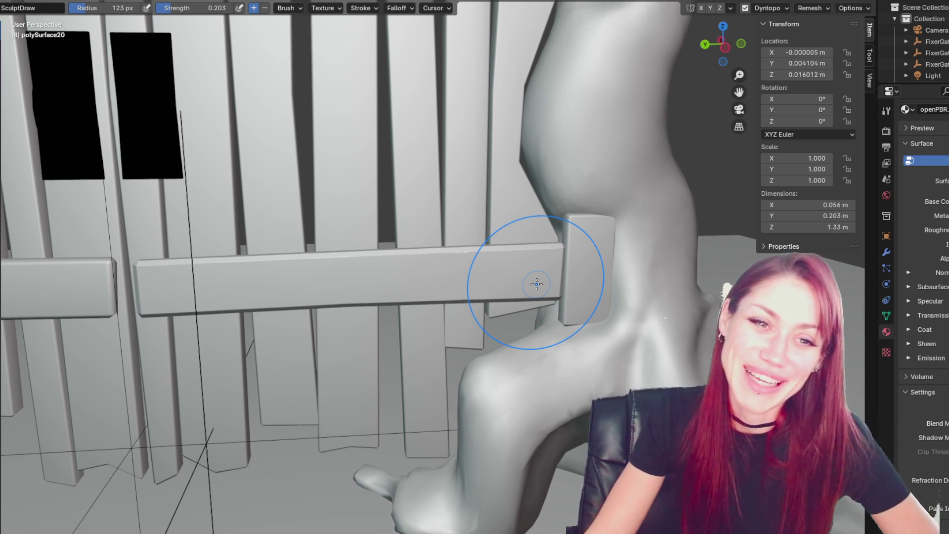
Step: Switch the viewport to Wireframe shading and orbit to look down on the crossbar
{"action": "scroll", "coordinate": [284, 298], "scroll_direction": "up", "scroll_amount": 1}
{"action": "scroll", "coordinate": [283, 298], "scroll_direction": "up", "scroll_amount": 1}
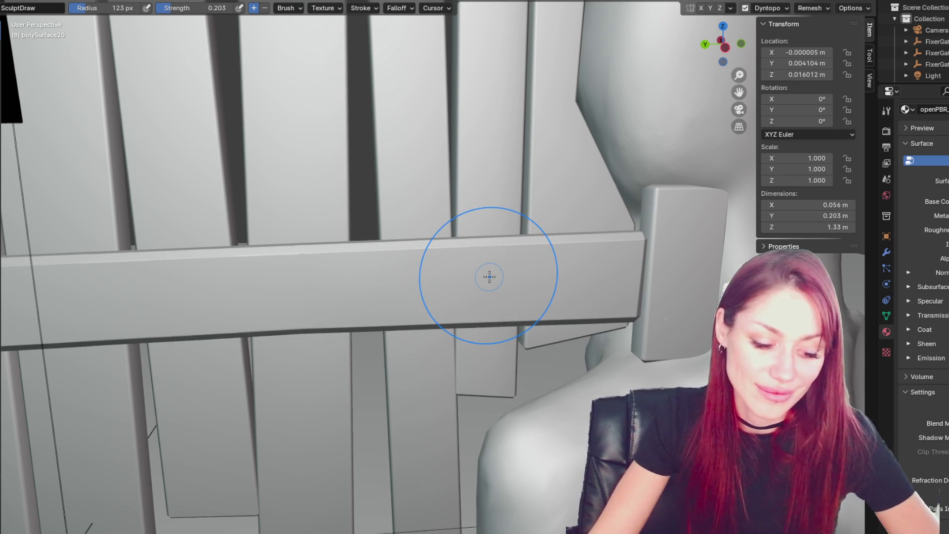
{"action": "key", "text": "z"}
{"action": "left_click", "coordinate": [438, 275]}
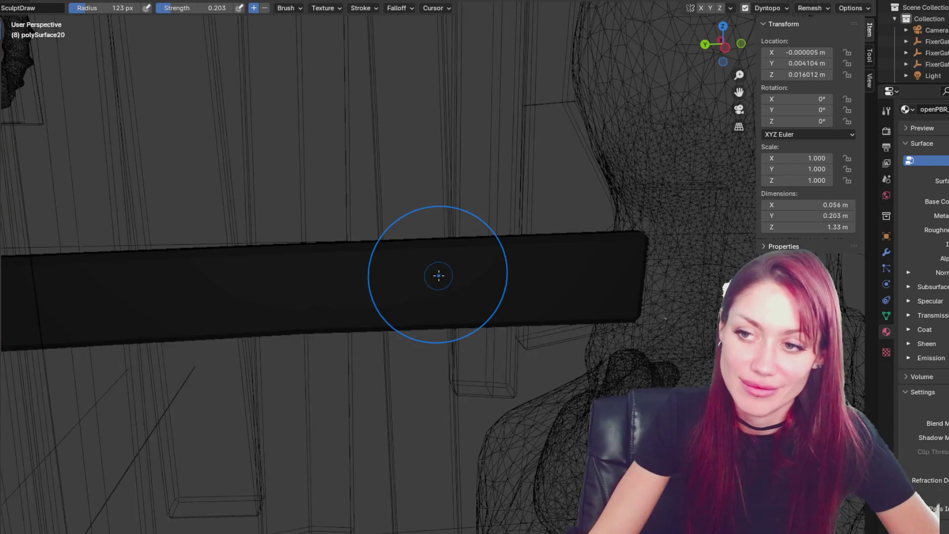
{"action": "scroll", "coordinate": [438, 275], "scroll_direction": "down", "scroll_amount": 3}
{"action": "mouse_move", "coordinate": [444, 275]}
{"action": "middle_mouse_down"}
{"action": "mouse_move", "coordinate": [525, 297]}
{"action": "mouse_move", "coordinate": [447, 286]}
{"action": "mouse_move", "coordinate": [671, 24]}
{"action": "middle_mouse_up"}
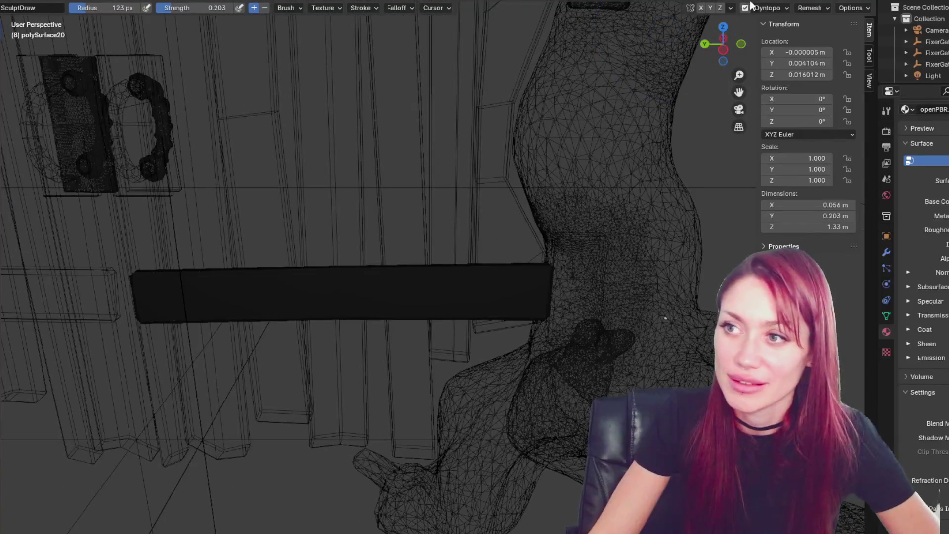
Step: Set the dynamic topology Detail Size to 0.5
{"action": "left_click", "coordinate": [763, 10]}
{"action": "left_click", "coordinate": [811, 30]}
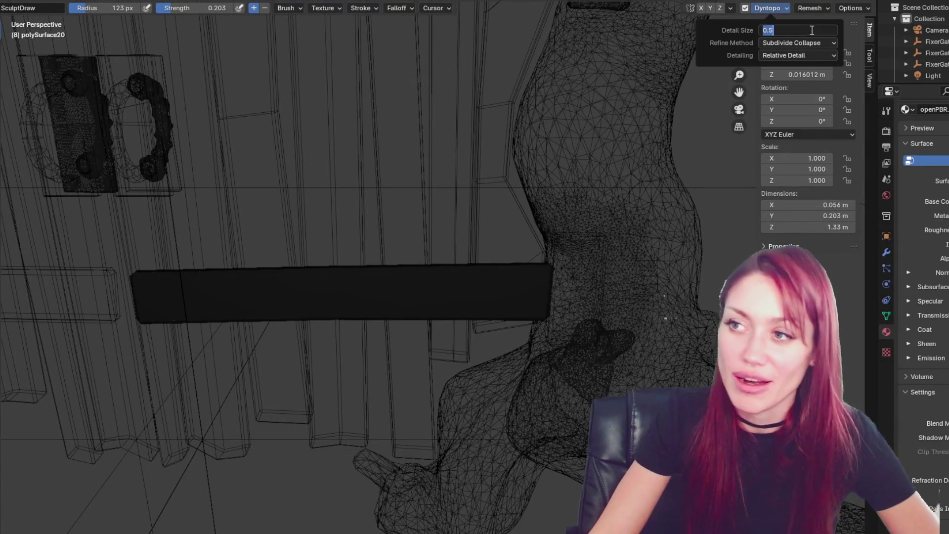
{"action": "key", "text": "Return"}
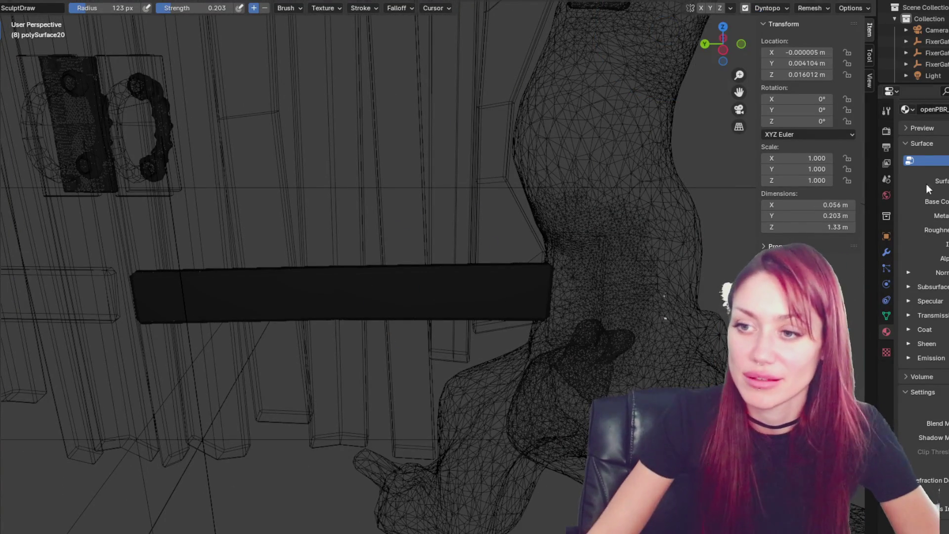